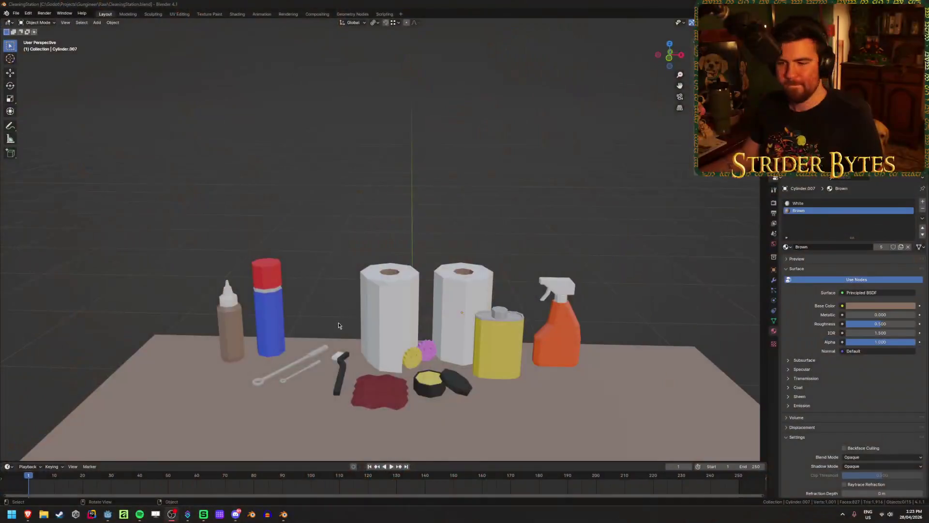
- Select the table and, in Edit Mode, select its top face
scroll(339, 359, down, 4)
click(338, 388)
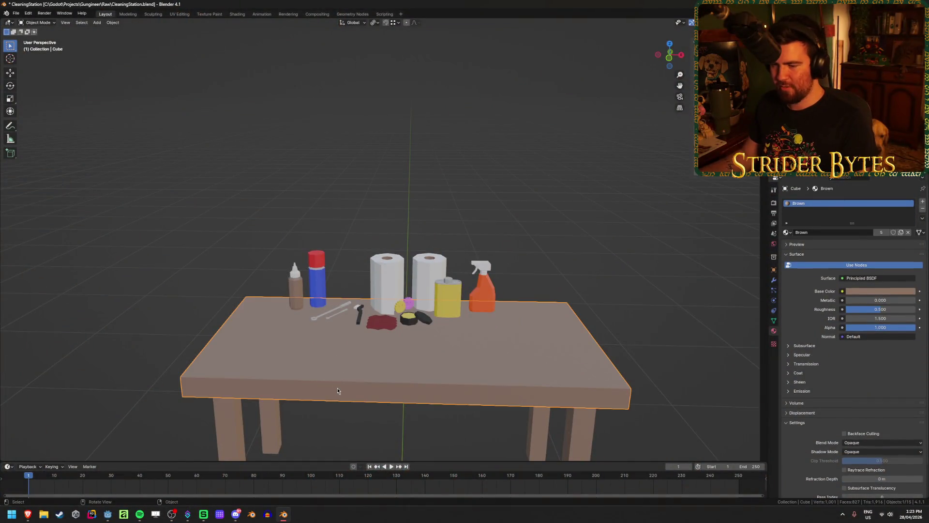
key(Tab)
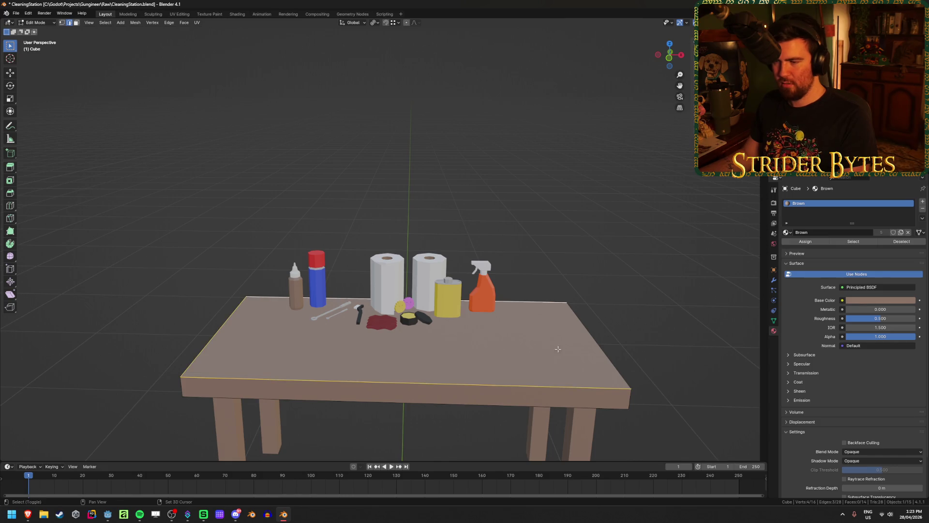
shift+click(598, 367)
mouse_move(469, 402)
middle_down()
mouse_move(458, 382)
mouse_move(678, 393)
middle_up()
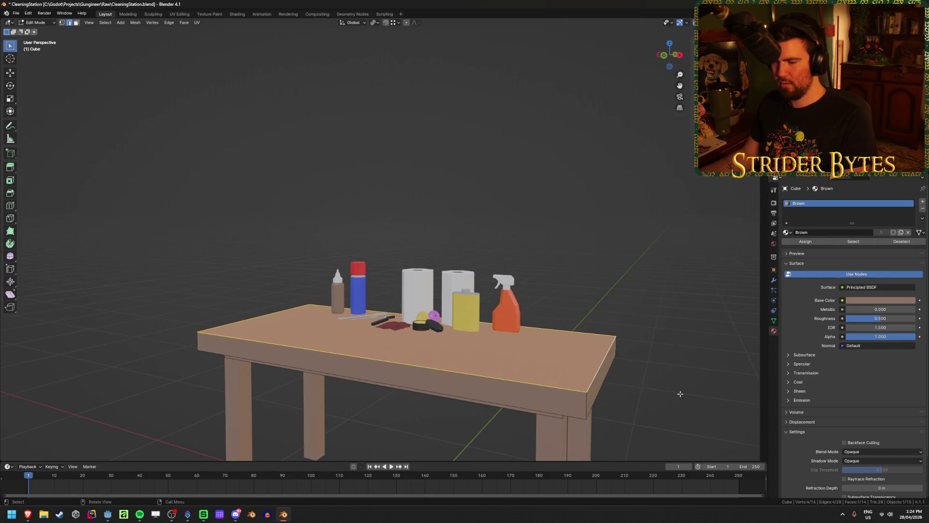
- Bevel the table-top edges with a width of 0.025
key(ctrl+b)
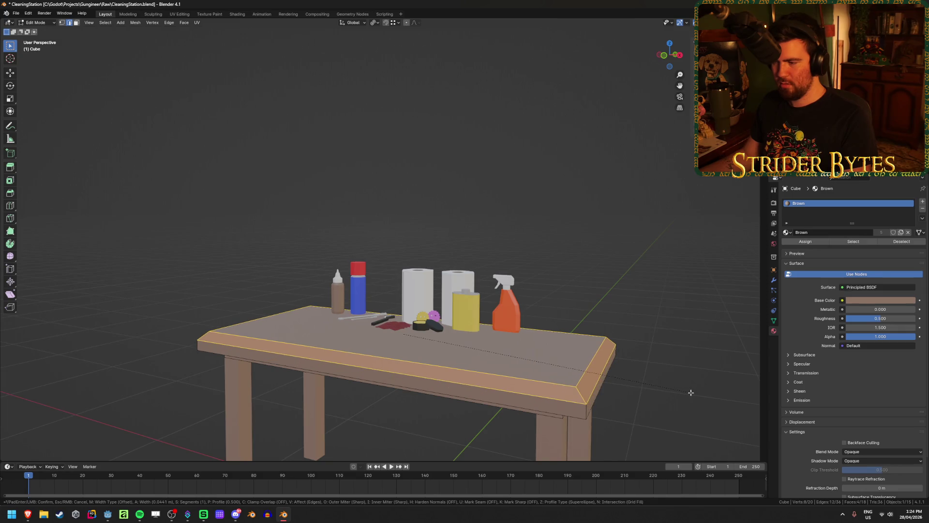
right_click(691, 392)
mouse_move(484, 387)
middle_down()
mouse_move(485, 363)
mouse_move(292, 339)
middle_up()
middle_drag(414, 361, 543, 380)
key(ctrl+b)
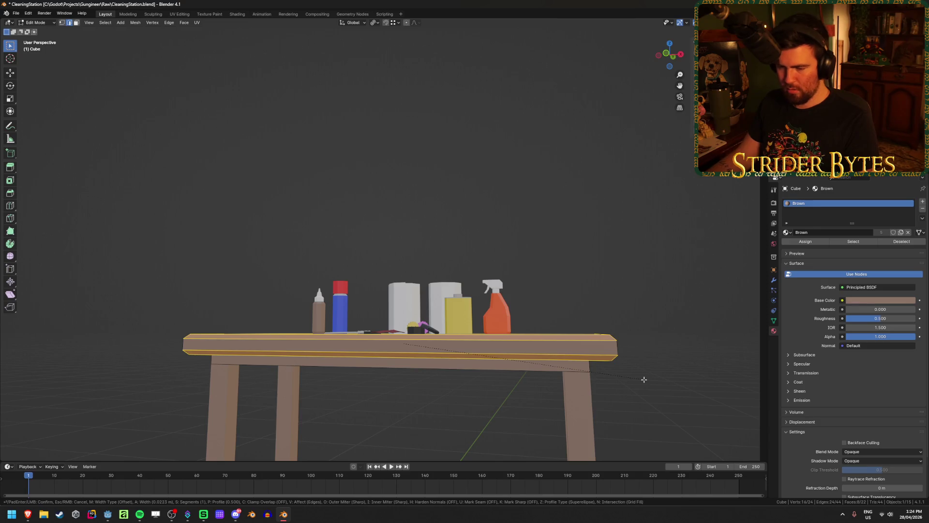
text(0)
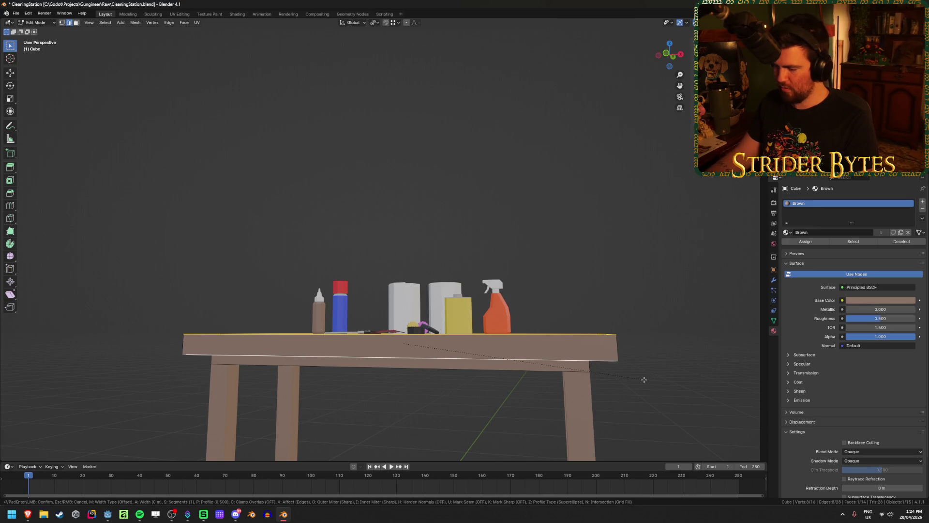
text(.025)
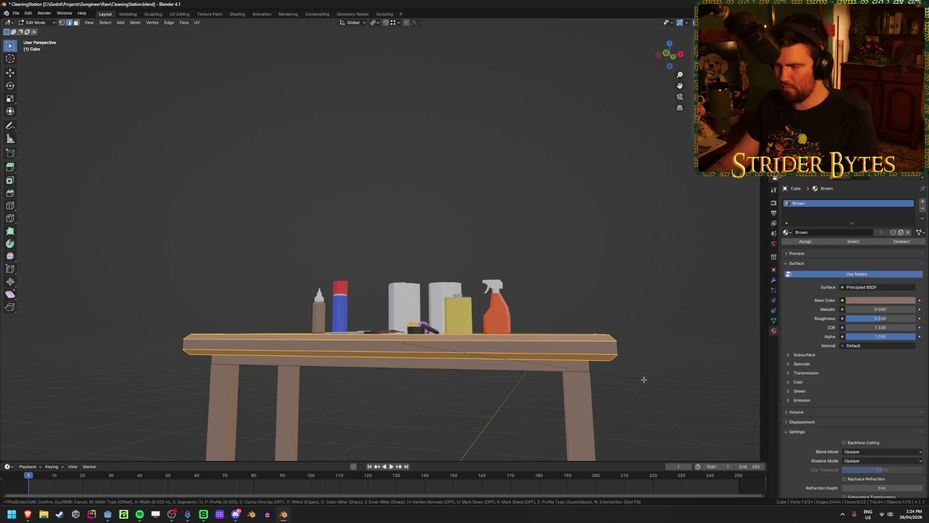
key(Return)
- Leave Edit Mode, save CleaningStation.blend, and maximise the new browser window
mouse_move(644, 379)
middle_down()
mouse_move(506, 291)
mouse_move(614, 277)
mouse_move(552, 274)
mouse_move(411, 308)
mouse_move(387, 271)
middle_up()
key(Tab)
key(ctrl+s)
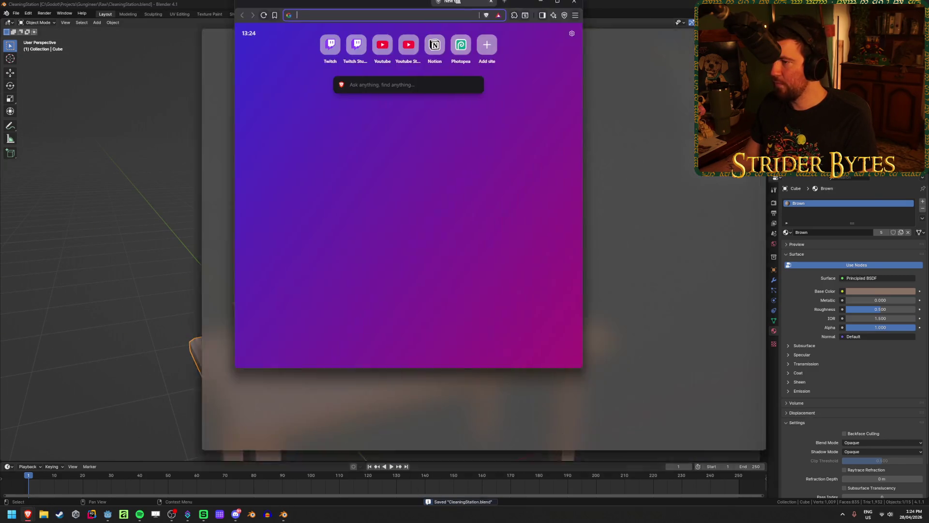
drag(456, 32, 456, 4)
- Open gamedle.wtf/guessunlimited and start a new round after the Bloodstained answer
text(game)
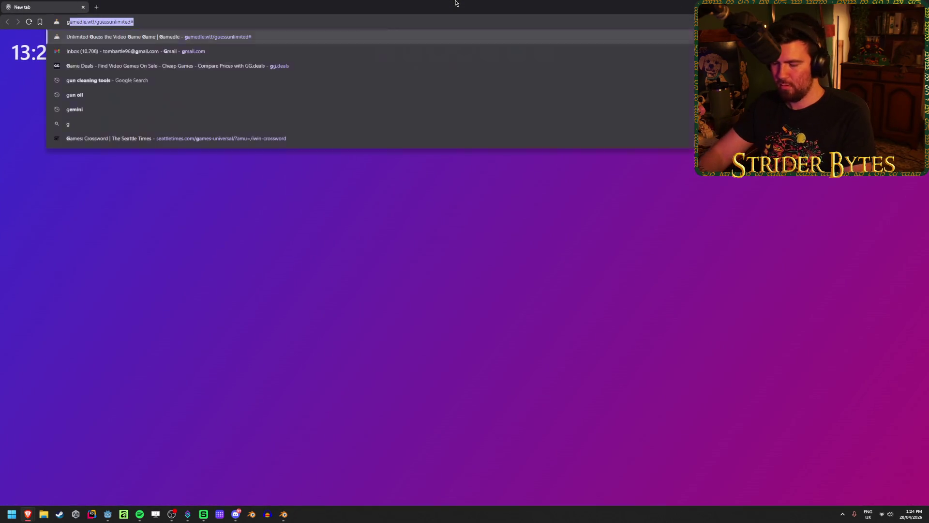
key(Return)
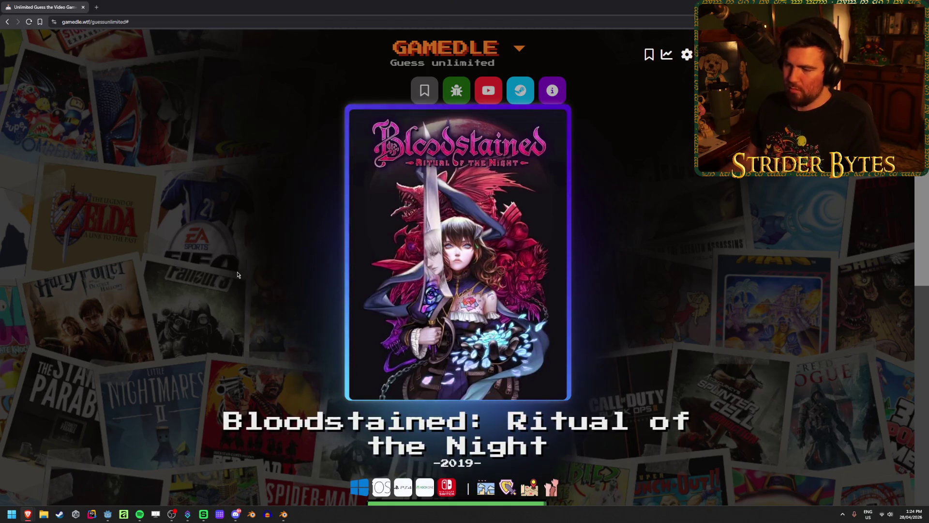
scroll(237, 275, down, 3)
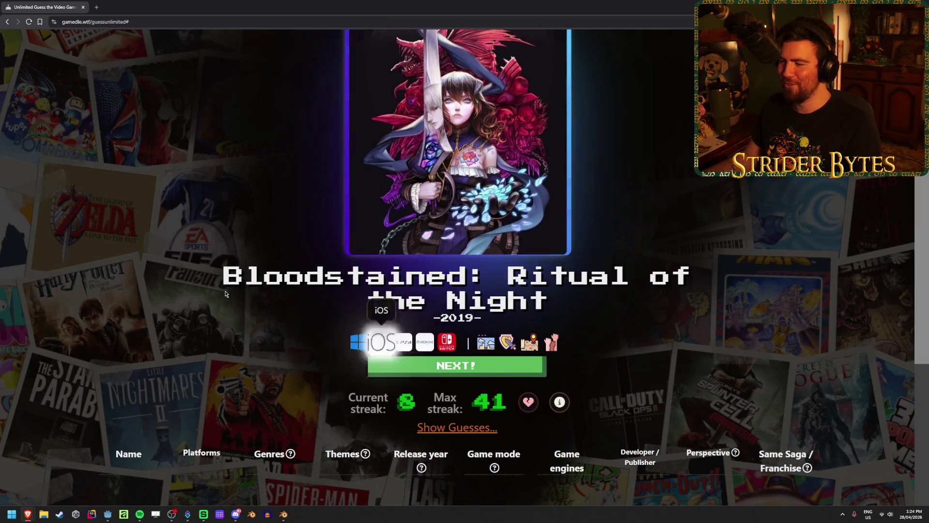
key(Return)
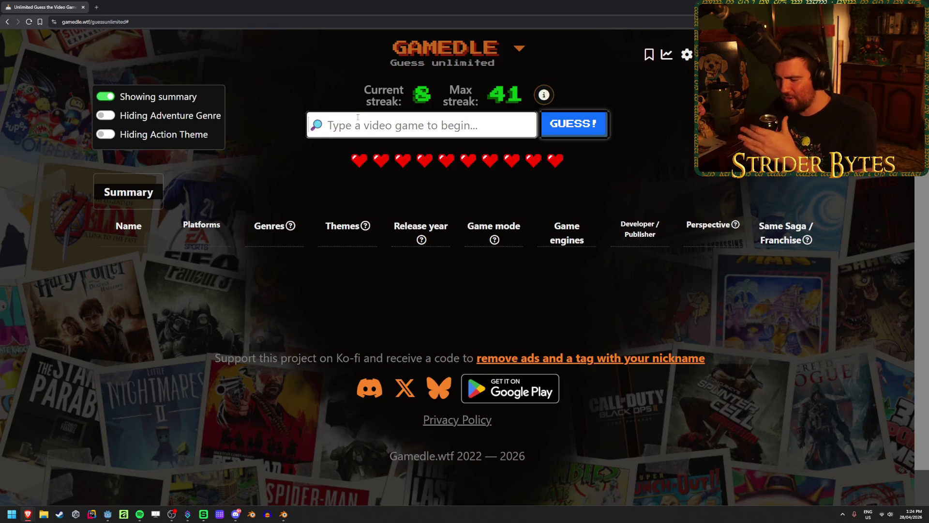
text(outer)
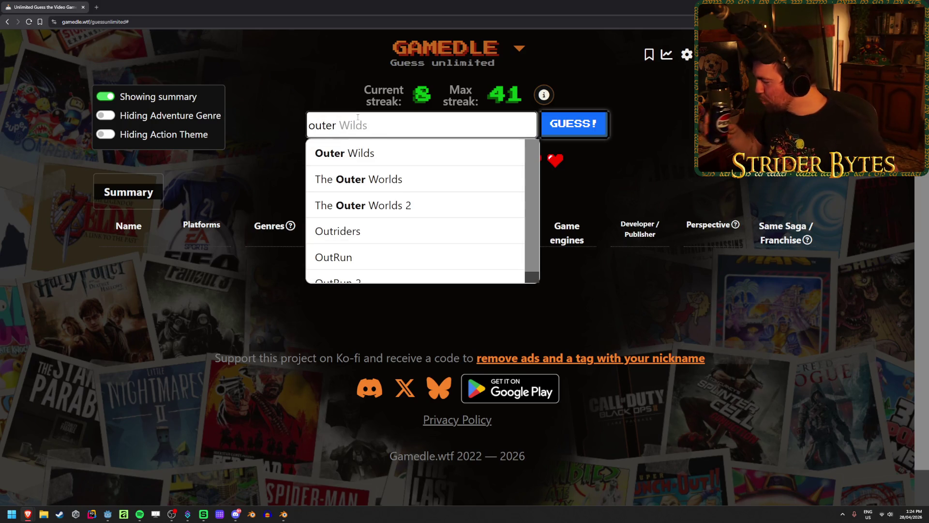
- Submit Outer Wilds as a guess and review its comparison row
key(Tab)
click(557, 133)
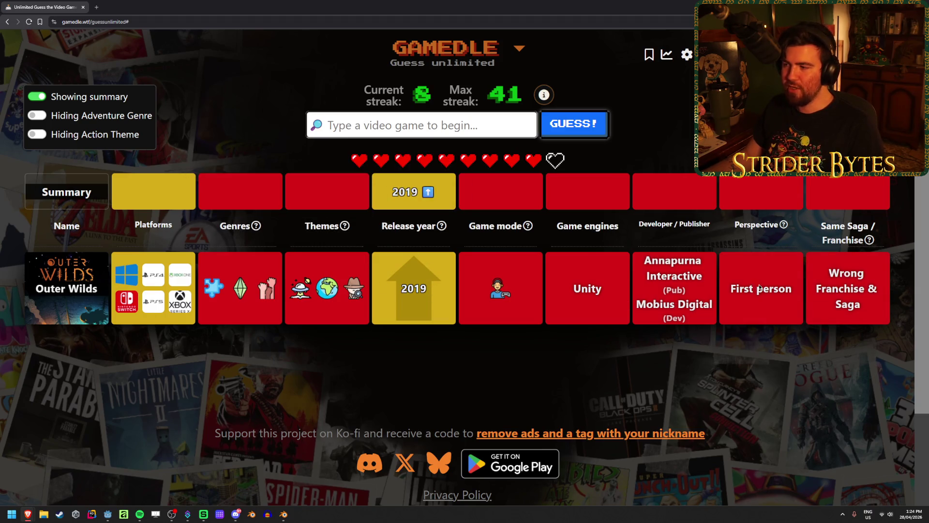
mouse_move(492, 283)
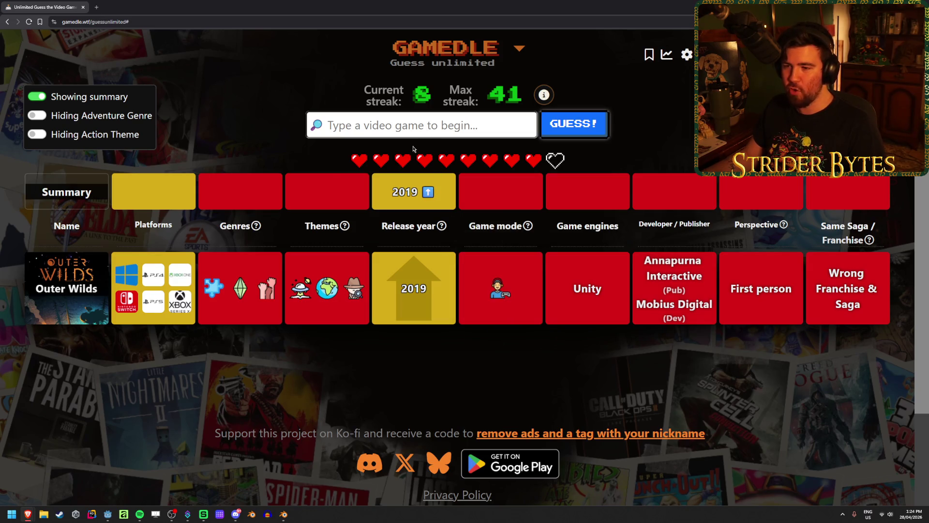
mouse_move(249, 295)
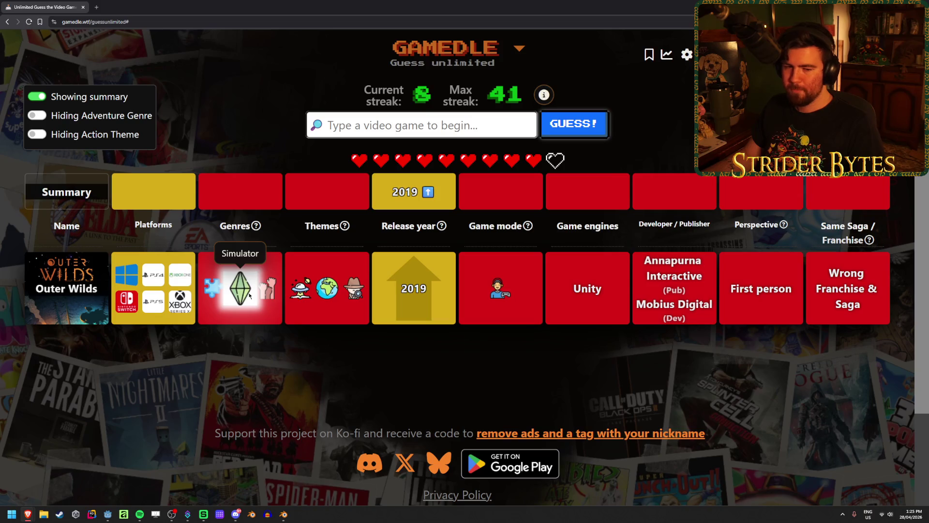
- Submit ARC Raiders as a guess and review its comparison row
text(ar)
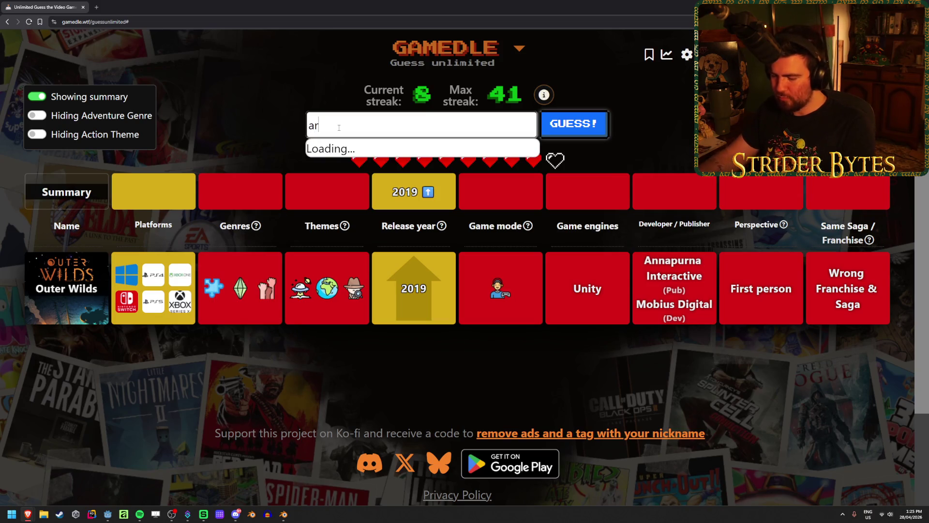
text(c ers)
key(Return)
key(Return)
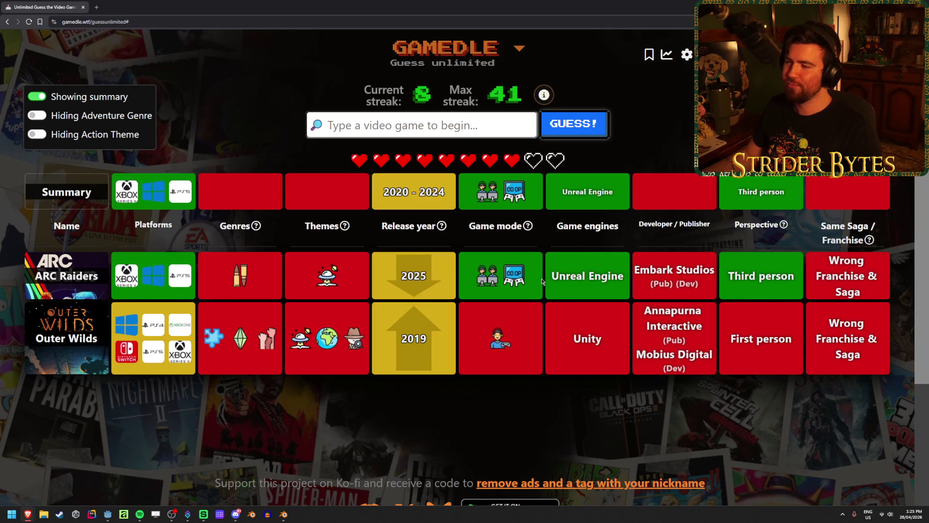
mouse_move(235, 277)
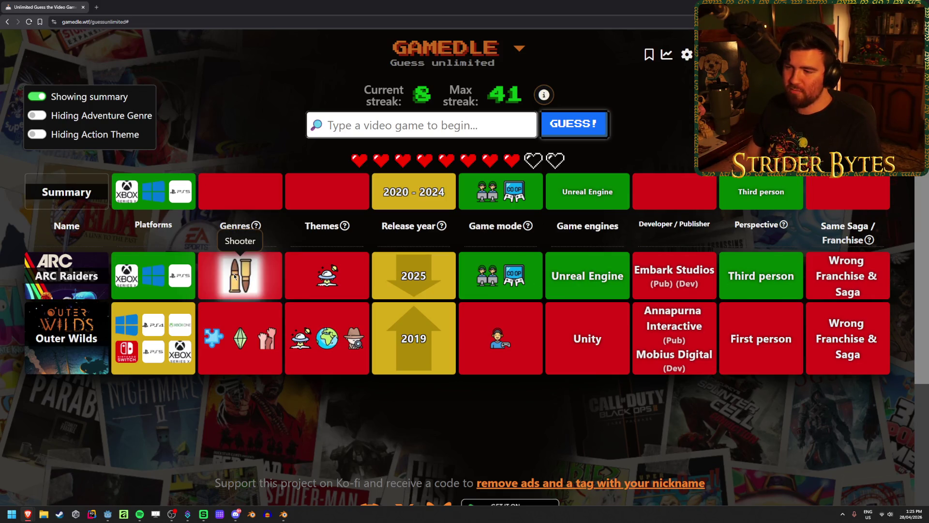
mouse_move(321, 269)
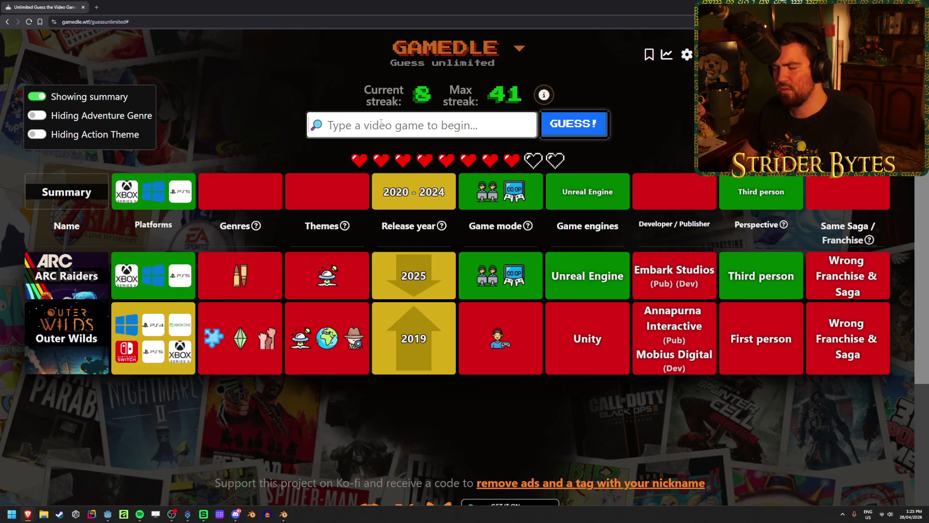
- Pick Marvel Rivals from the suggestions and submit it as a guess
text(rival)
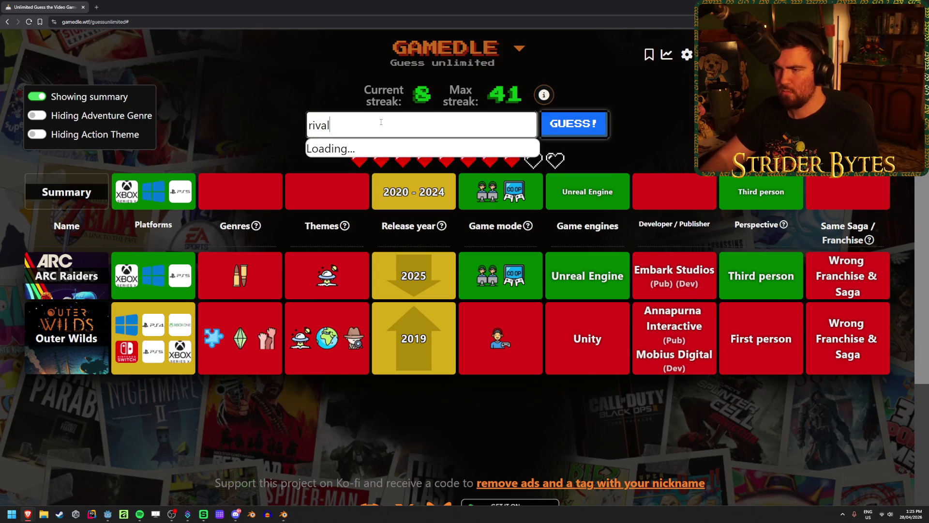
text(s)
click(383, 204)
click(581, 120)
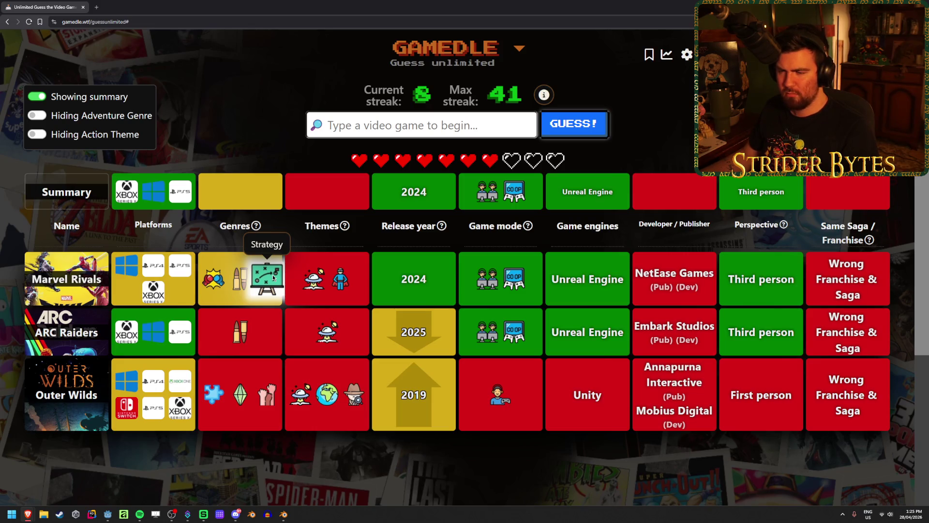
- Search for Palia, pick it from the autocomplete, and submit it
click(352, 127)
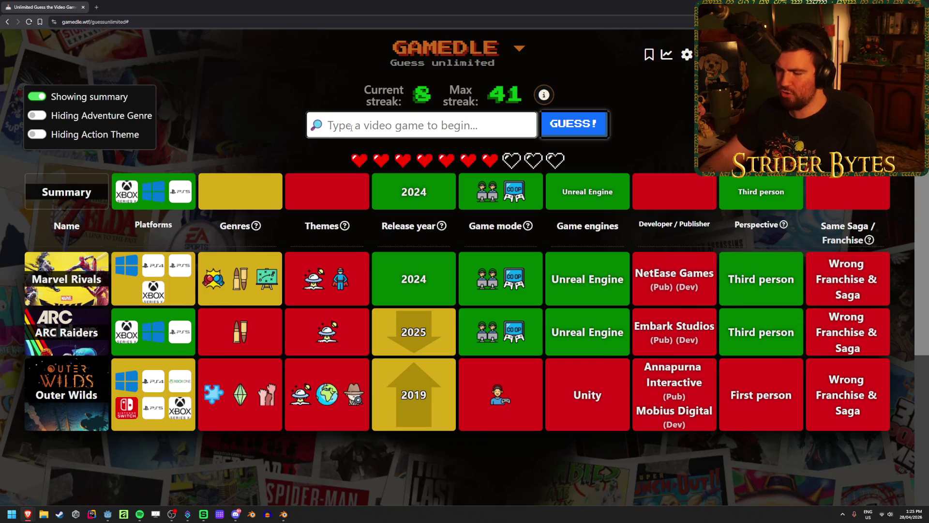
text(pala)
key(BackSpace)
text(ia)
click(334, 153)
click(590, 130)
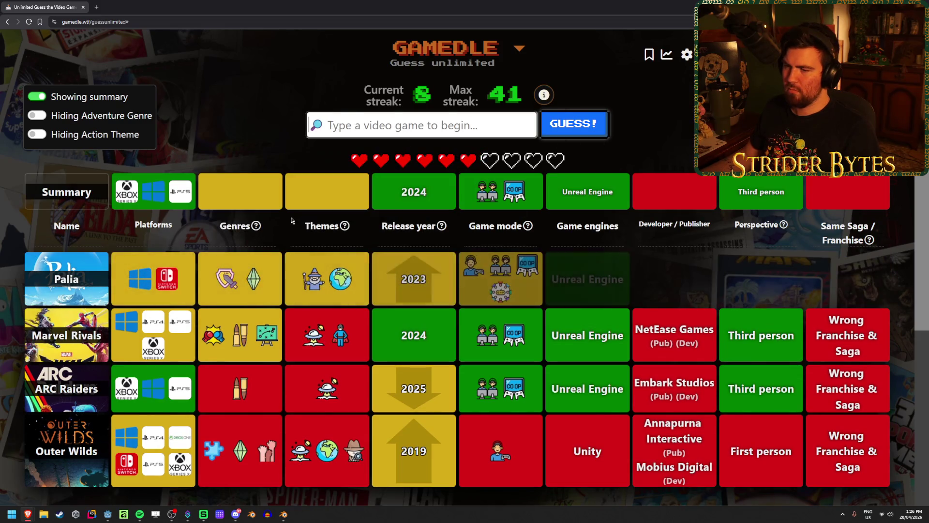
mouse_move(232, 242)
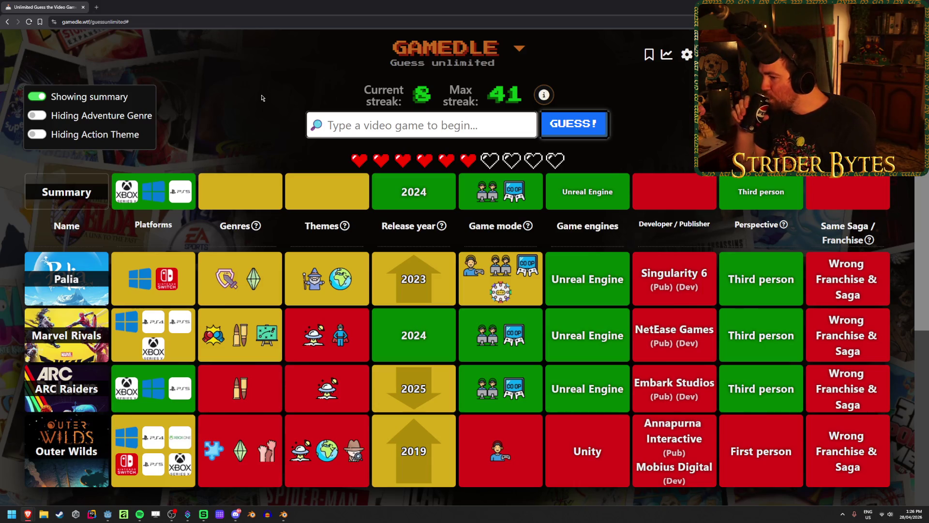
mouse_move(487, 276)
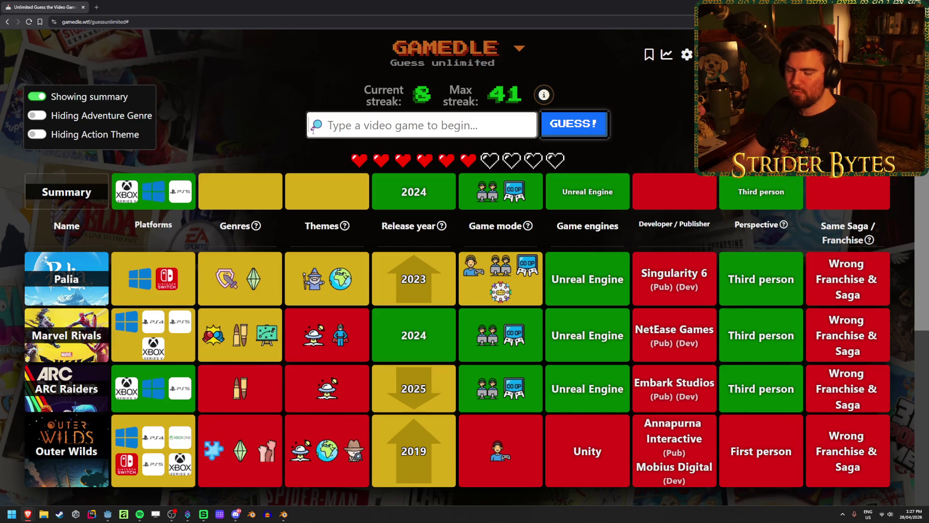
text(split)
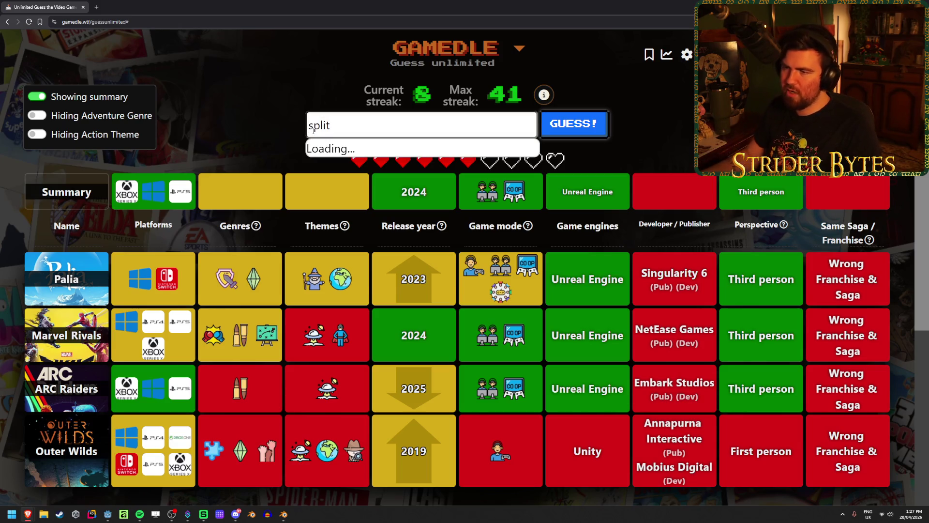
- Guess Smite 2 correctly, raising the streak to 9, and move to the next round
key(BackSpace)
key(BackSpace)
key(BackSpace)
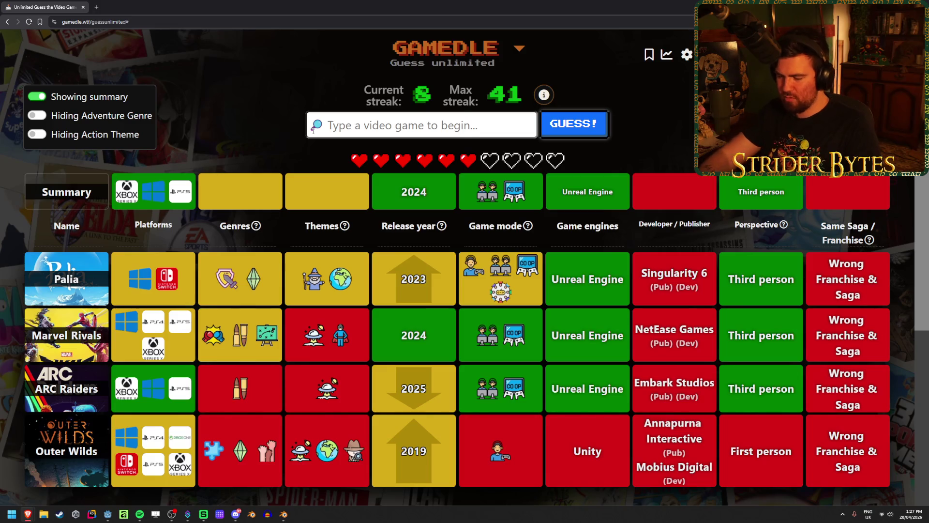
text(smite)
key(Down)
key(Return)
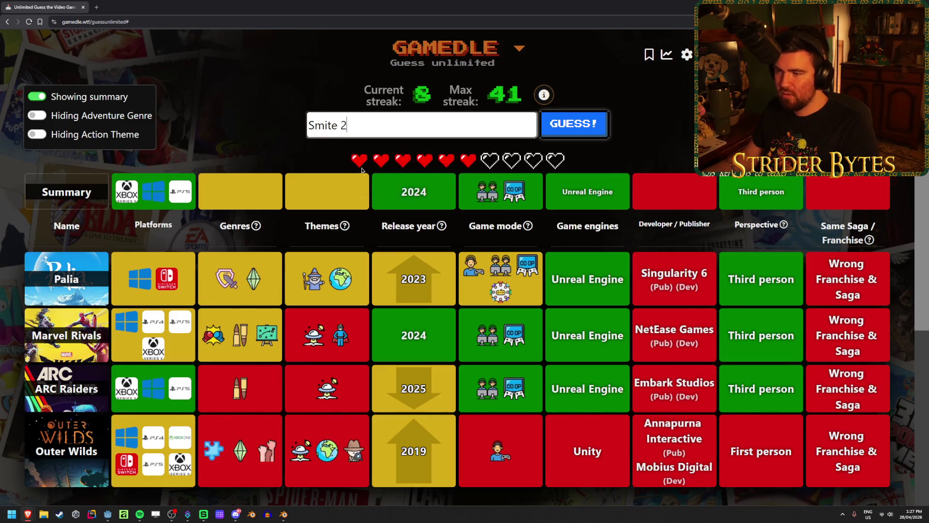
key(Return)
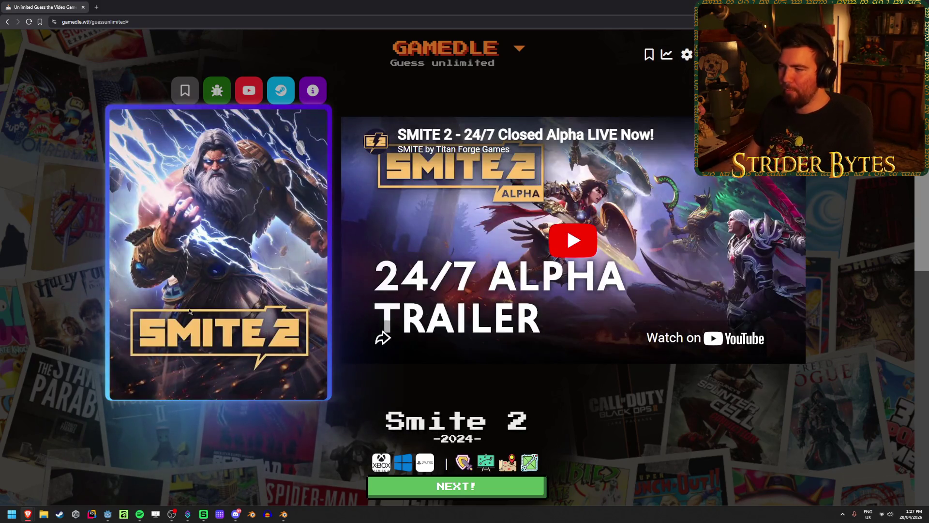
click(411, 489)
- Guess Pokemon Unite and review its result row
click(356, 132)
text(pomem)
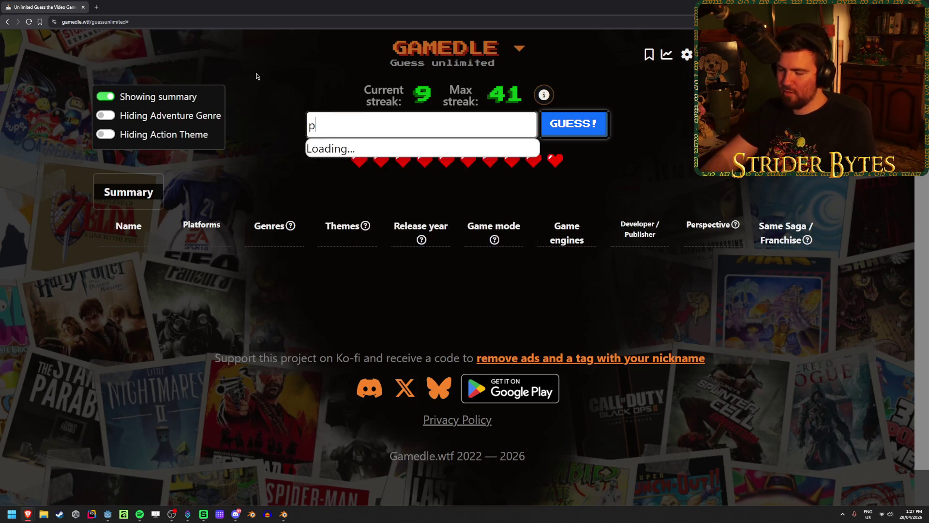
key(BackSpace)
key(BackSpace)
key(BackSpace)
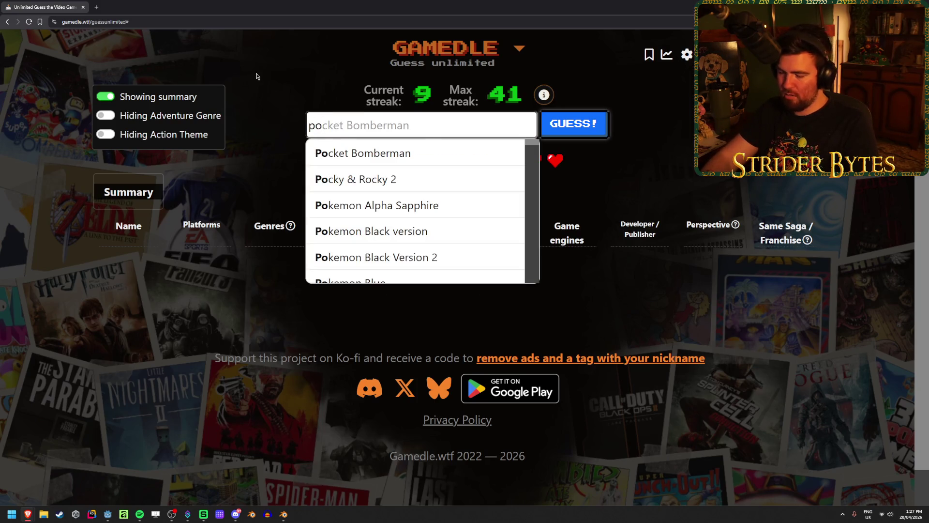
text(kemon )
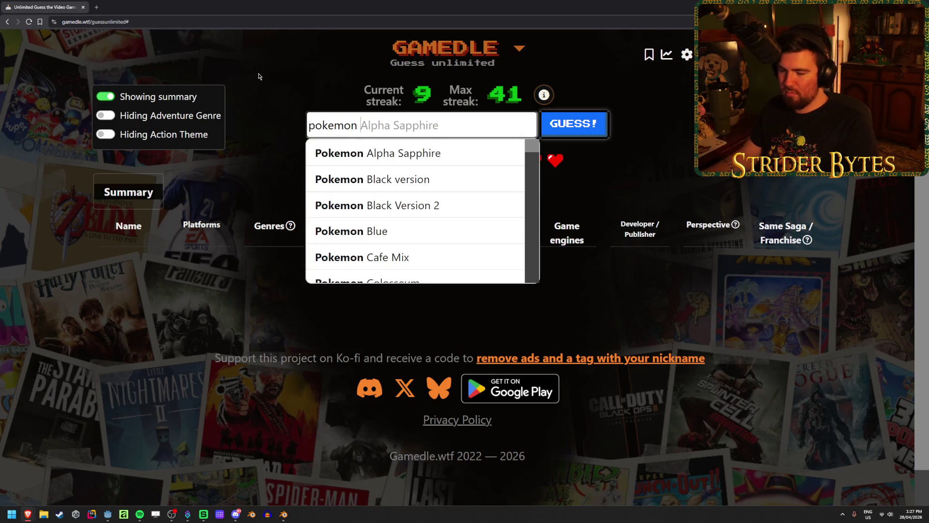
text(unite)
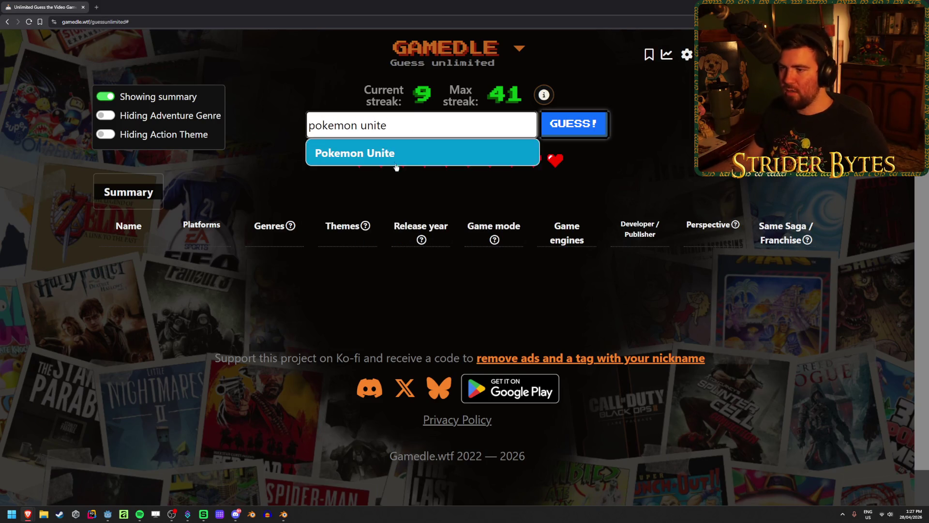
click(574, 124)
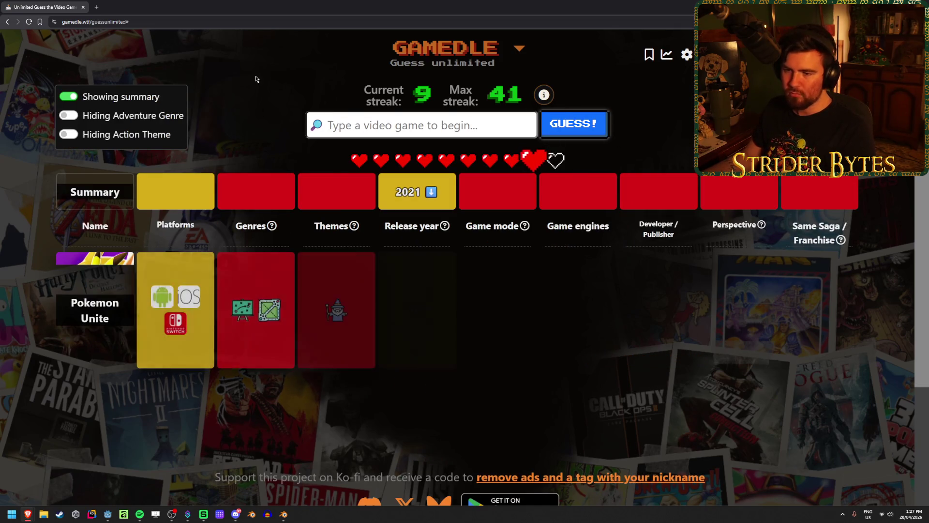
mouse_move(338, 317)
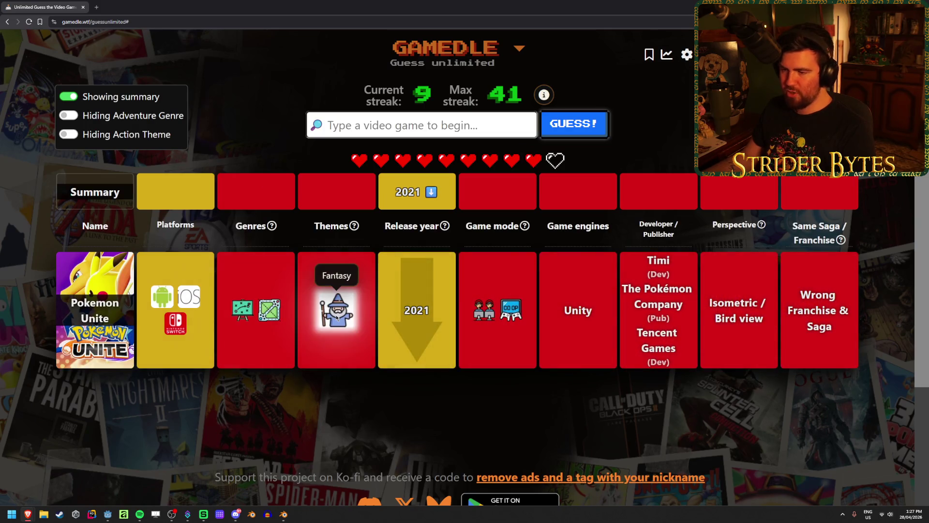
mouse_move(504, 315)
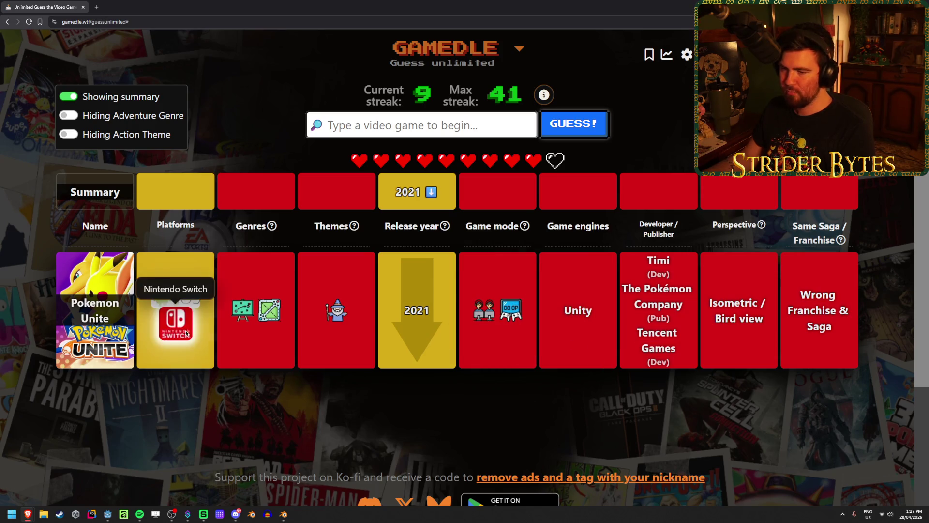
mouse_move(170, 329)
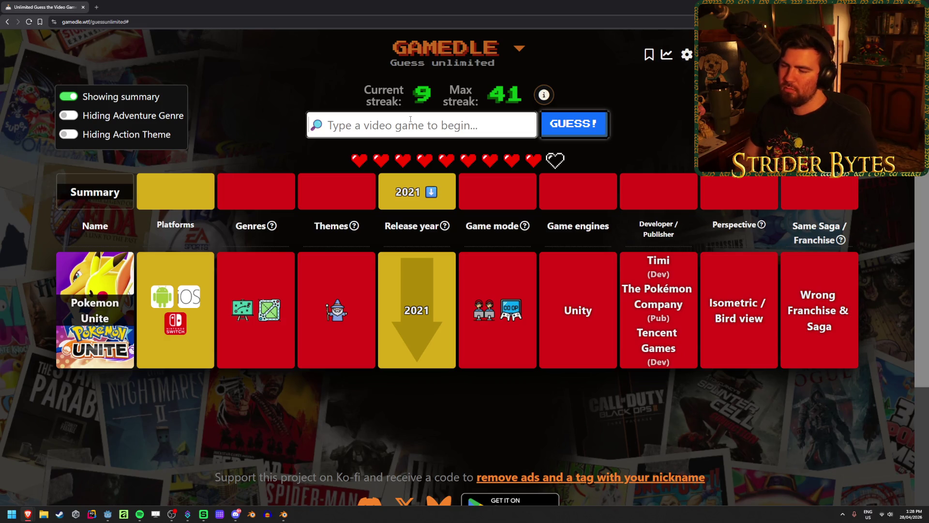
- Pick Super Mario Odyssey from the suggestions and submit it as a guess
text(ody)
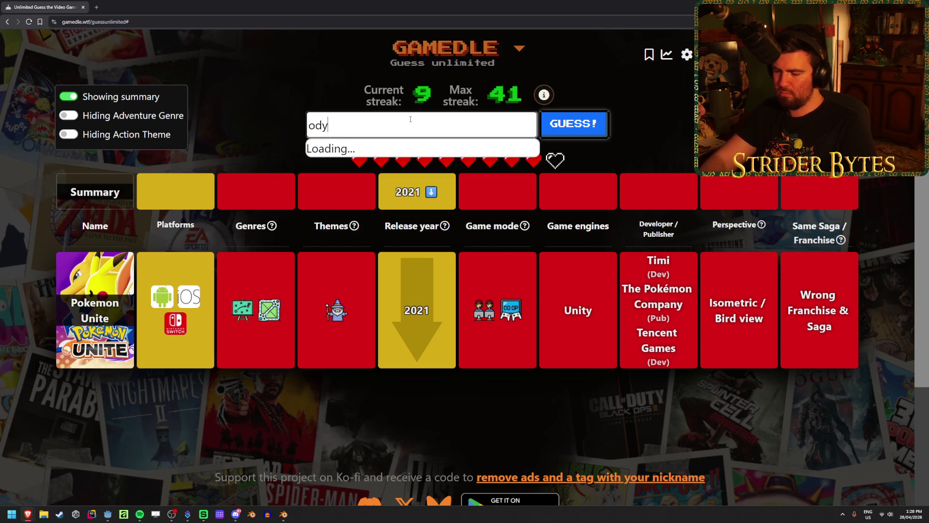
text(ssey)
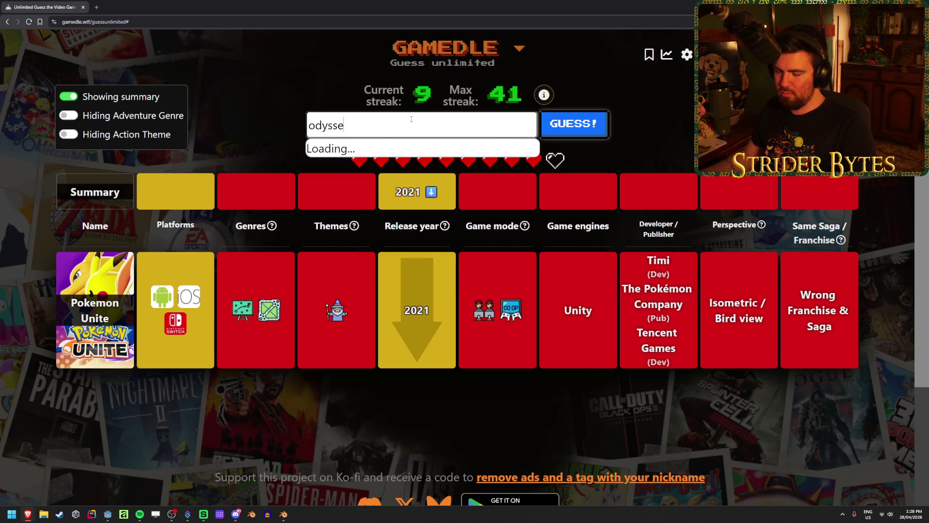
scroll(421, 189, down, 4)
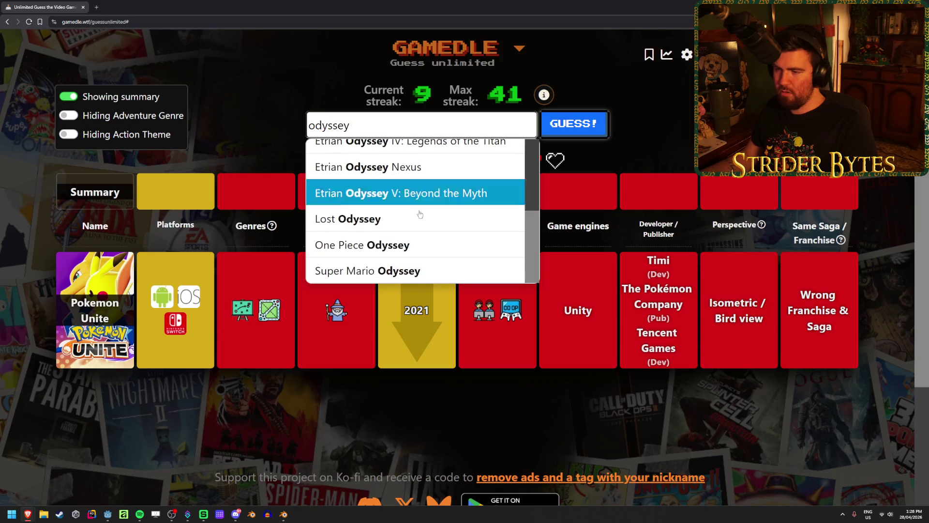
click(428, 268)
click(577, 132)
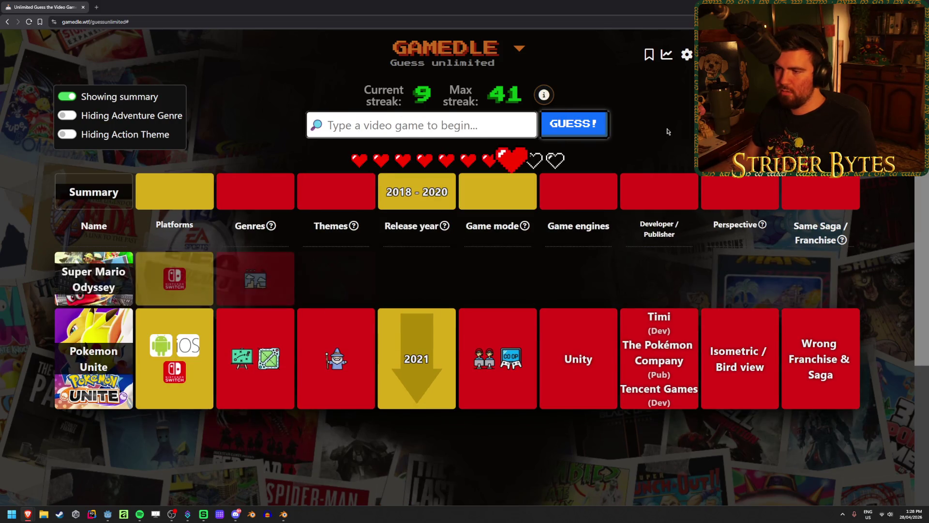
mouse_move(260, 289)
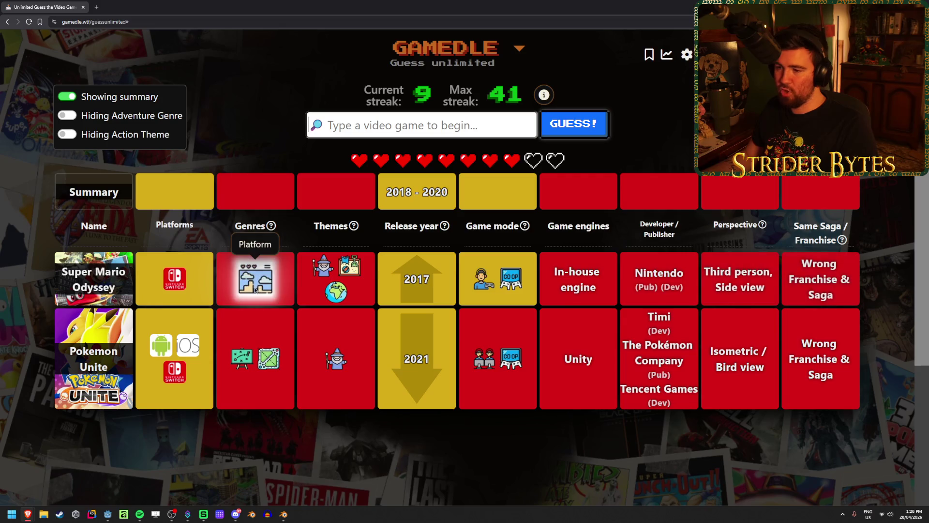
mouse_move(474, 289)
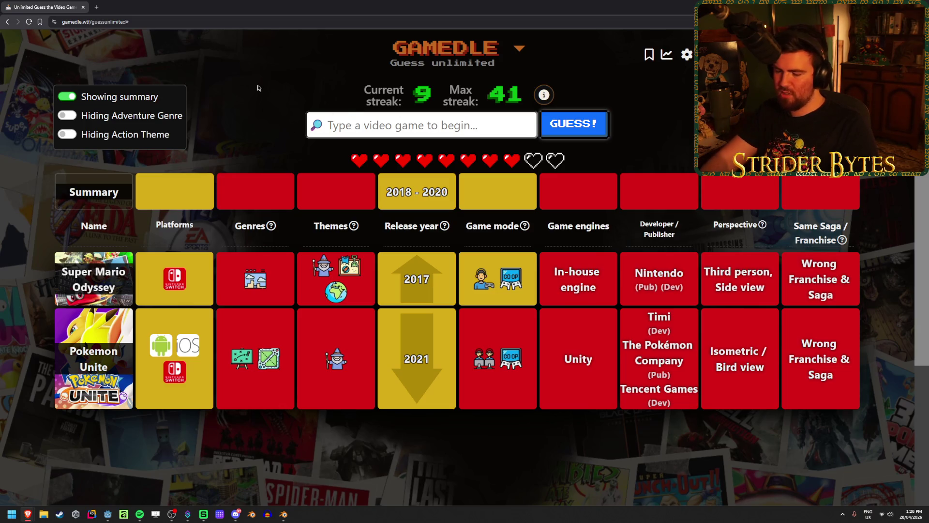
- Pick Cyberpunk 2077 from the suggestions and submit it as a guess
text(cynb)
key(BackSpace)
key(BackSpace)
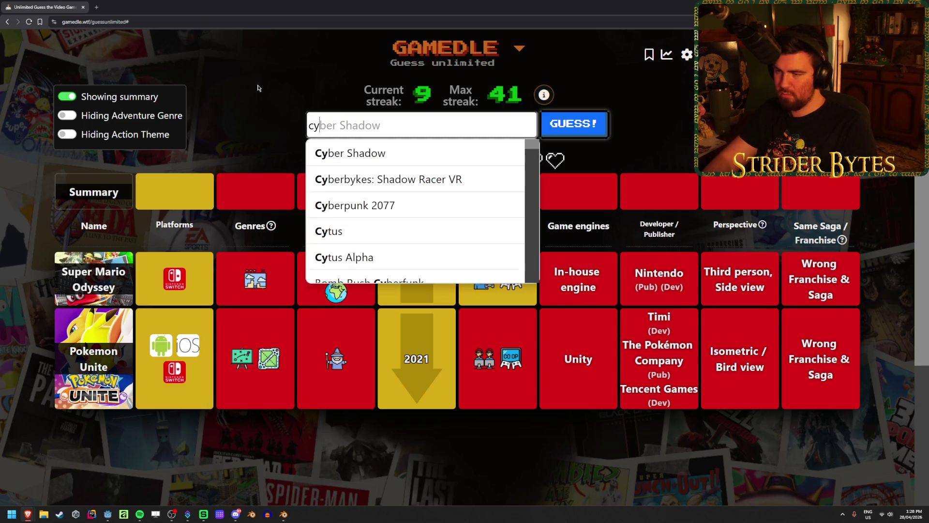
click(355, 205)
click(558, 136)
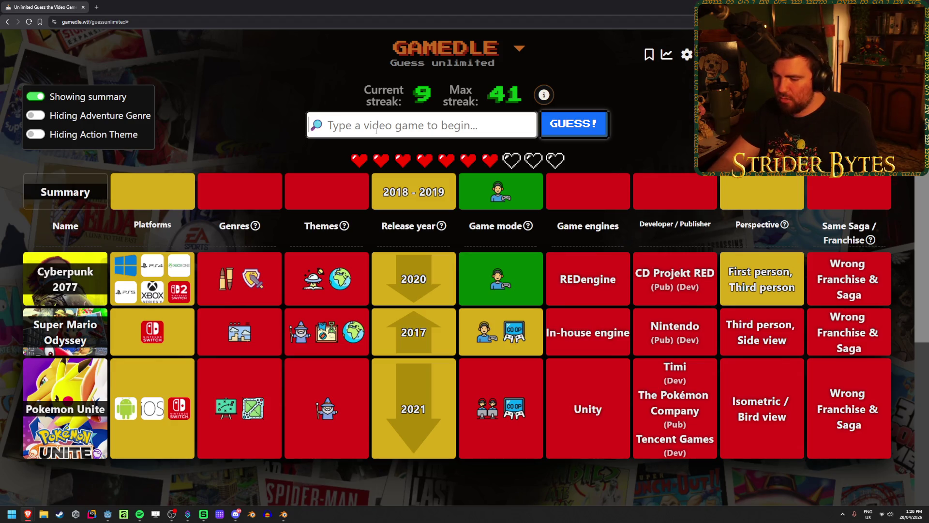
- Guess Return of the Obra Dinn and review its 2019, first-person result row
text(obra dinn)
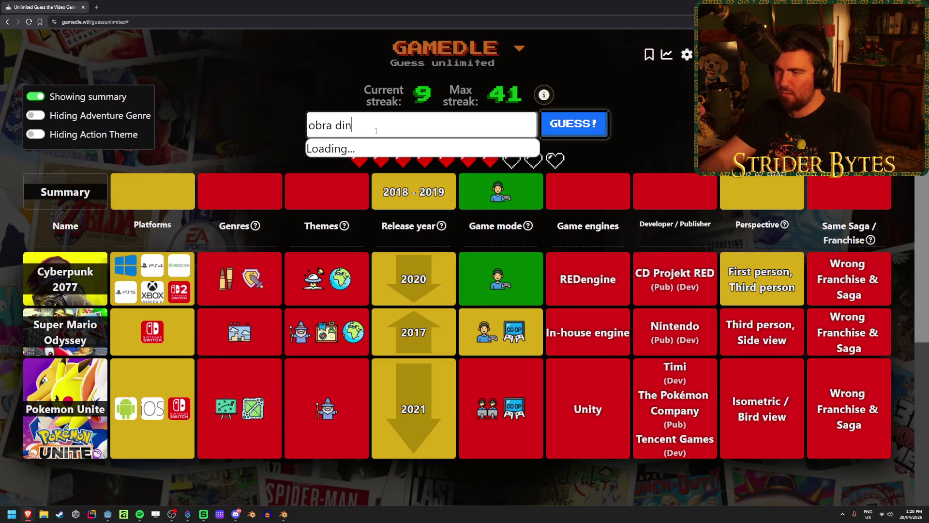
click(368, 151)
click(560, 137)
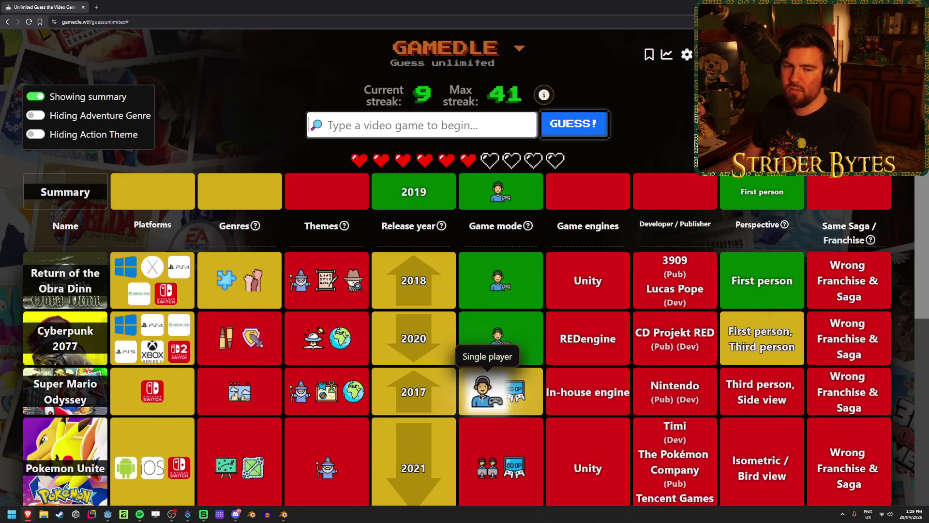
mouse_move(521, 387)
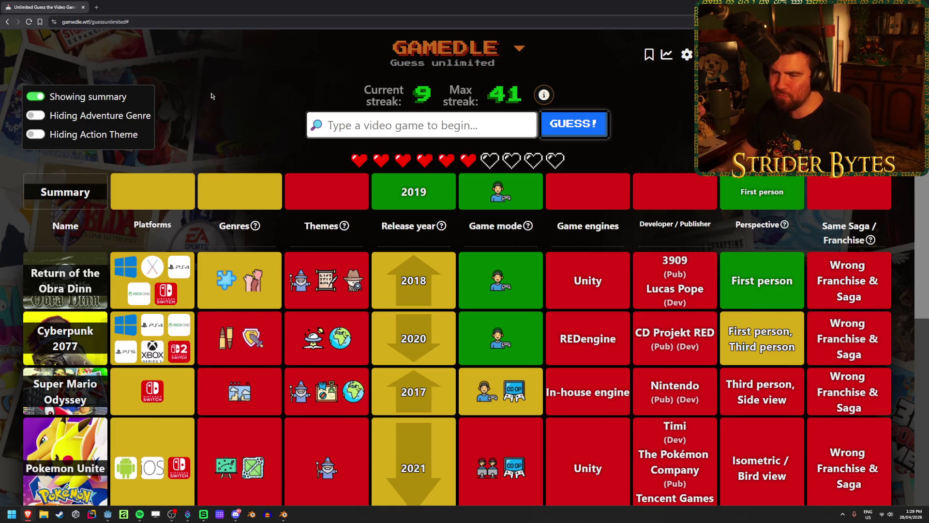
mouse_move(229, 345)
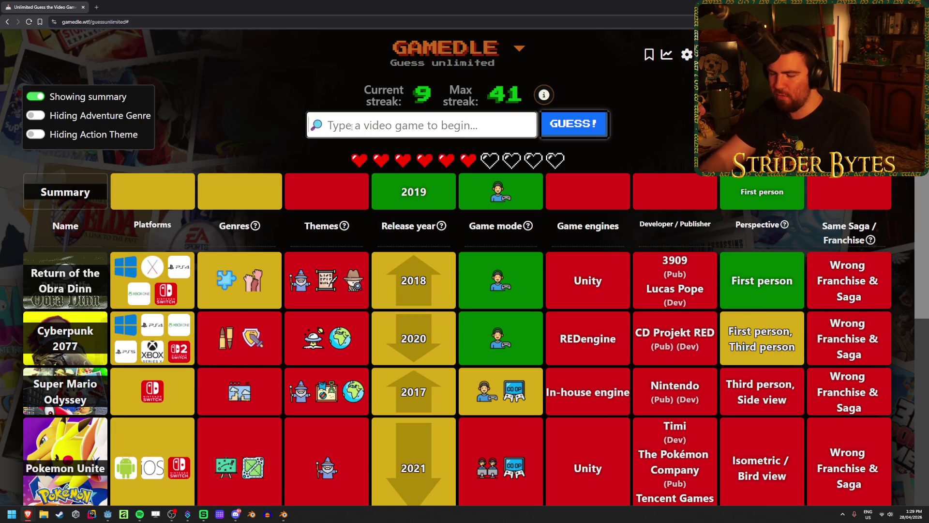
- Guess Amnesia: The Bunker and use the one-time clue to reveal the themes
text(amnesia)
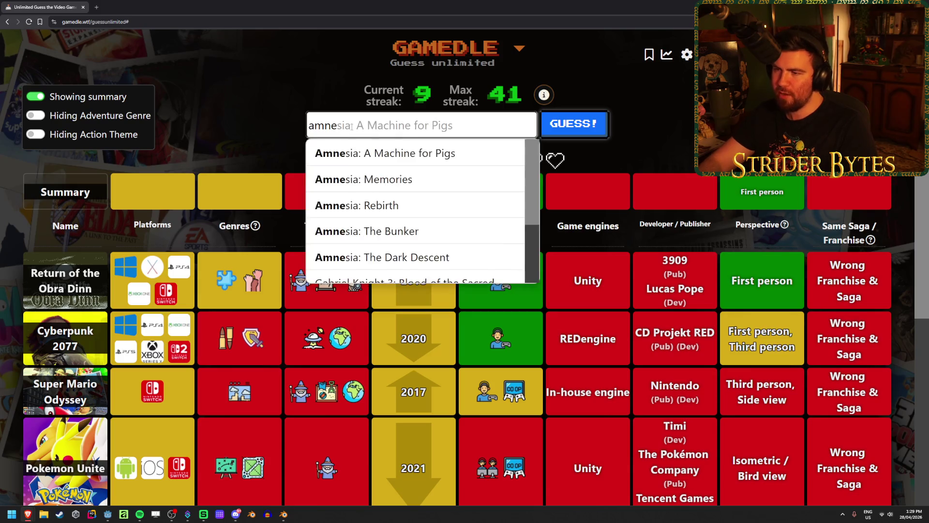
click(454, 233)
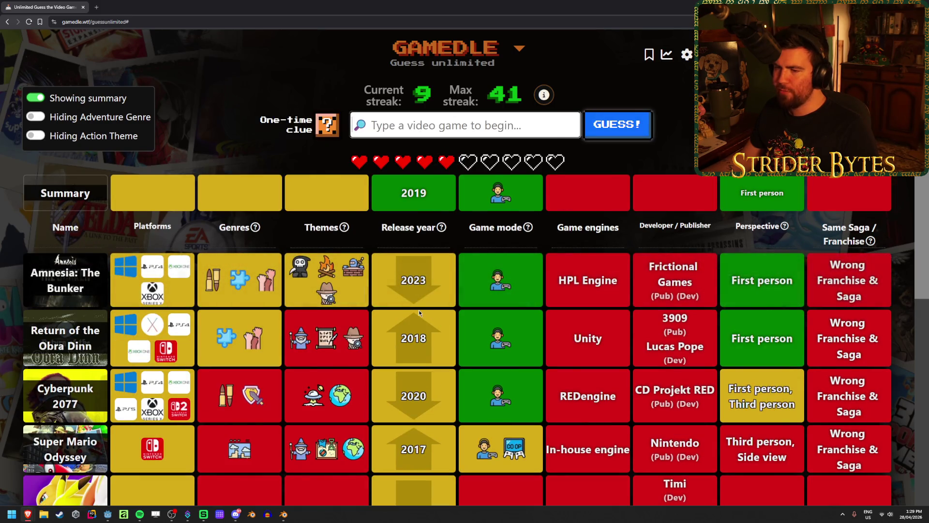
scroll(443, 326, down, 1)
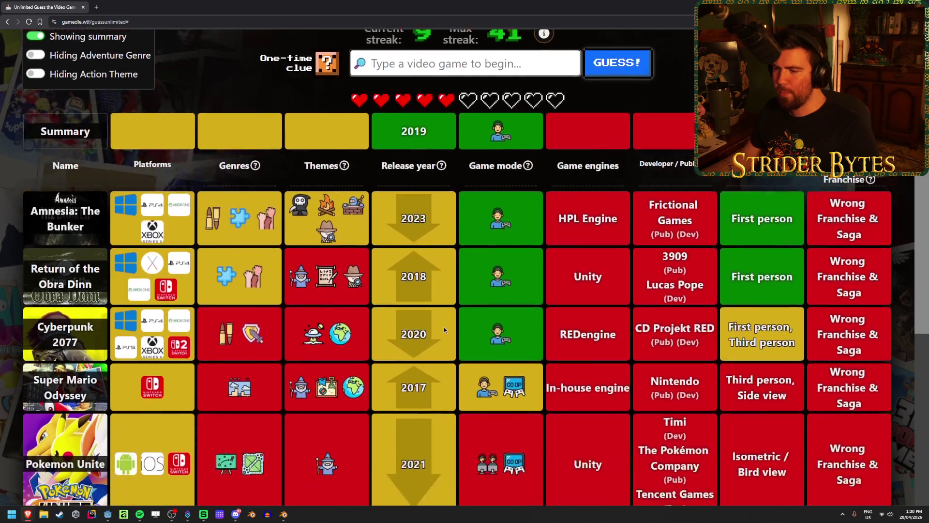
scroll(441, 368, up, 1)
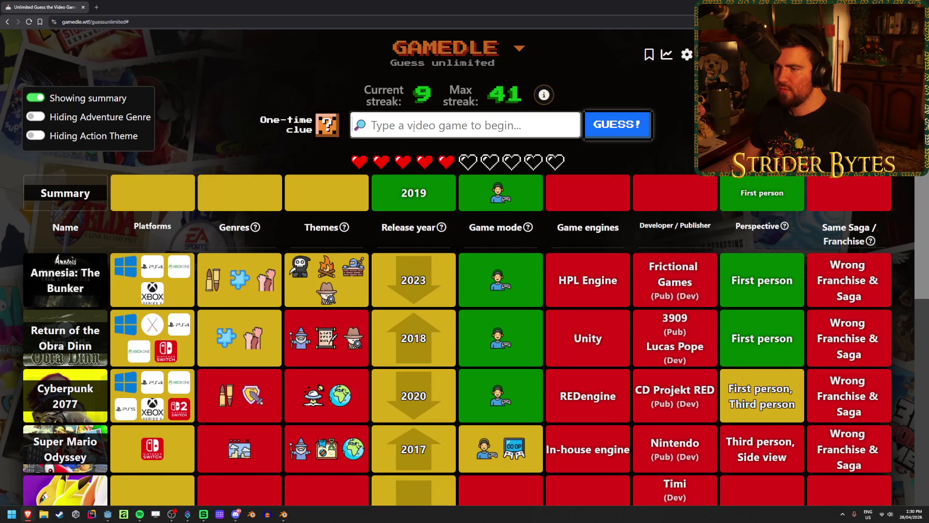
click(330, 116)
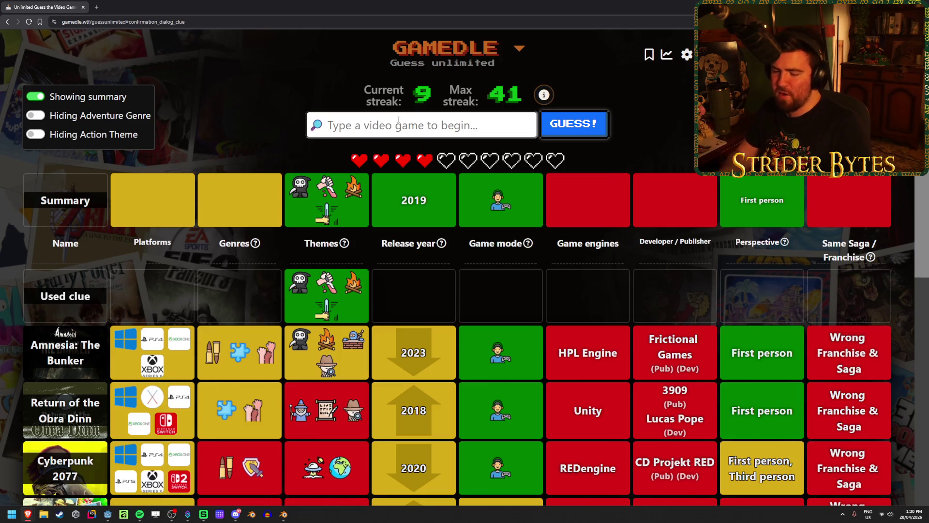
- Guess Five Nights at Freddy's 4 from the search suggestions
text(five night)
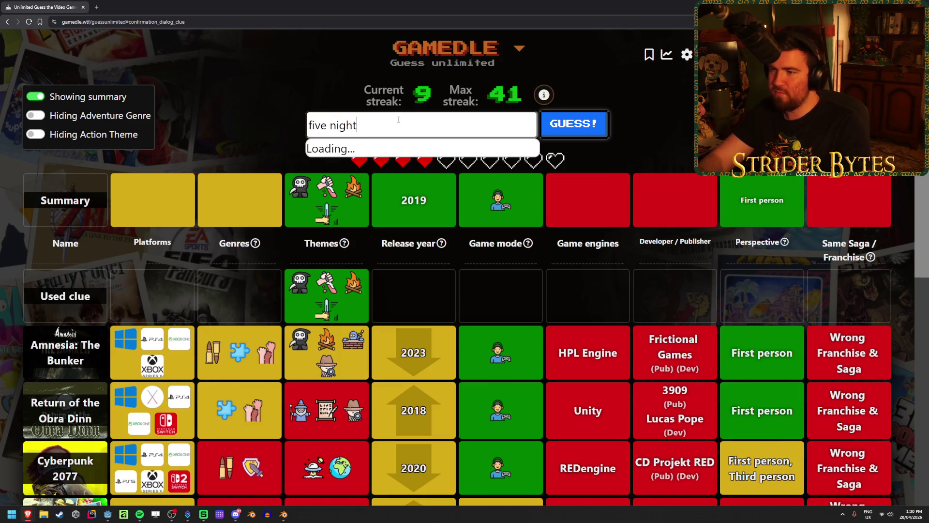
scroll(435, 179, down, 1)
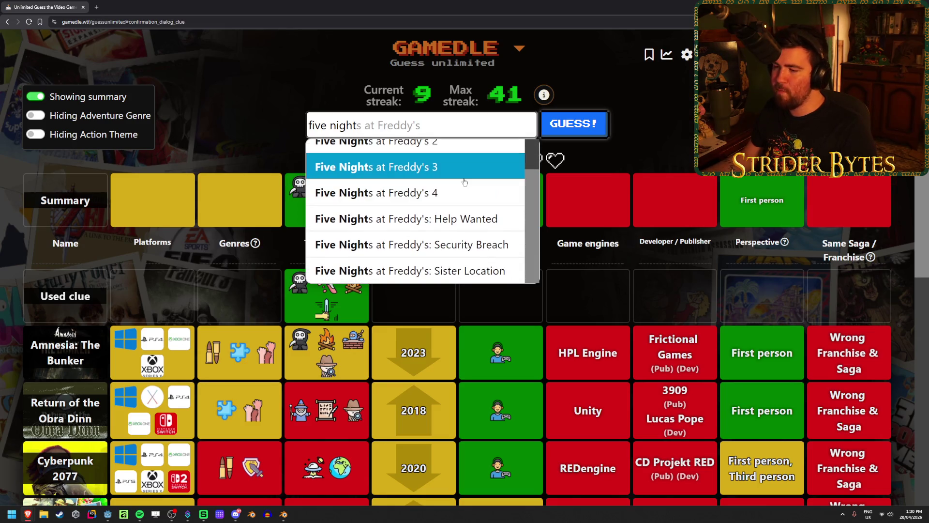
scroll(533, 160, up, 2)
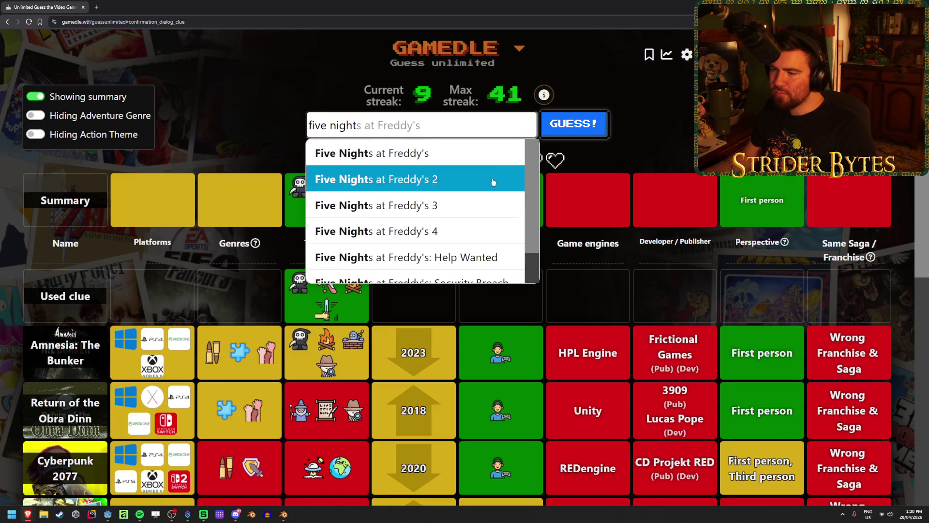
key(Down)
key(Return)
key(Return)
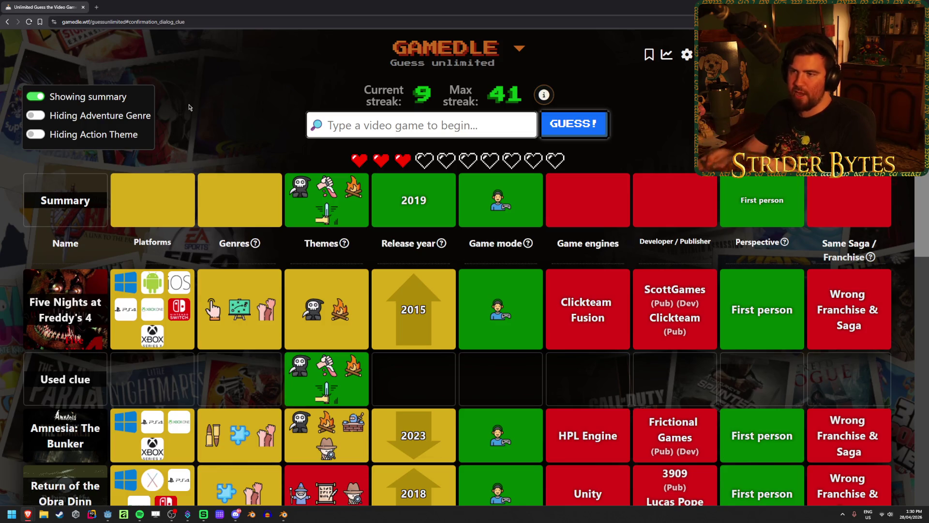
- Pick Layers of Fear (original) from the suggestions and submit it
text(Iayers)
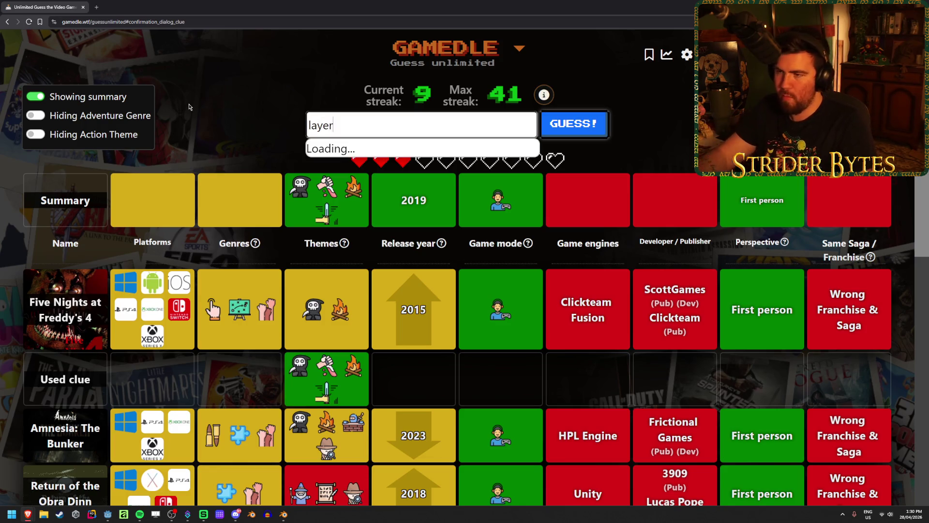
click(416, 152)
click(561, 128)
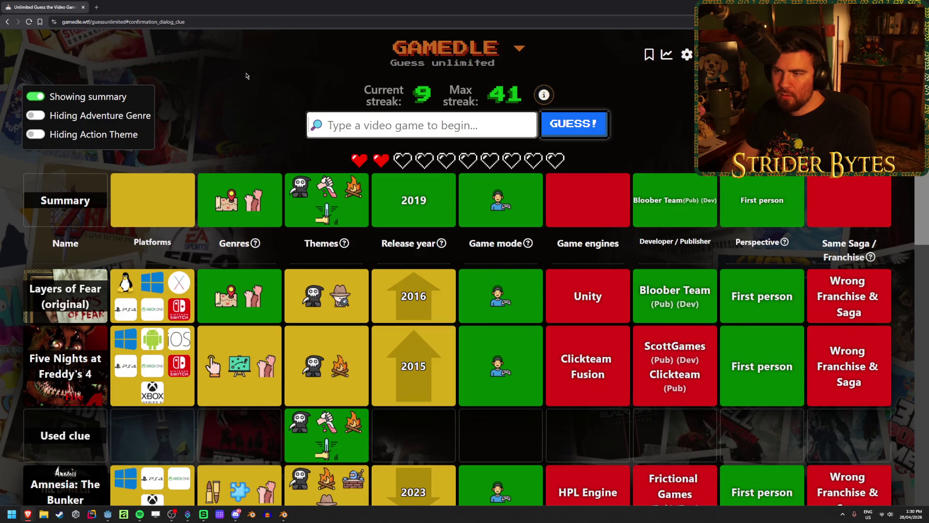
- Submit Blair Witch as the final guess
text(blair)
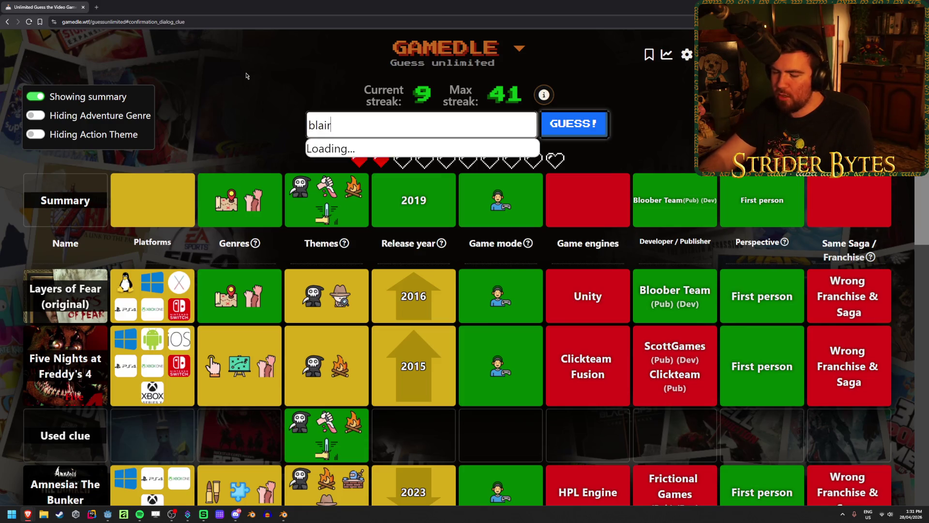
key(Down)
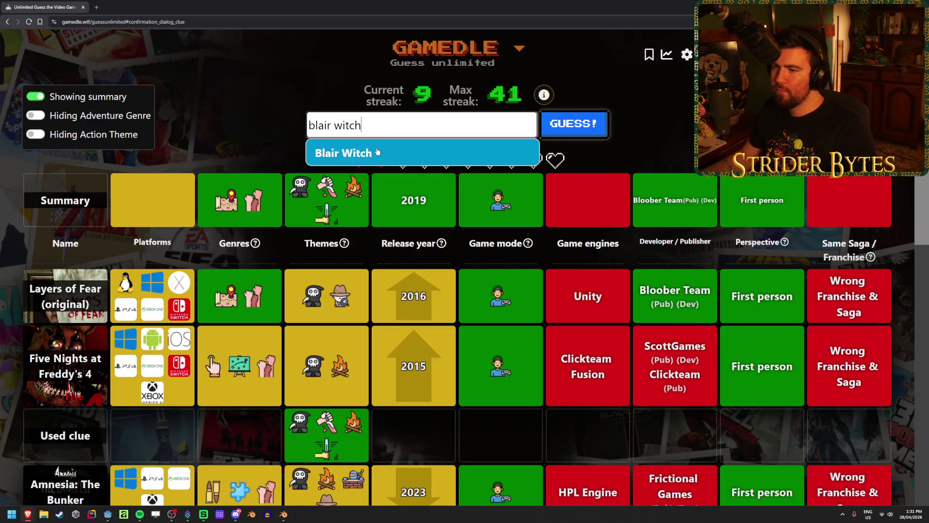
key(Return)
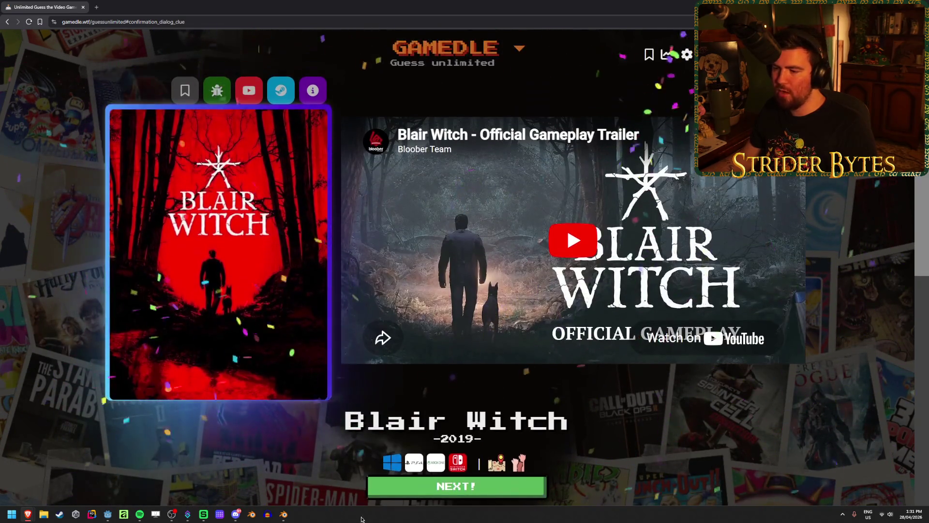
- Press NEXT! on the Blair Witch answer screen to begin a new round
click(391, 491)
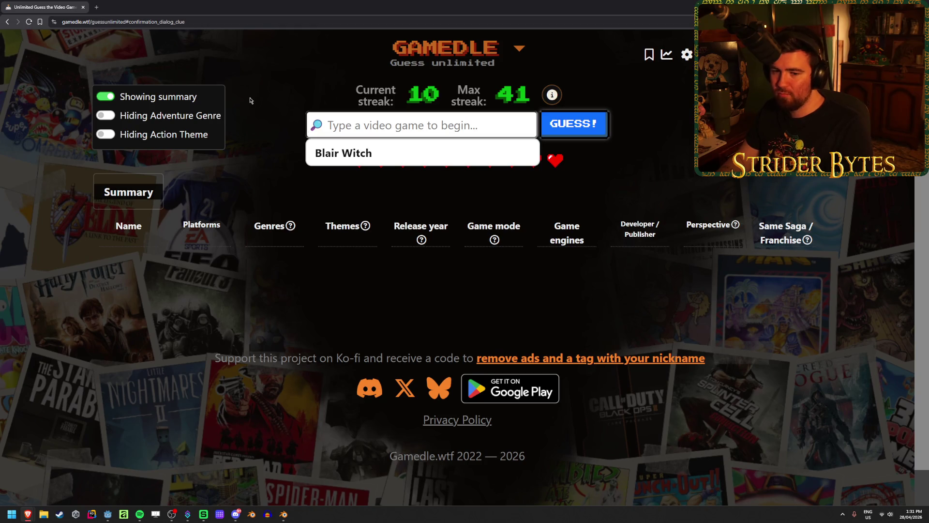
- Guess Grand Theft Auto V, then Saints Row 2, from the search suggestions
text(gra)
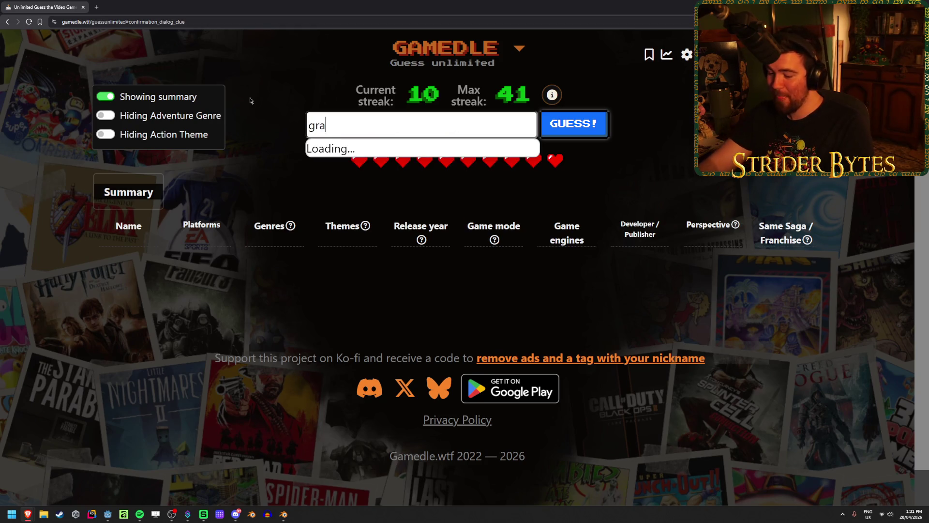
text(nd theft)
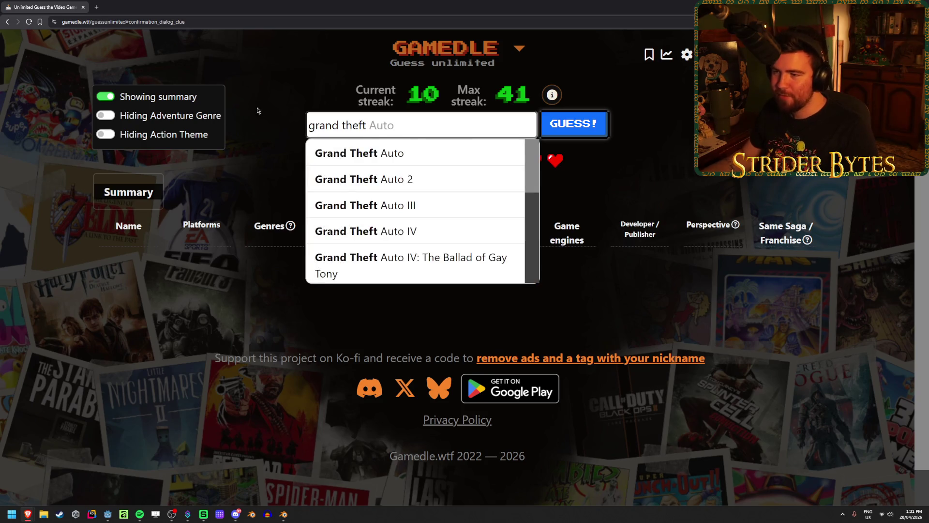
scroll(387, 175, down, 3)
click(393, 181)
click(600, 124)
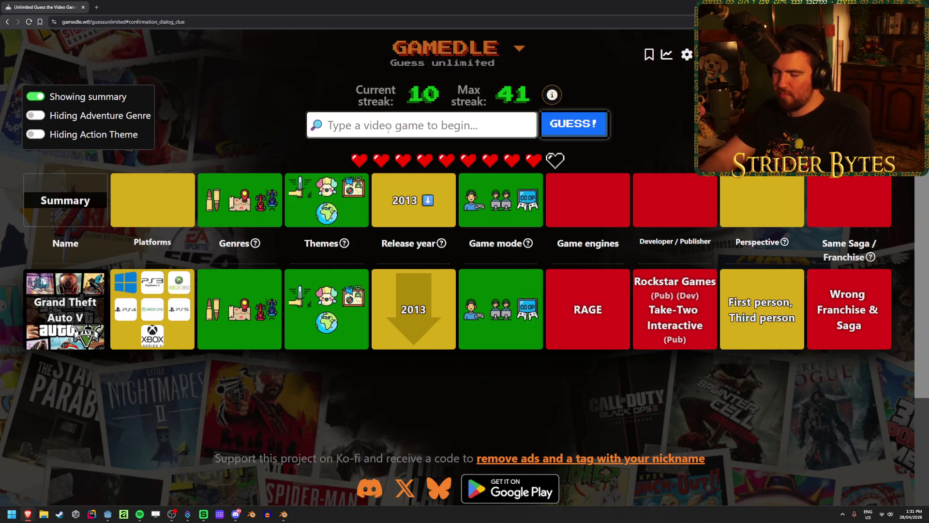
text(saints)
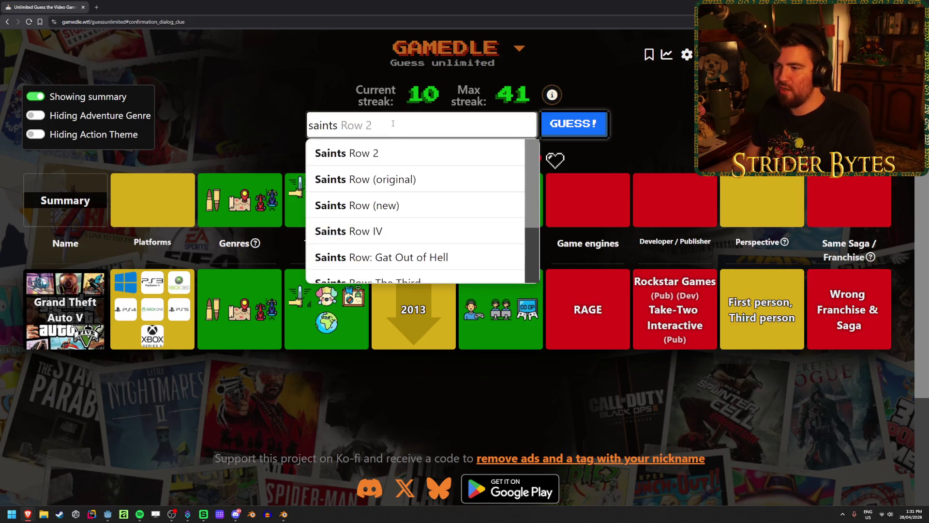
key(Return)
click(571, 133)
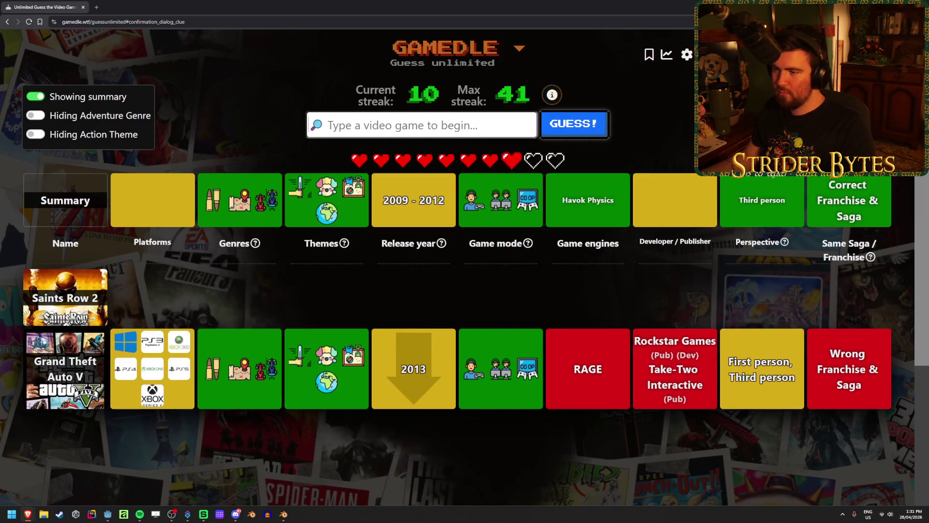
- Guess Saints Row: The Third to solve the round
click(455, 121)
text(saints)
scroll(443, 232, down, 1)
click(443, 232)
key(Return)
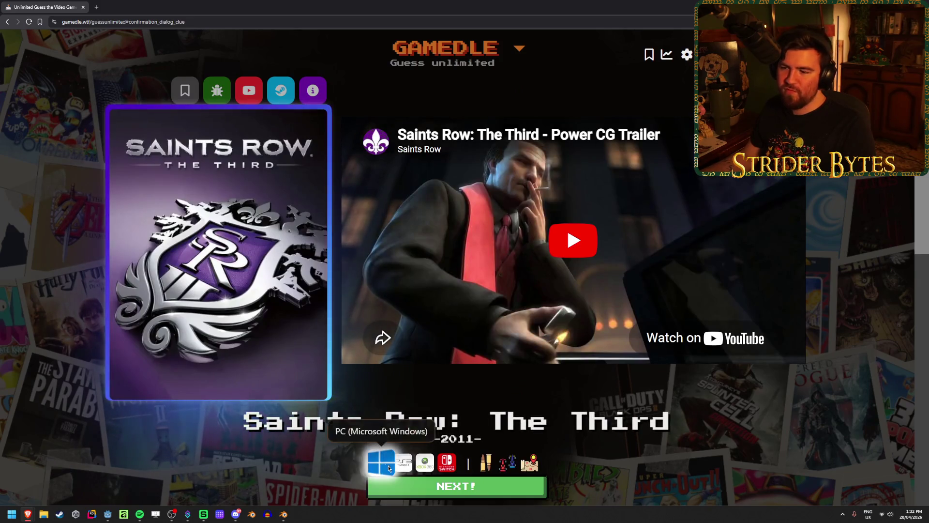
- Advance to the next round and submit Sleeping Dogs as its first guess
click(399, 490)
text(s)
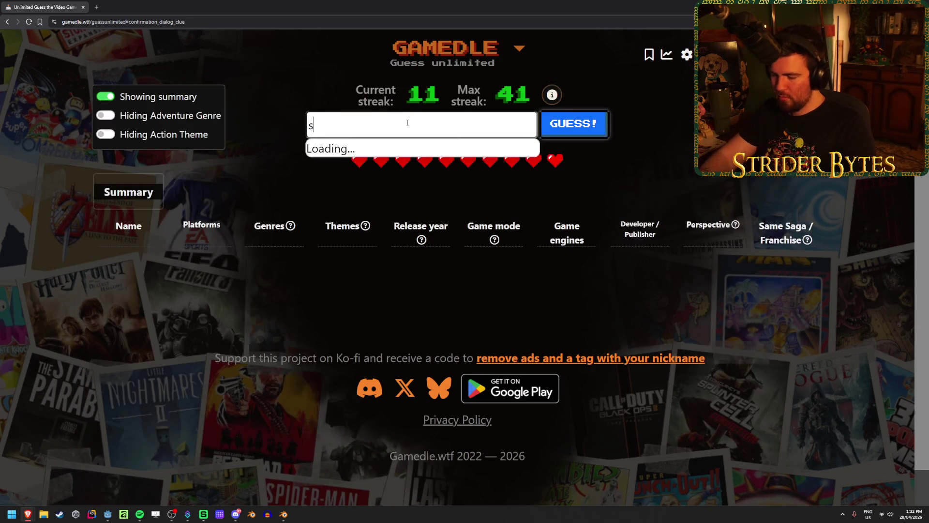
text(leeping dogs)
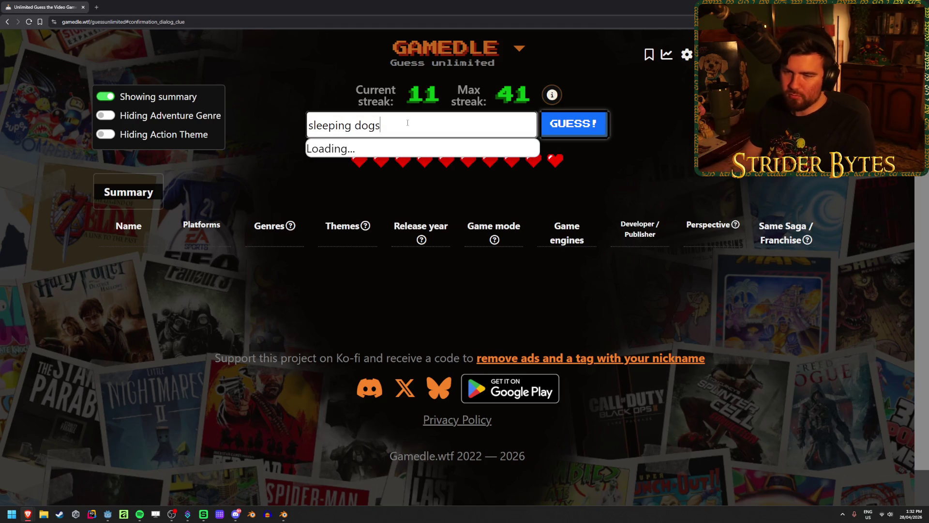
click(409, 153)
click(598, 128)
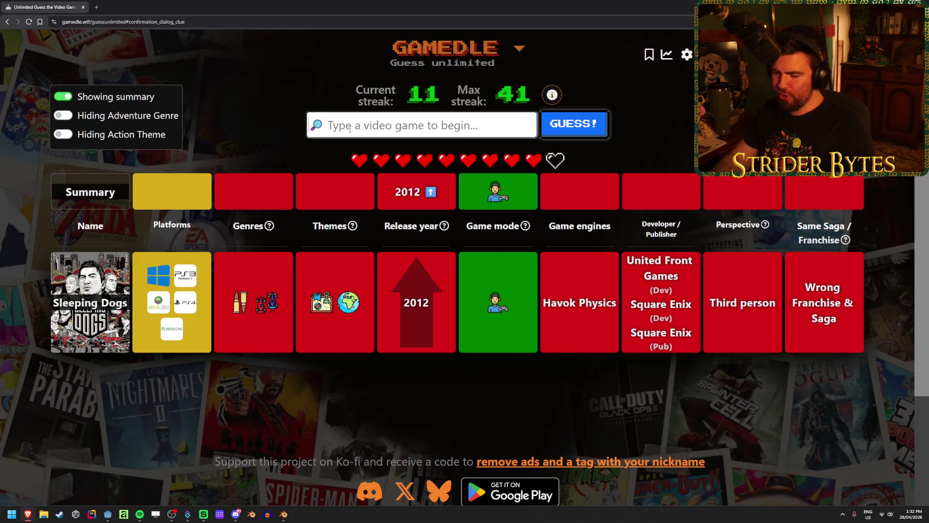
- Submit Chants of Sennaar, then Blasphemous II, as guesses
text(chants)
key(Return)
key(Return)
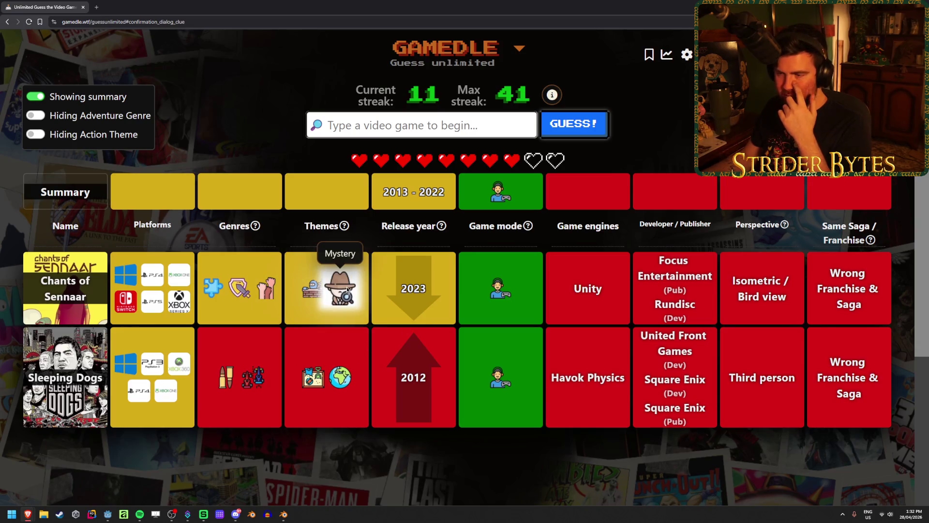
mouse_move(218, 293)
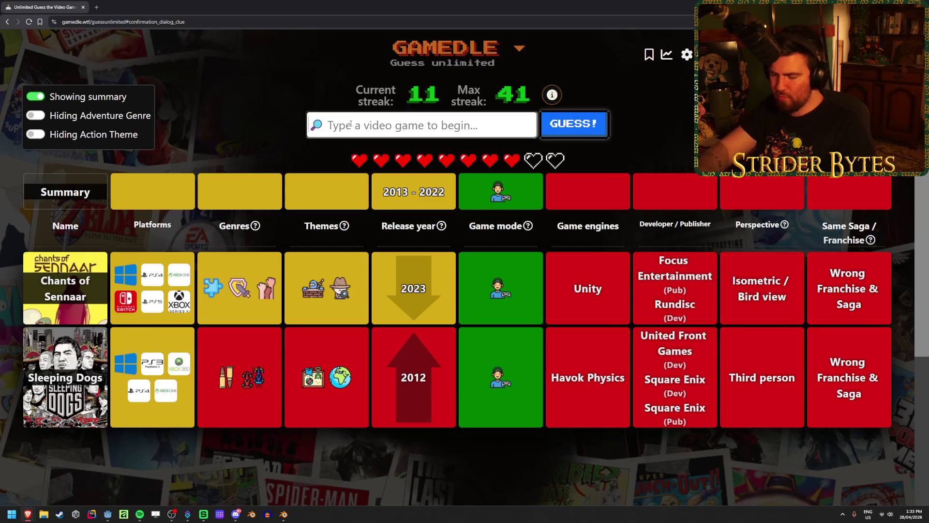
text(blas)
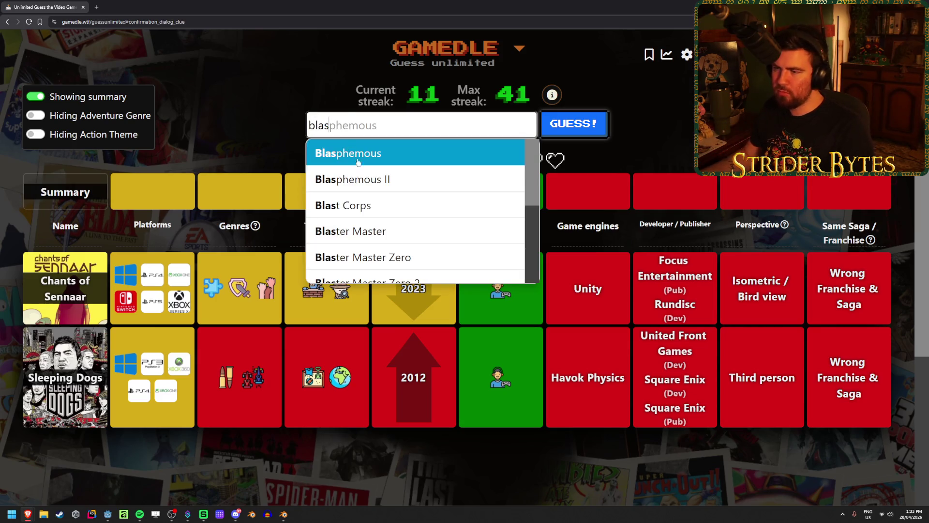
click(373, 180)
click(576, 132)
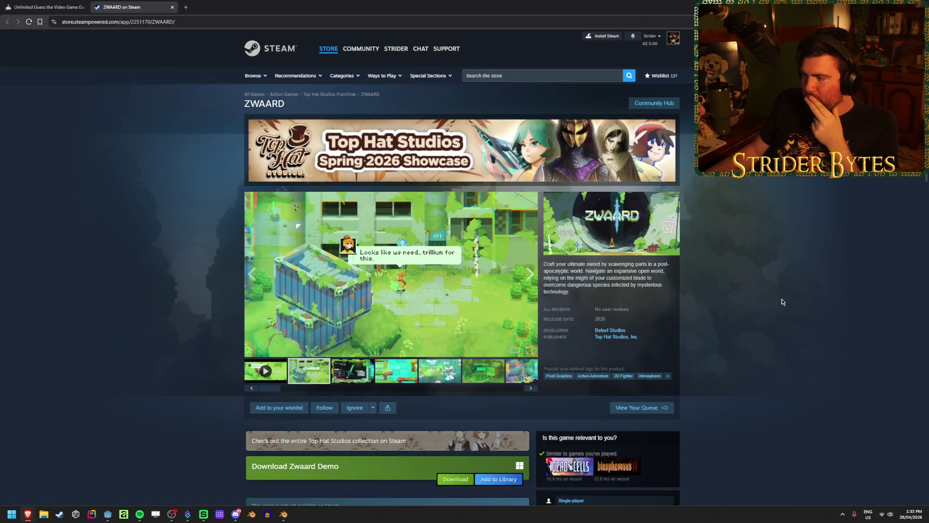
- Browse ZWAARD's sword-crafting and platformer screenshots
drag(574, 262, 628, 270)
click(628, 269)
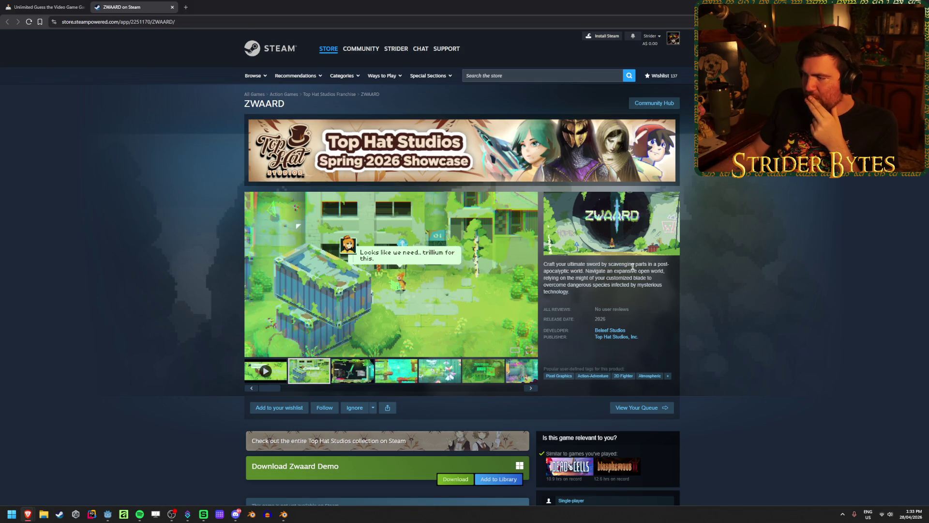
click(335, 372)
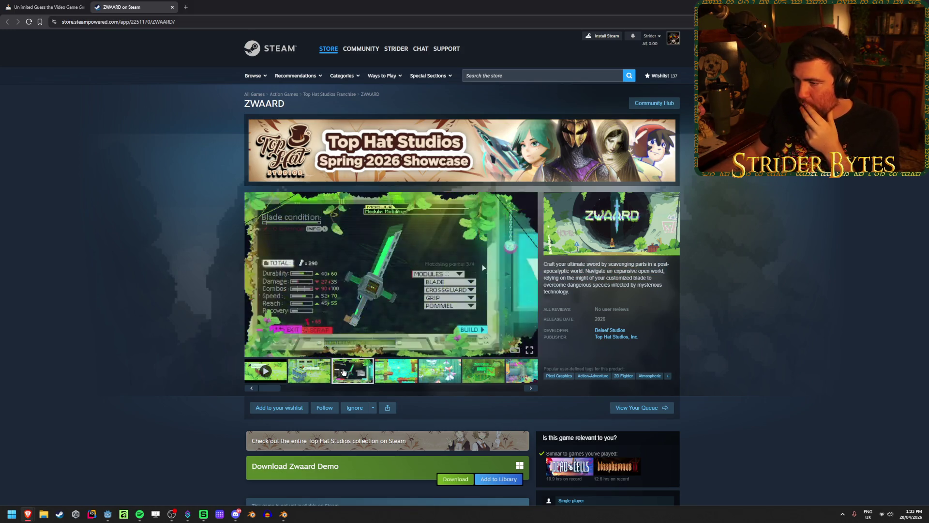
click(396, 374)
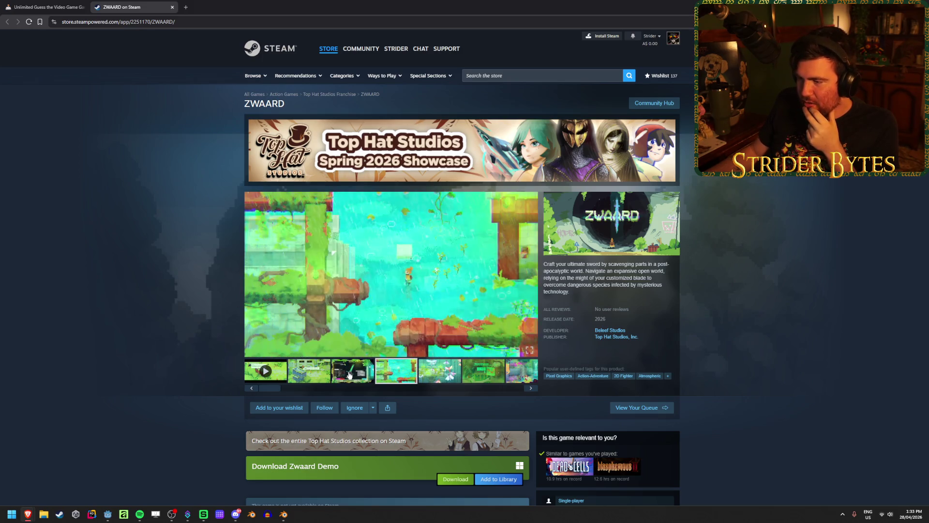
click(351, 374)
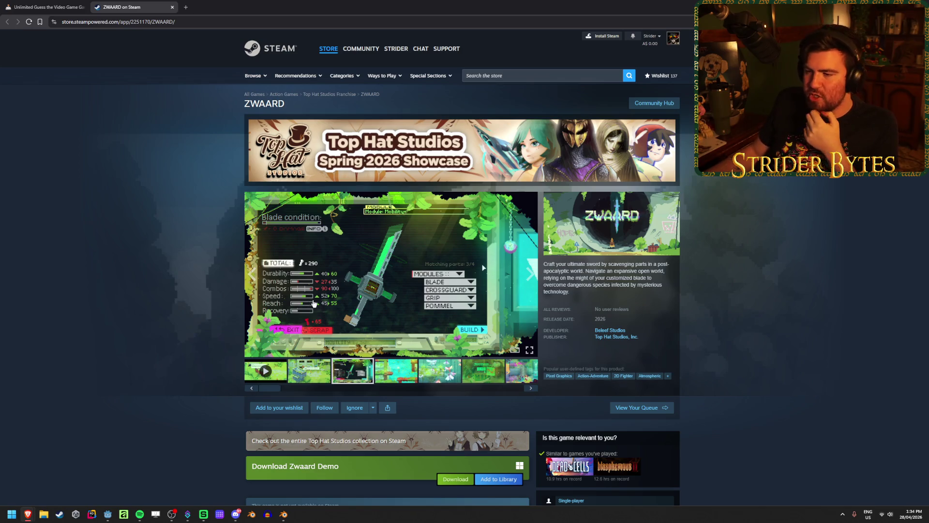
click(397, 378)
- Watch ZWAARD's trailer from the start in the large viewer, then add ZWAARD to the wishlist
click(265, 371)
click(513, 350)
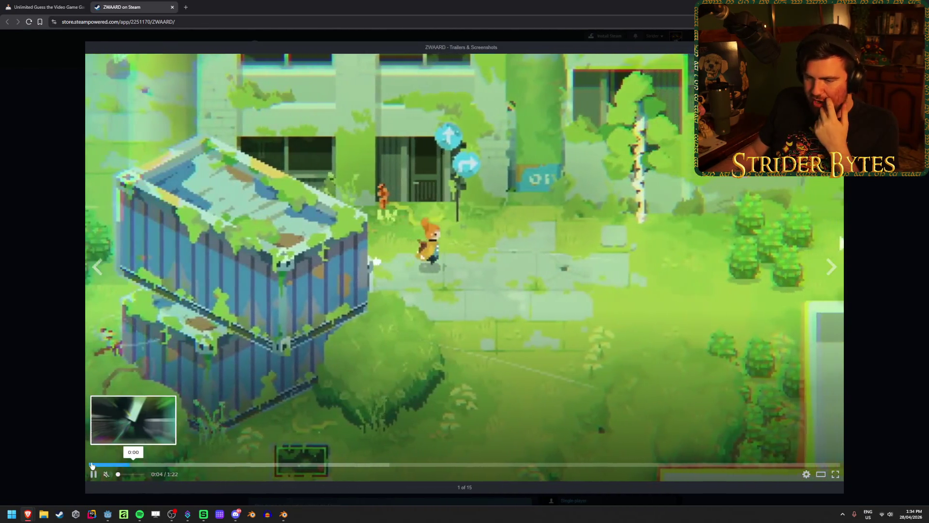
click(91, 465)
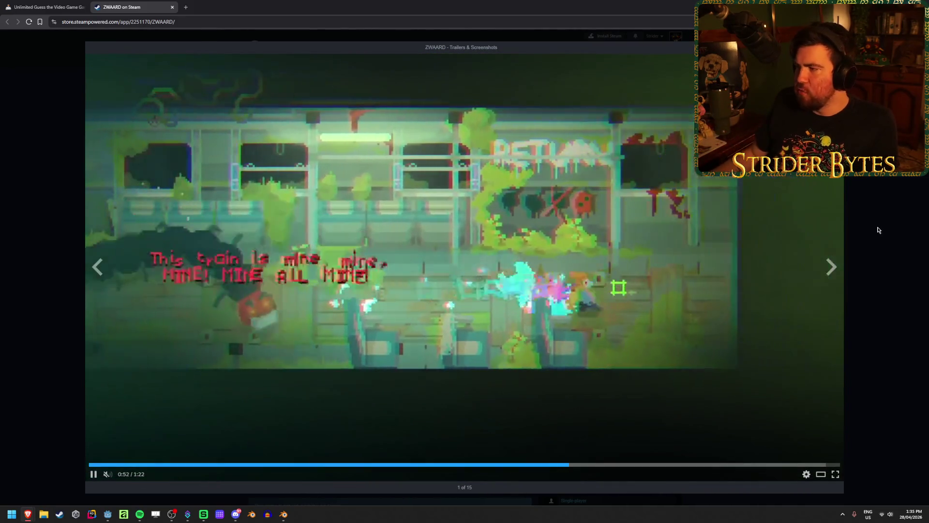
click(874, 228)
click(307, 408)
- Expand and read the full About This Game description, then return to the Gamedle tab
scroll(151, 313, down, 5)
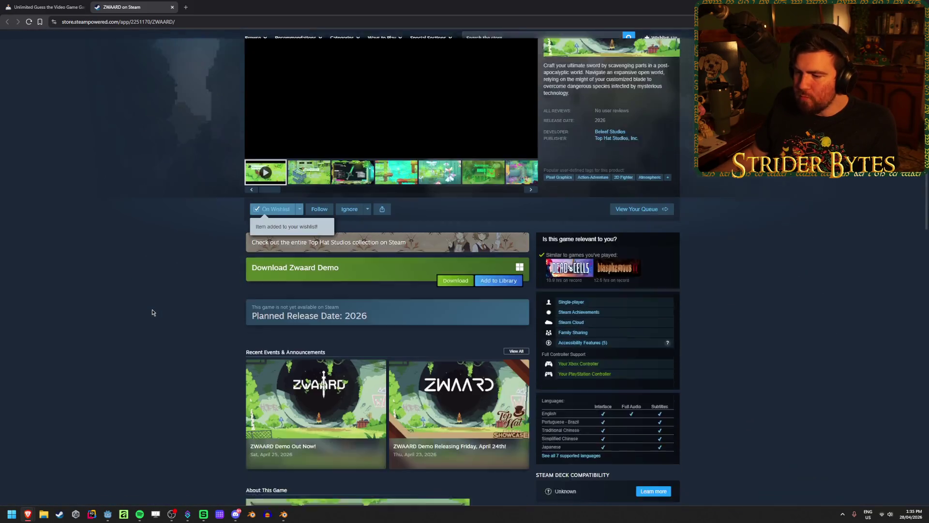
scroll(152, 312, down, 4)
scroll(152, 313, down, 3)
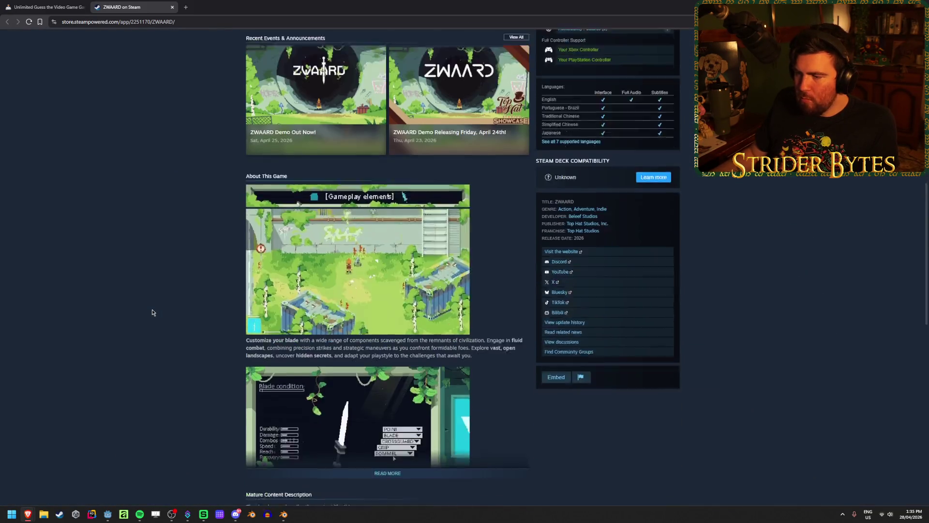
click(387, 405)
scroll(176, 373, down, 2)
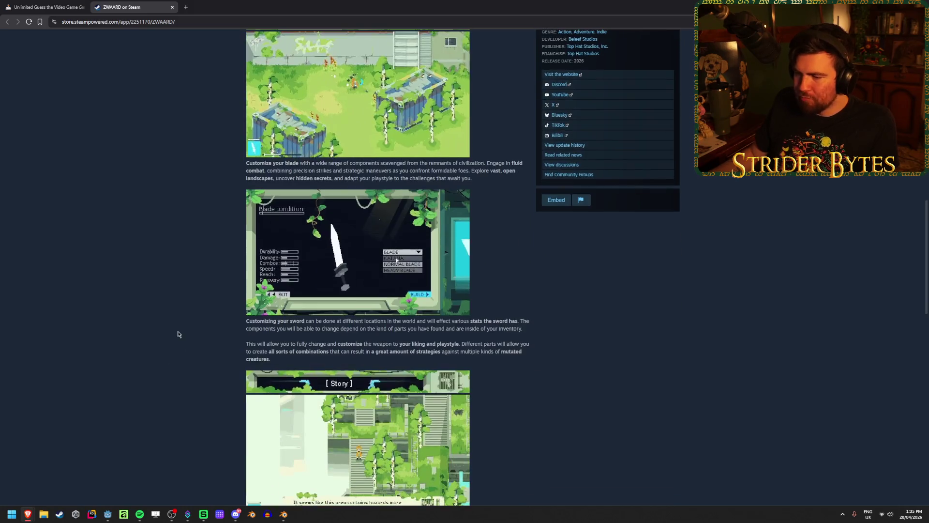
drag(291, 326, 404, 321)
click(543, 321)
drag(543, 322, 368, 96)
click(380, 328)
drag(380, 327, 342, 326)
click(372, 327)
scroll(145, 294, down, 4)
scroll(144, 319, up, 5)
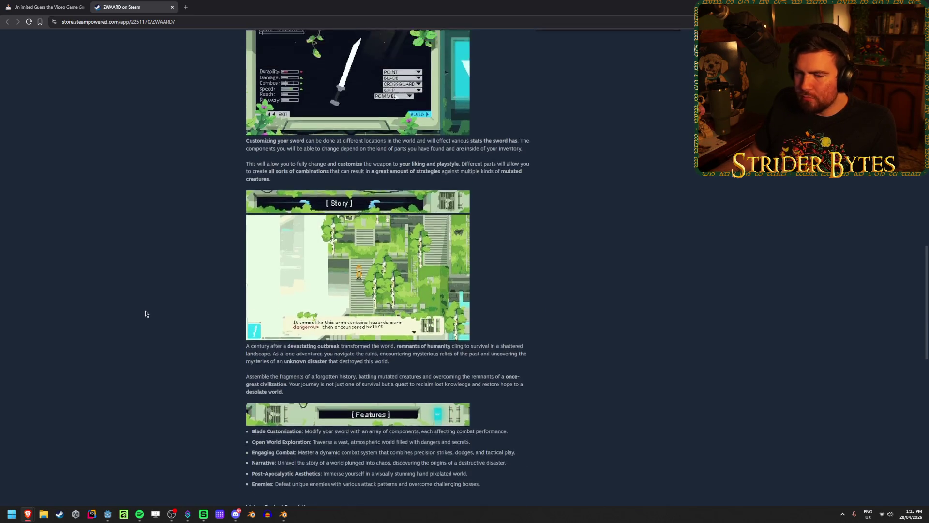
scroll(143, 318, up, 13)
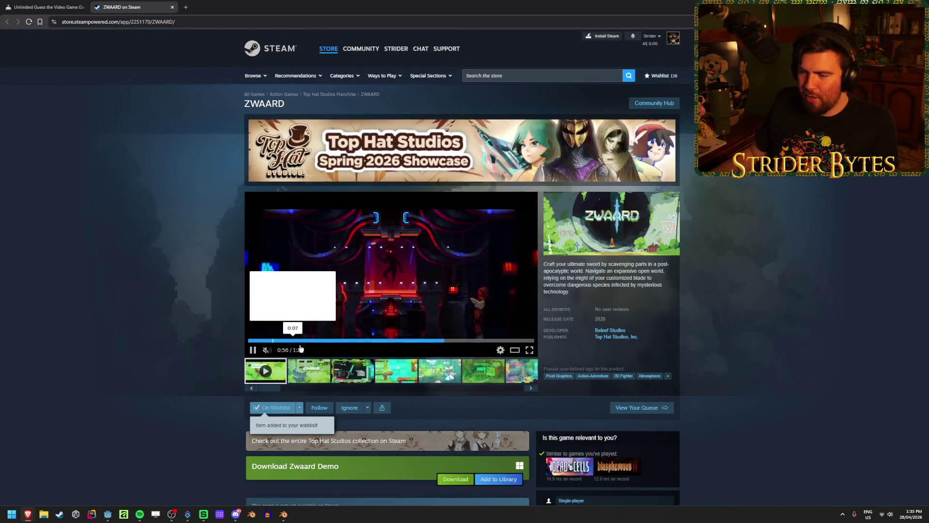
click(325, 369)
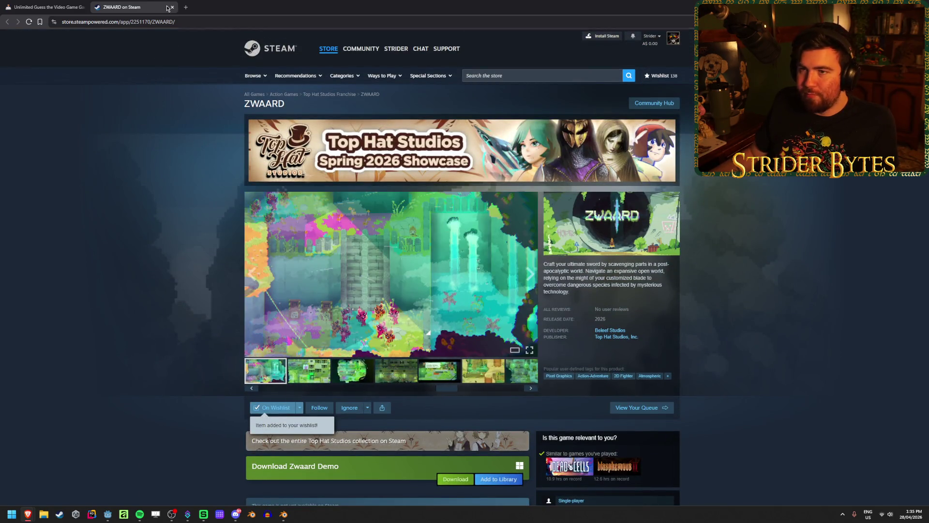
click(46, 6)
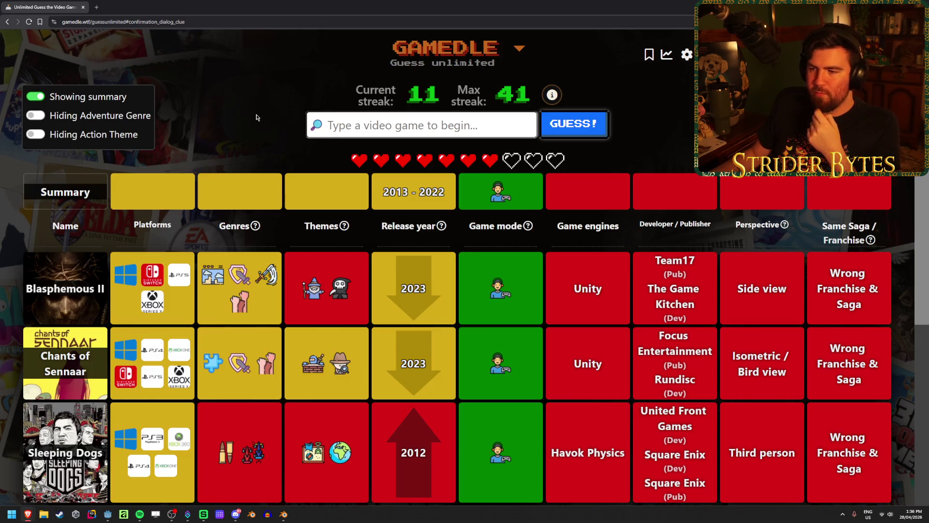
mouse_move(307, 371)
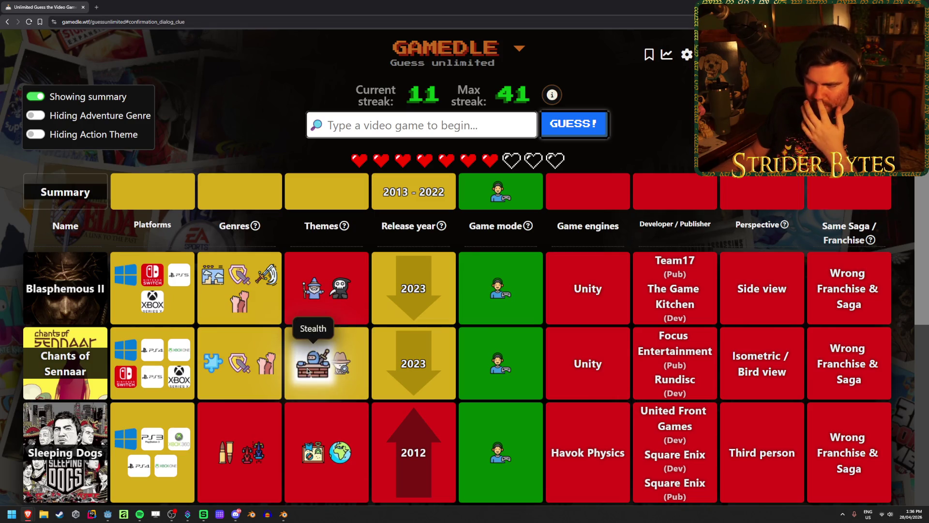
mouse_move(260, 345)
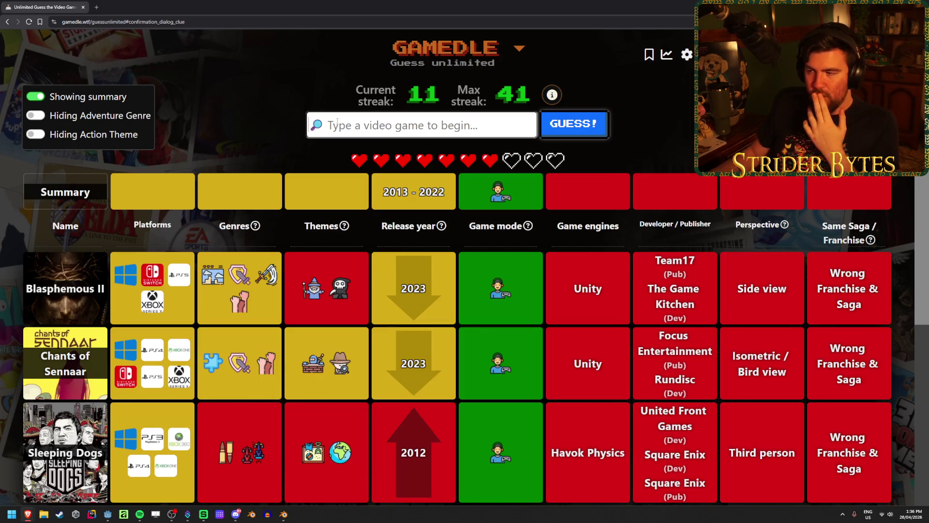
text(the witness)
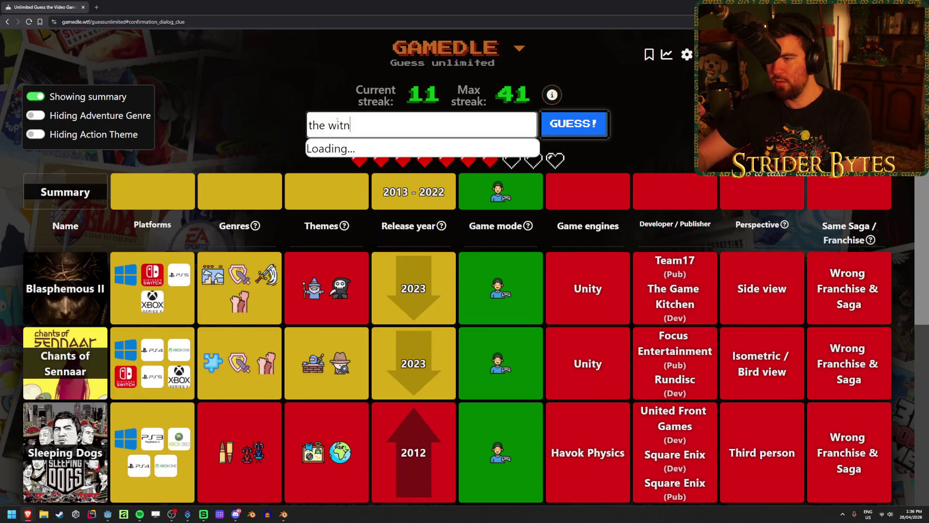
- Guess The Witness, then Return of the Obra Dinn, fixing the misspelled search
click(339, 154)
click(563, 136)
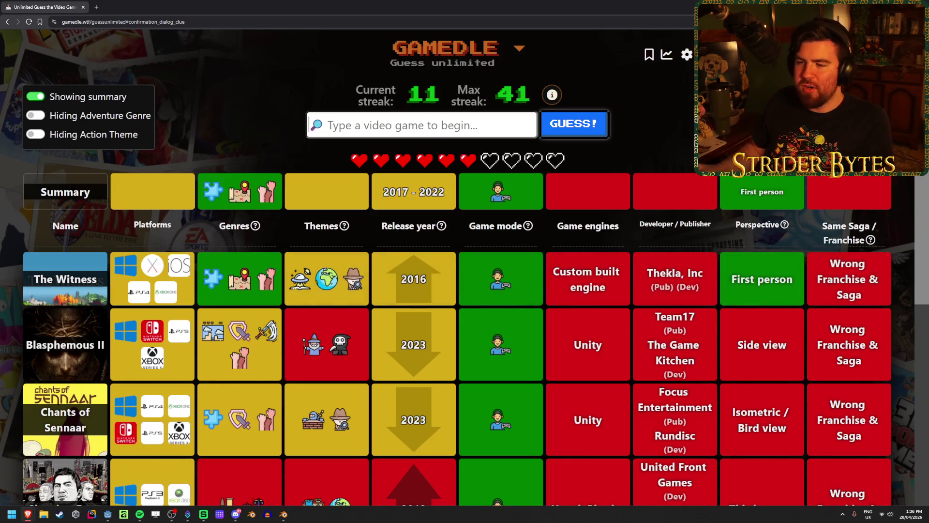
mouse_move(201, 285)
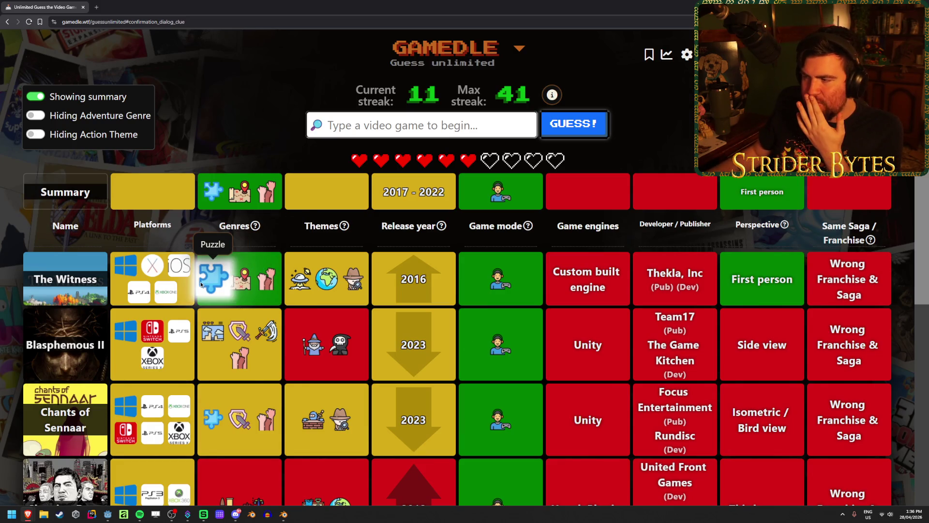
click(400, 126)
text(ibra d)
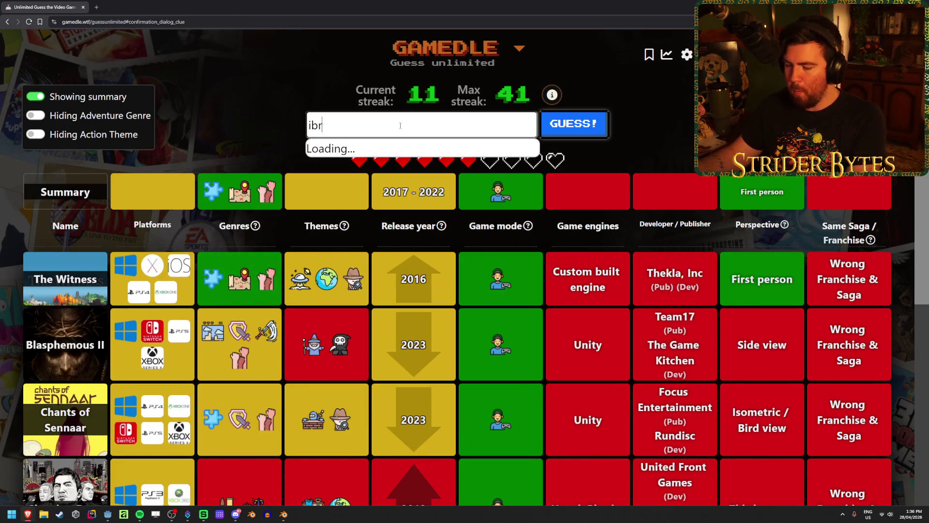
text(inn)
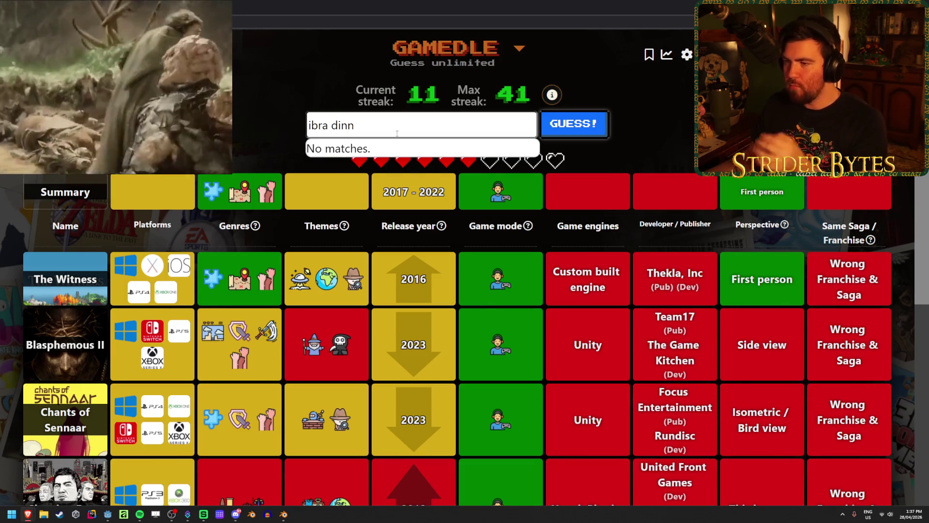
click(311, 126)
key(BackSpace)
text(o)
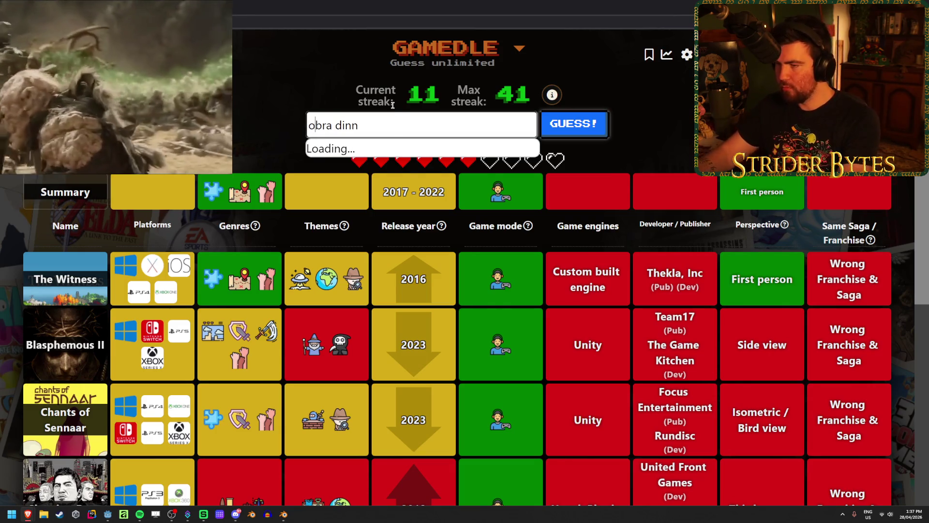
click(375, 153)
click(591, 124)
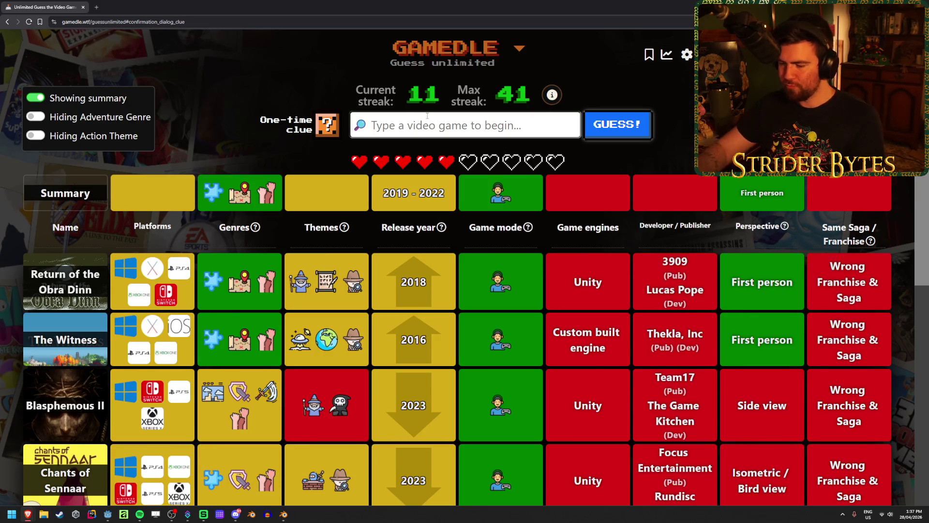
- Guess Inscryption and Paradise Killer, then spend the one-time clue to reveal the developer
text(inds)
key(BackSpace)
key(BackSpace)
text(sc)
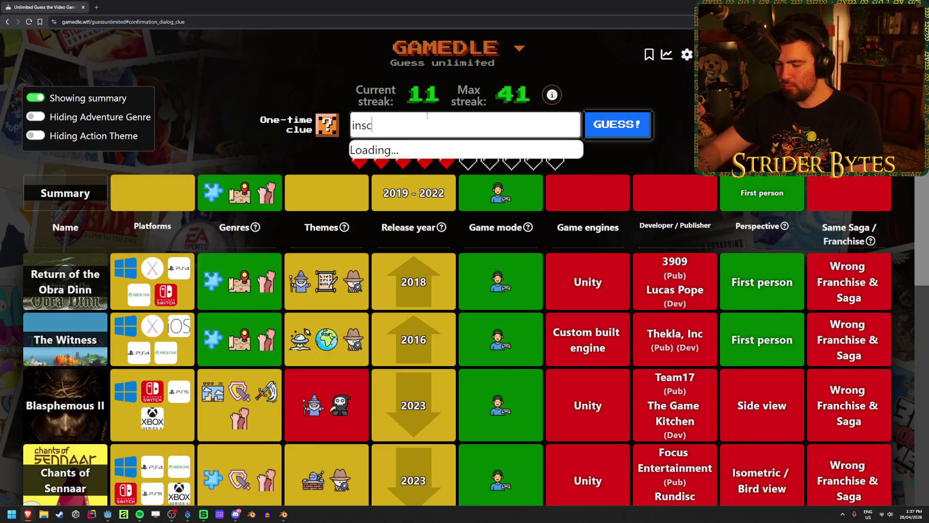
click(434, 151)
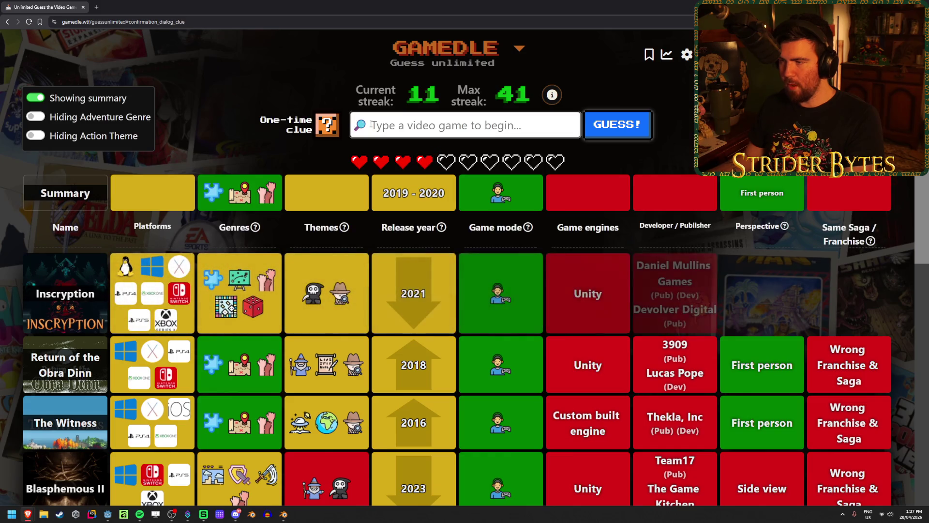
text(paradise killer)
key(Return)
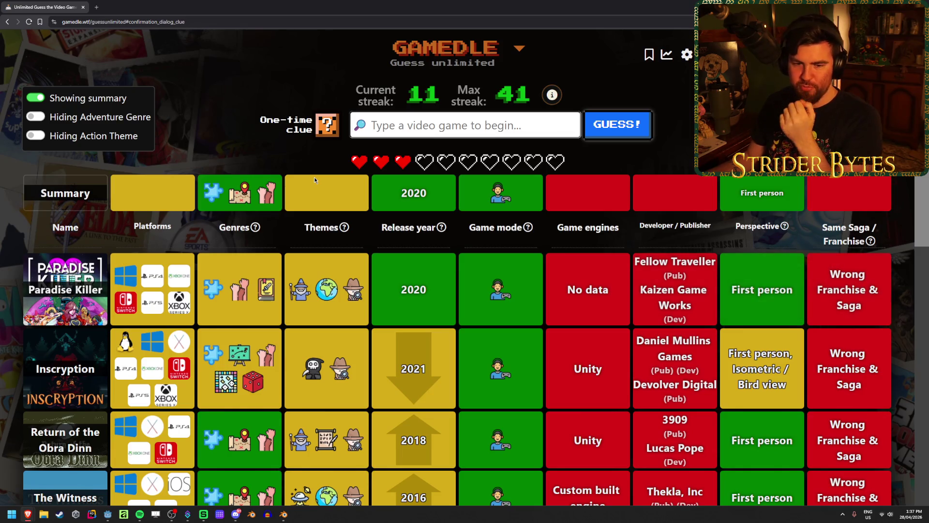
click(327, 125)
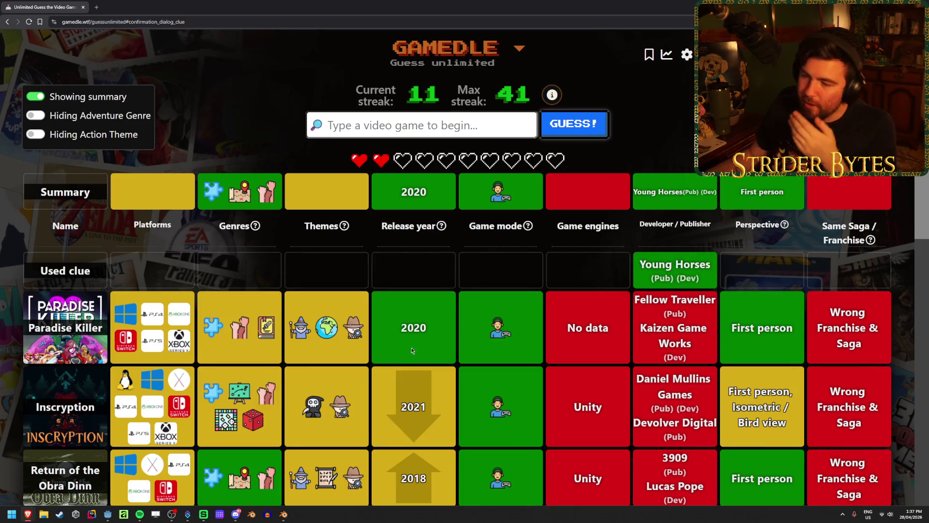
scroll(411, 347, down, 3)
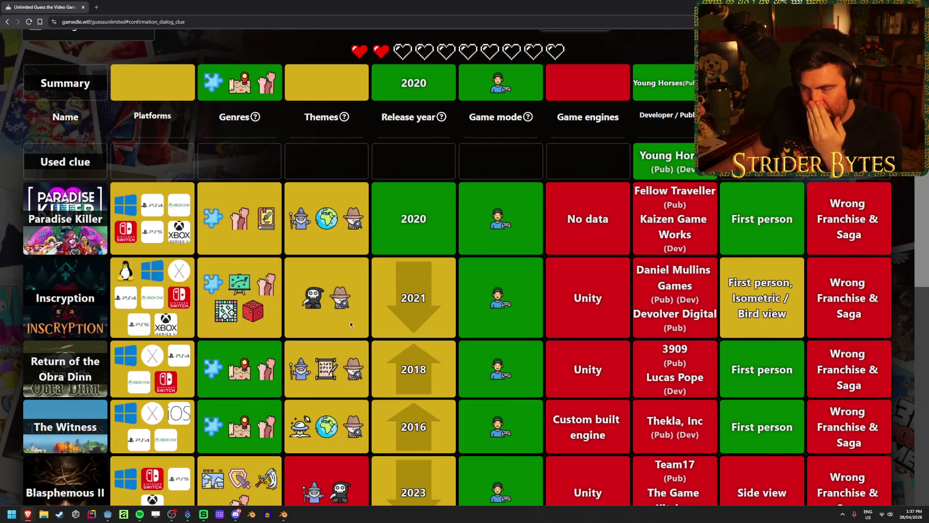
scroll(340, 295, down, 3)
scroll(337, 358, up, 1)
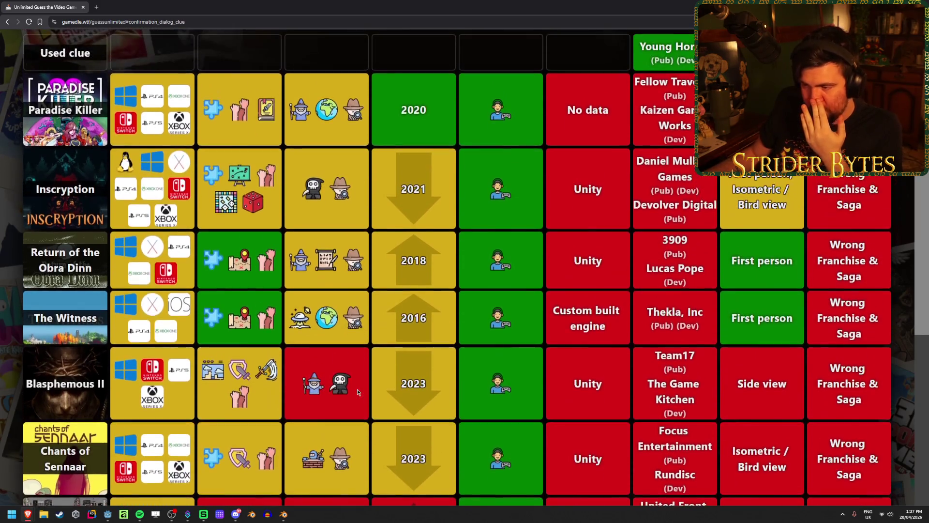
scroll(253, 327, up, 3)
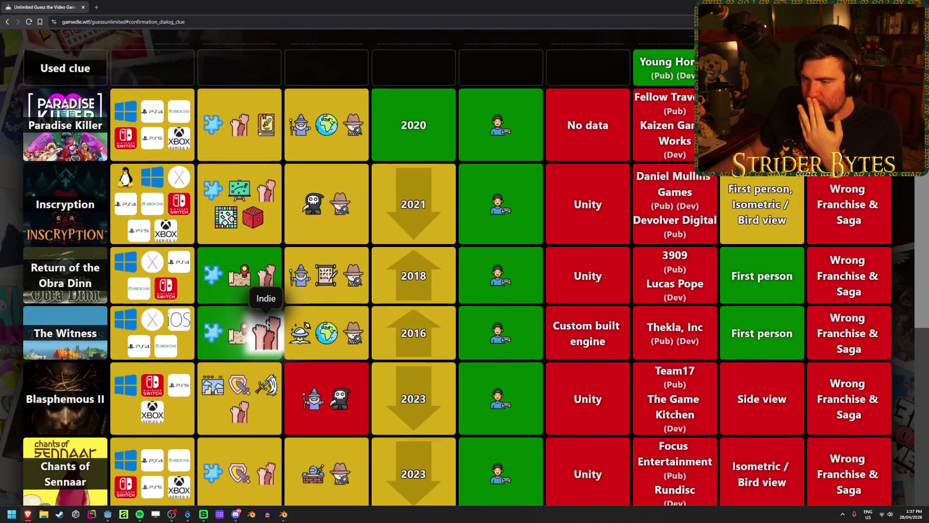
scroll(266, 368, down, 3)
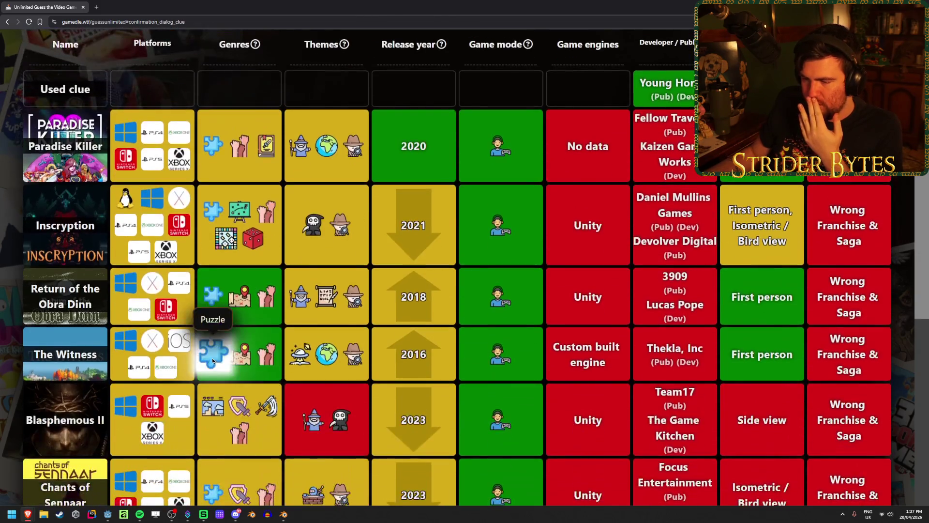
scroll(348, 353, up, 4)
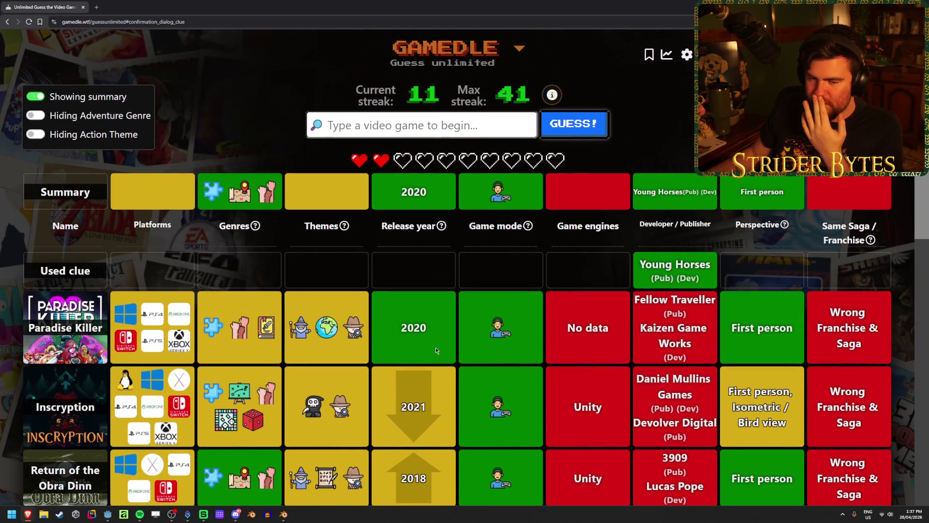
scroll(382, 296, down, 2)
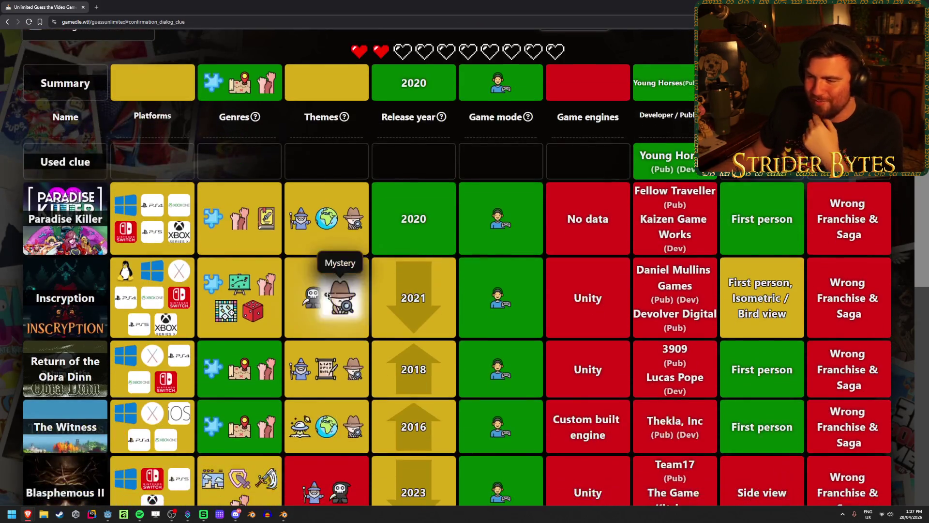
scroll(382, 293, down, 4)
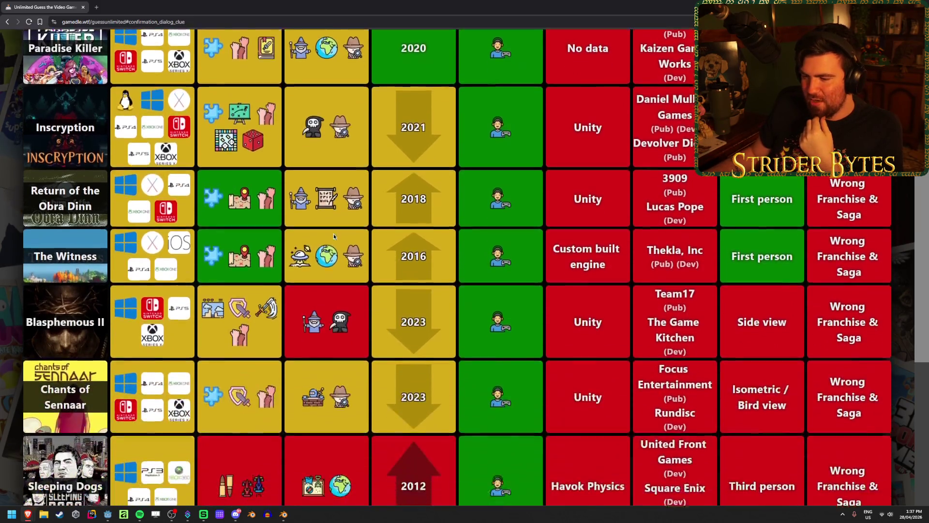
scroll(303, 392, down, 4)
scroll(310, 365, up, 6)
scroll(446, 343, up, 5)
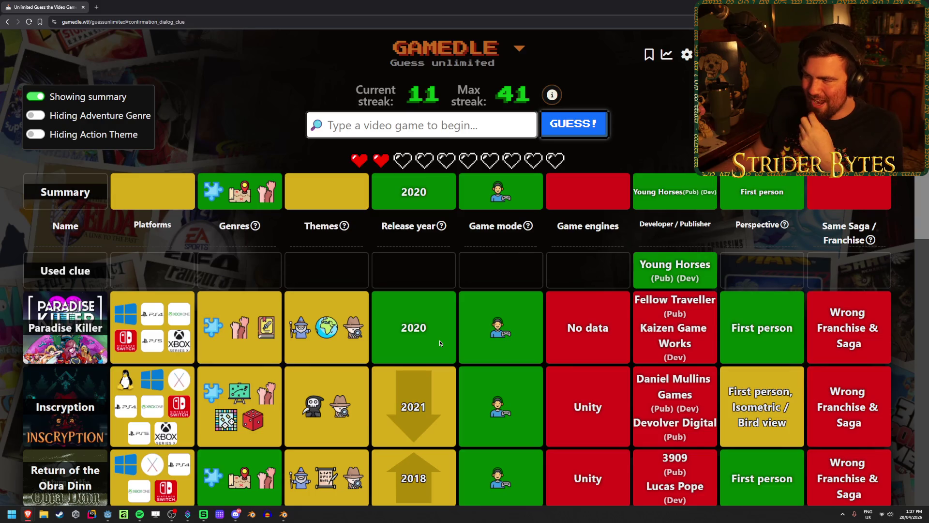
scroll(583, 215, down, 8)
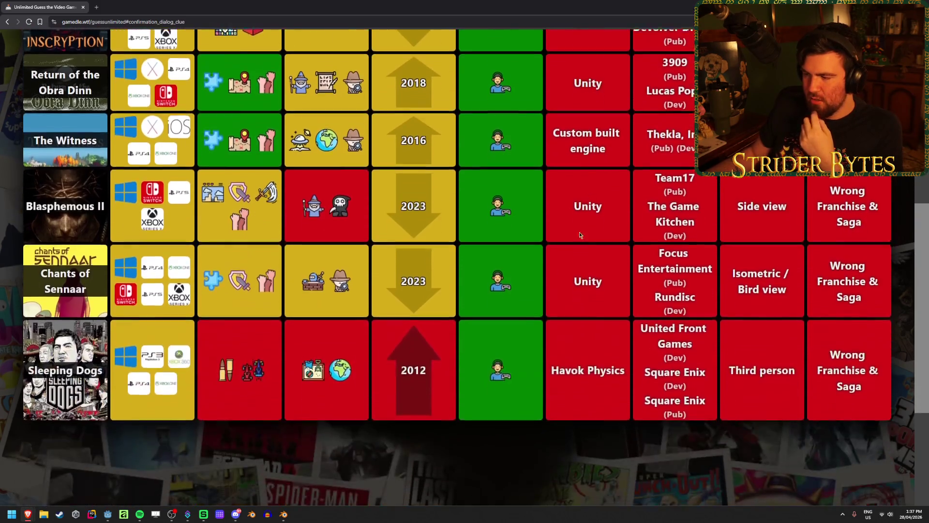
scroll(583, 215, up, 8)
scroll(575, 282, down, 5)
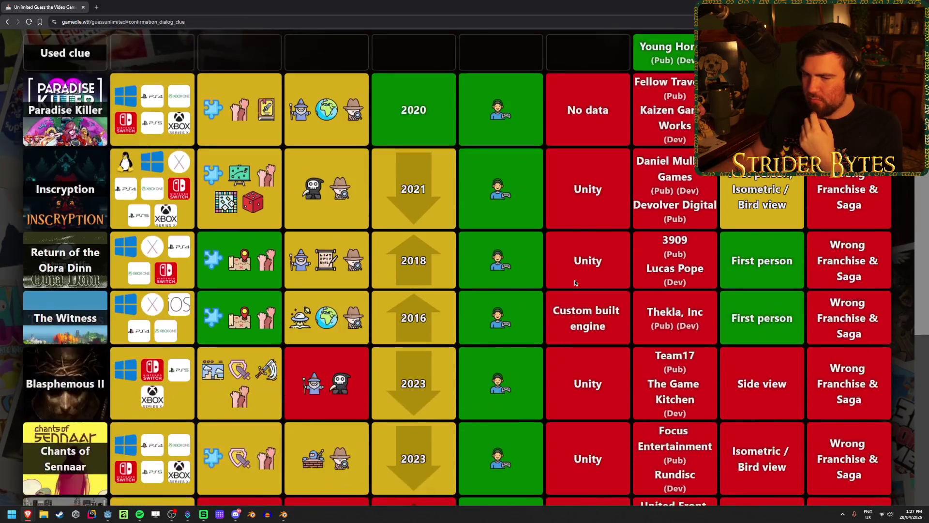
scroll(575, 283, up, 2)
scroll(575, 283, up, 3)
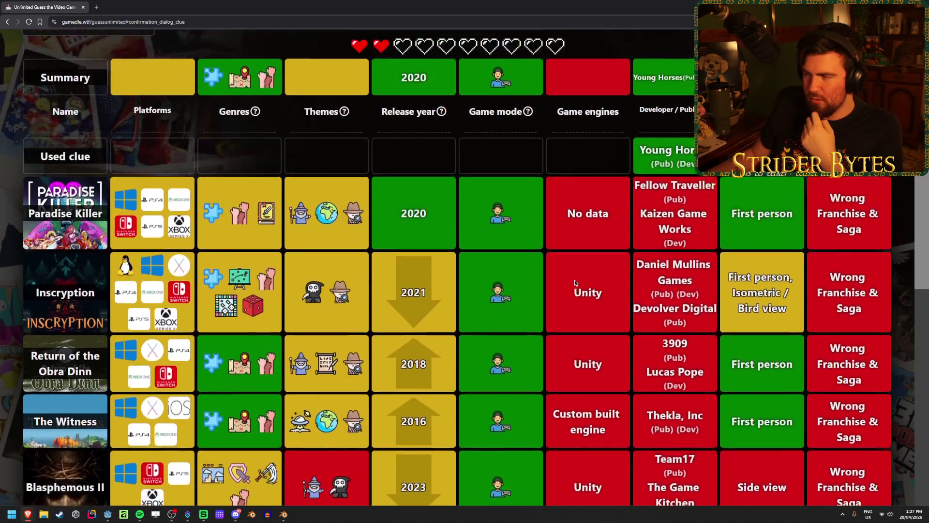
scroll(575, 283, down, 3)
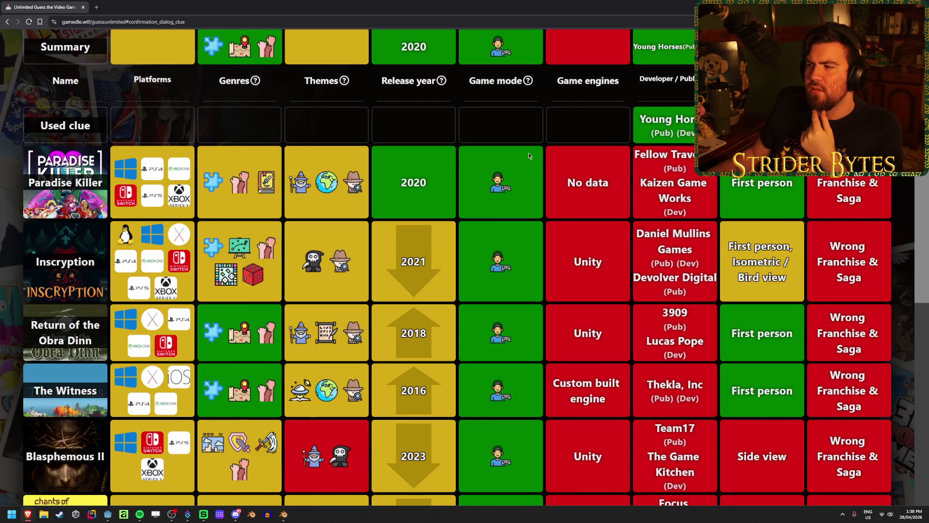
scroll(579, 191, up, 2)
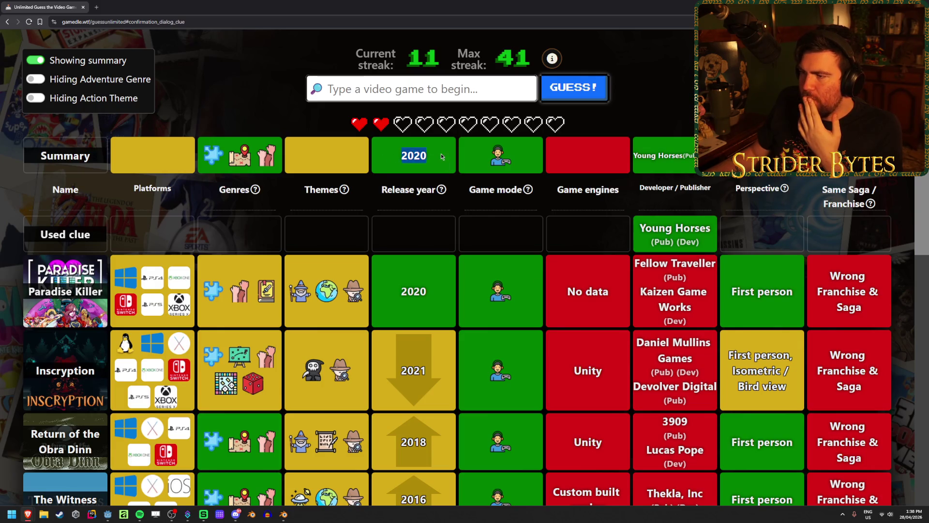
- Guess Octodad, then submit Bugsnax as the answer
click(424, 89)
text(octod)
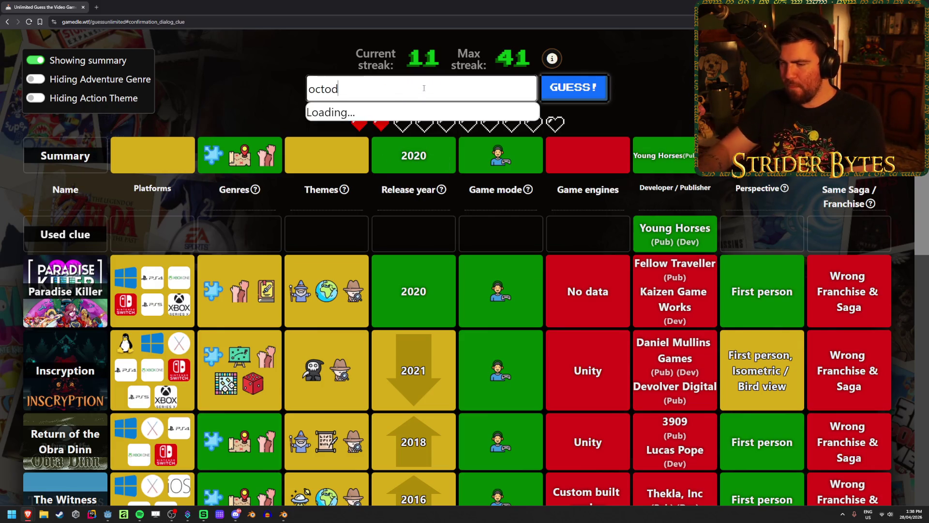
text(ad)
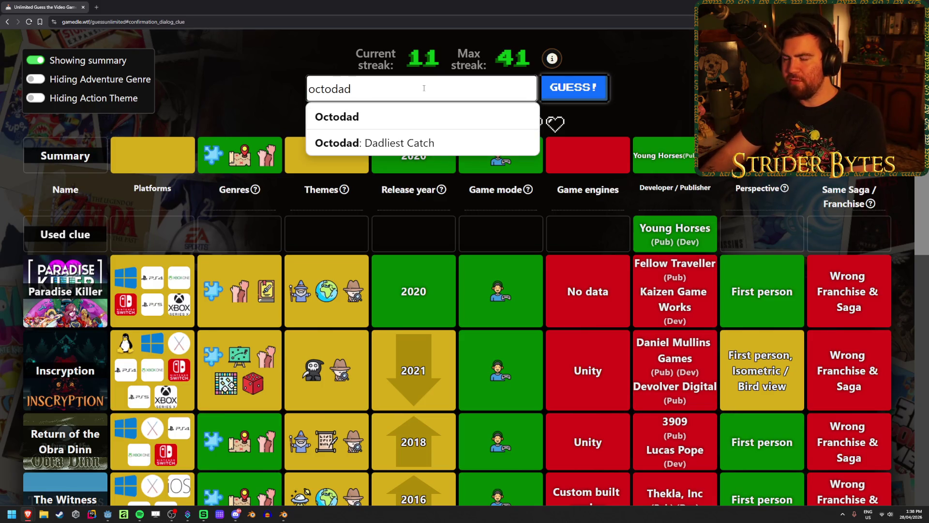
key(Return)
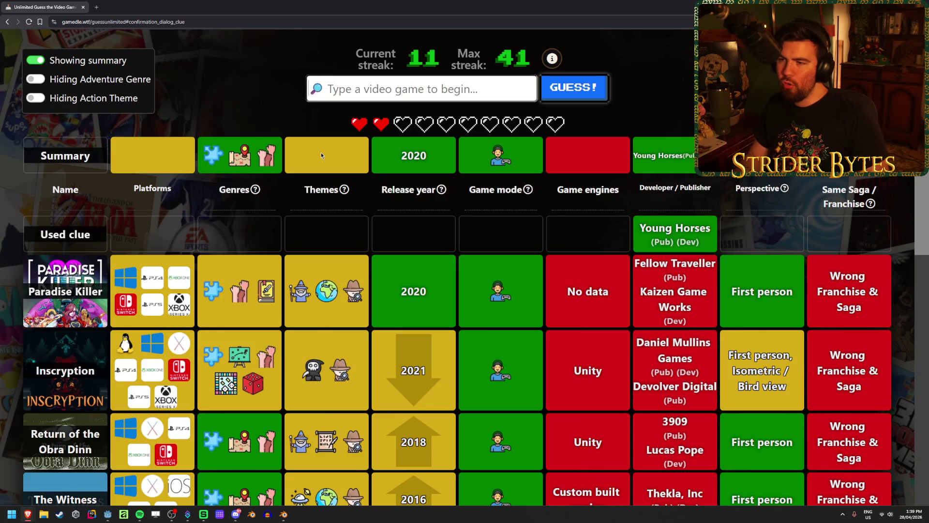
text(bug)
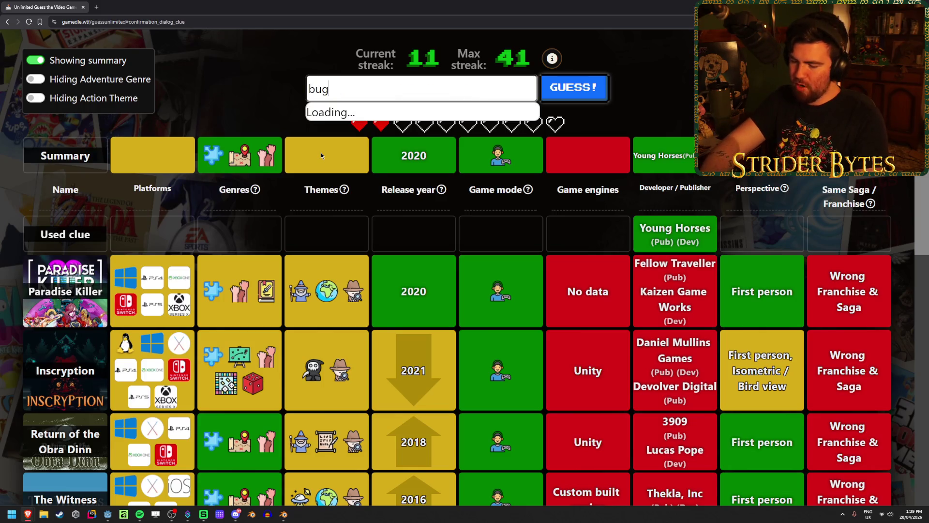
text(Bugsnax)
key(Return)
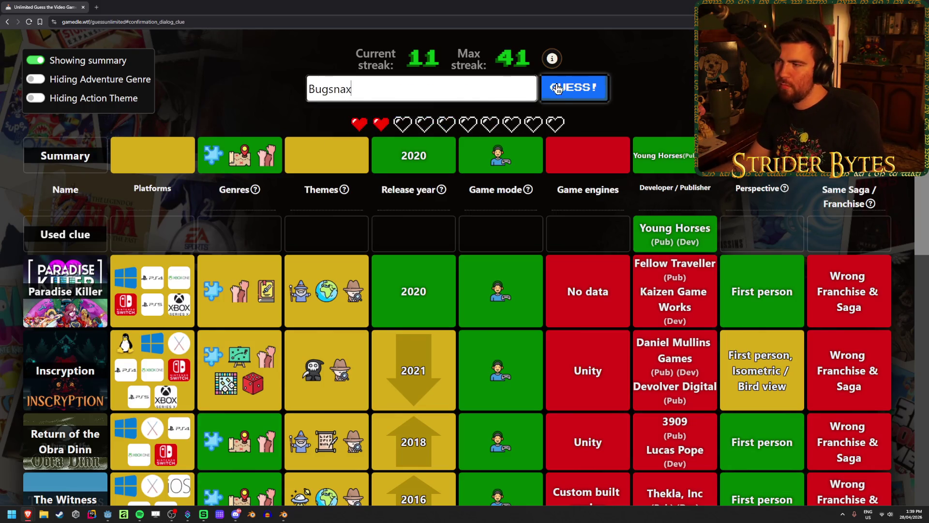
key(Return)
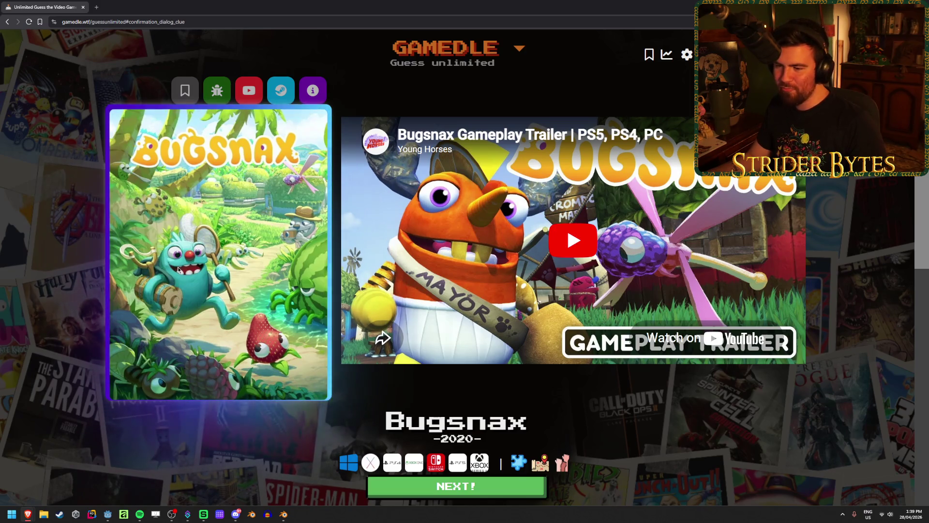
- Look over the solved Bugsnax result, then open a new empty browser tab
scroll(172, 278, down, 4)
scroll(178, 270, up, 4)
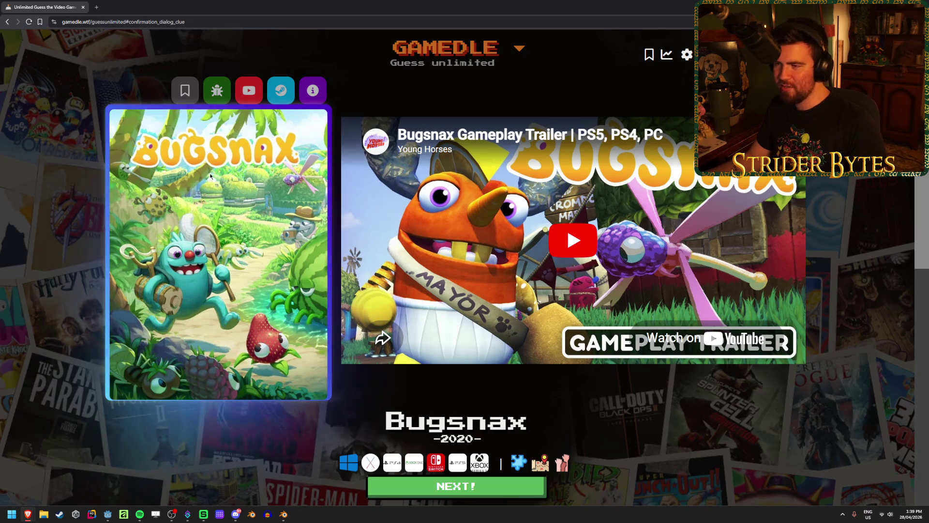
click(97, 7)
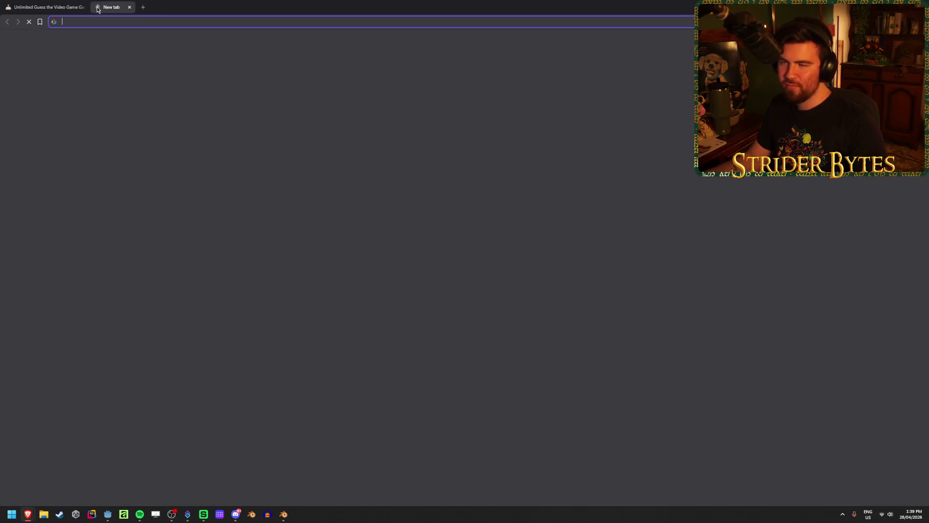
- Search the web for 'young horses games' and open the Young Horses Wikipedia article
text(youung horse)
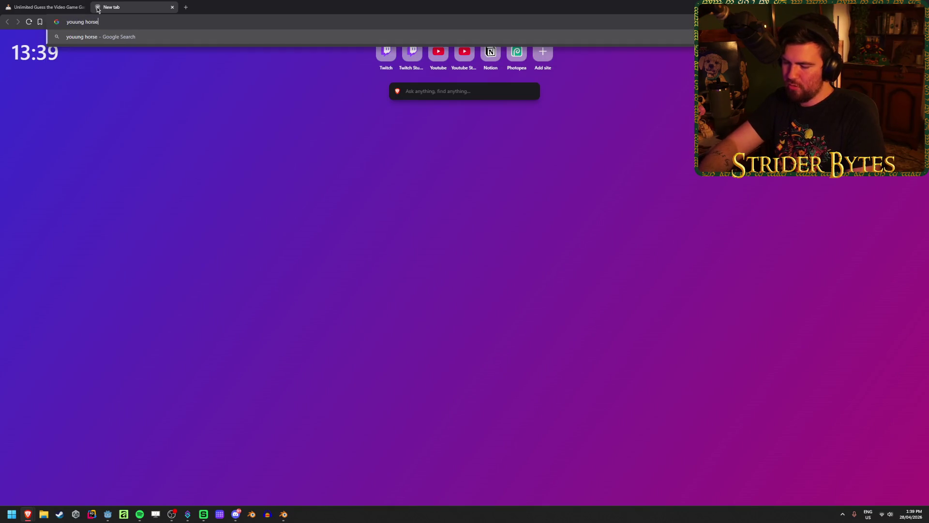
text(s game)
key(Return)
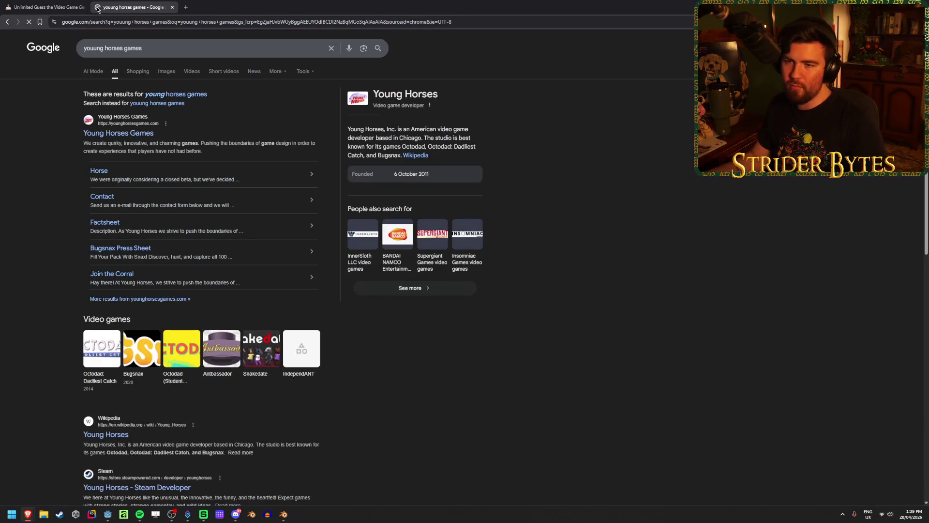
click(178, 96)
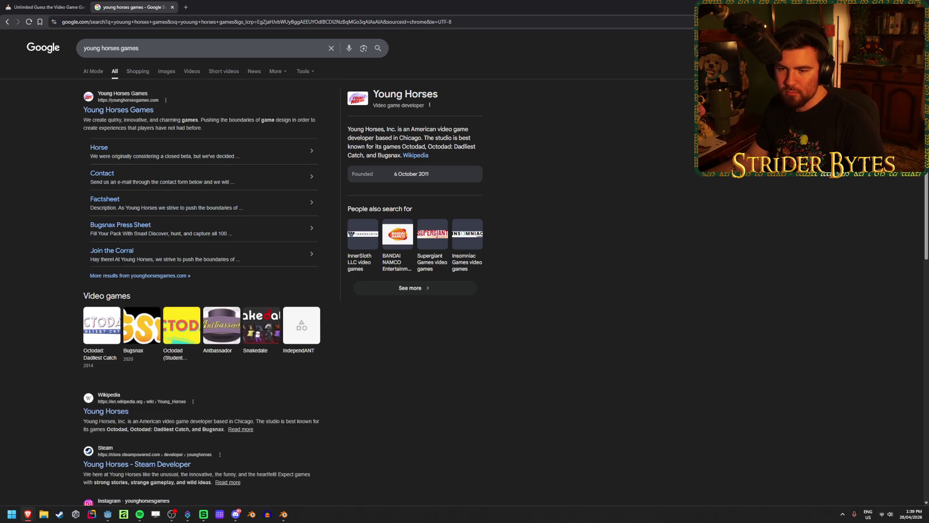
click(114, 413)
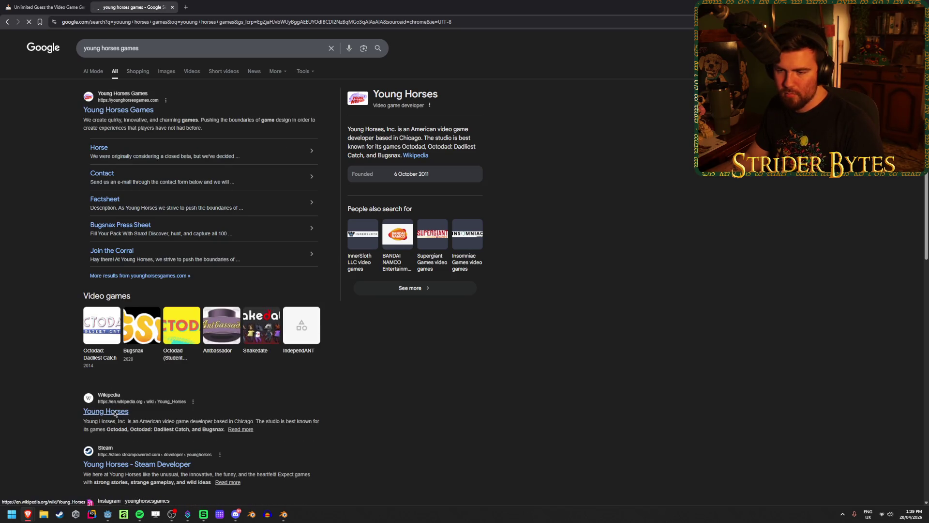
scroll(275, 326, down, 3)
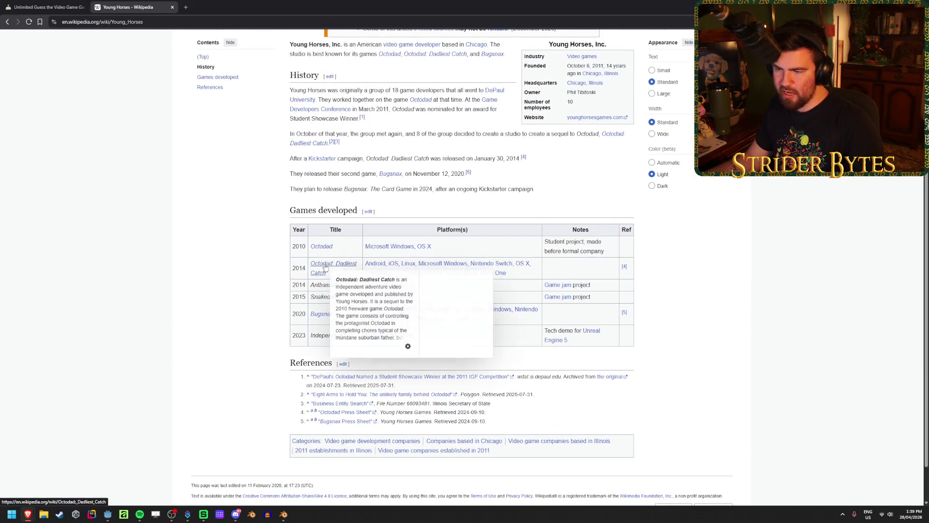
- Check the Young Horses games-developed table, then close the Wikipedia tab
mouse_move(322, 249)
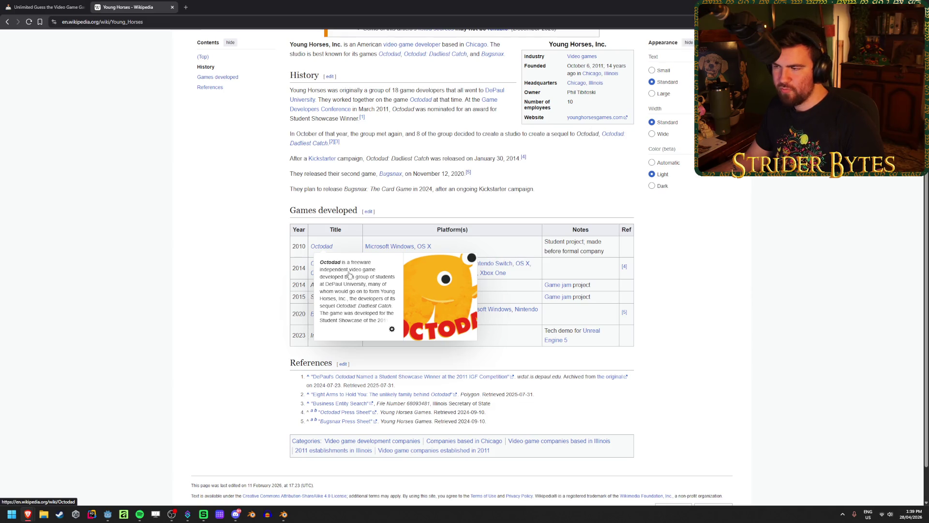
drag(554, 242, 579, 242)
click(579, 242)
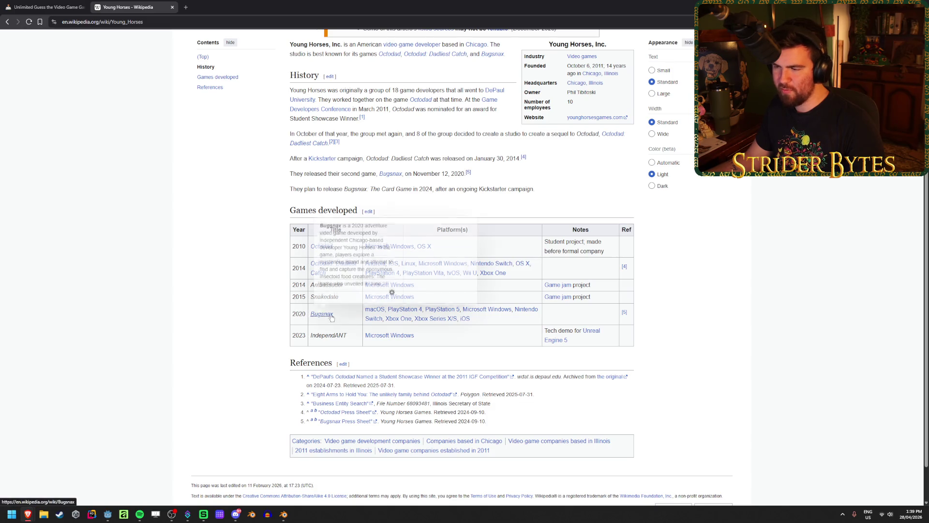
middle_click(143, 4)
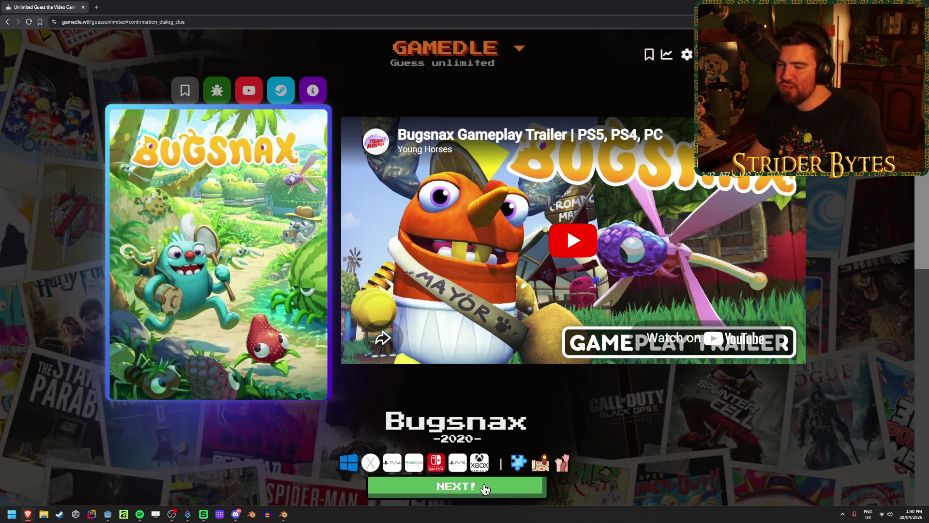
- Start a fresh Gamedle round and ready the game search box for a guess
click(483, 485)
click(367, 125)
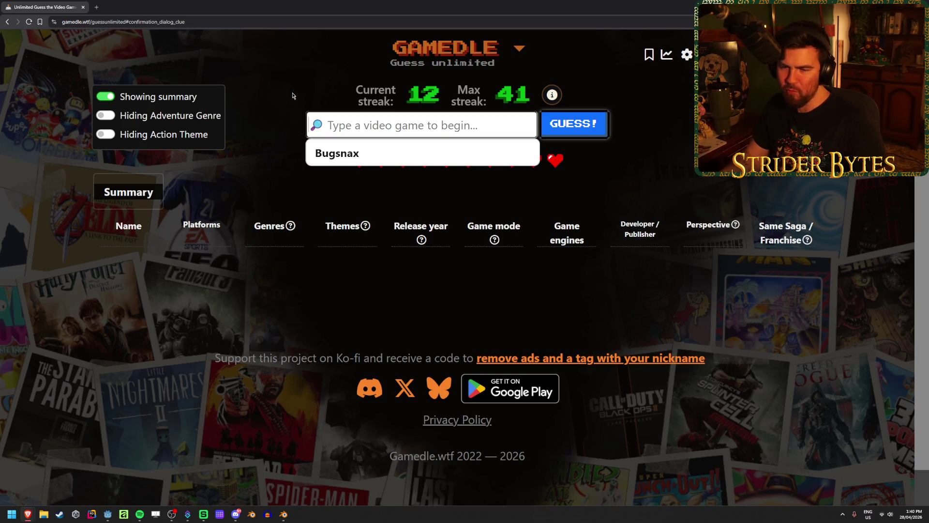
- Search 'b' and submit Beetle Adventure Racing! as the round's first Gamedle guess
text(beetl)
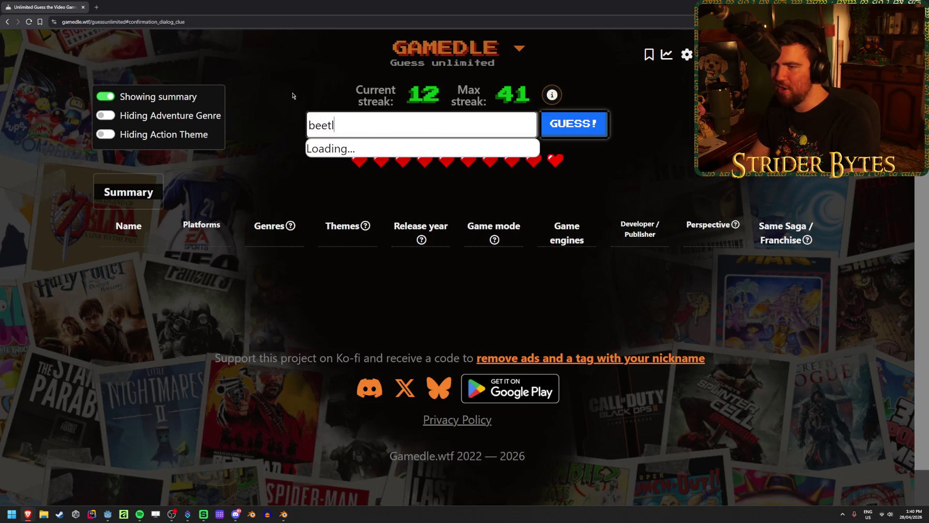
key(Return)
key(Return)
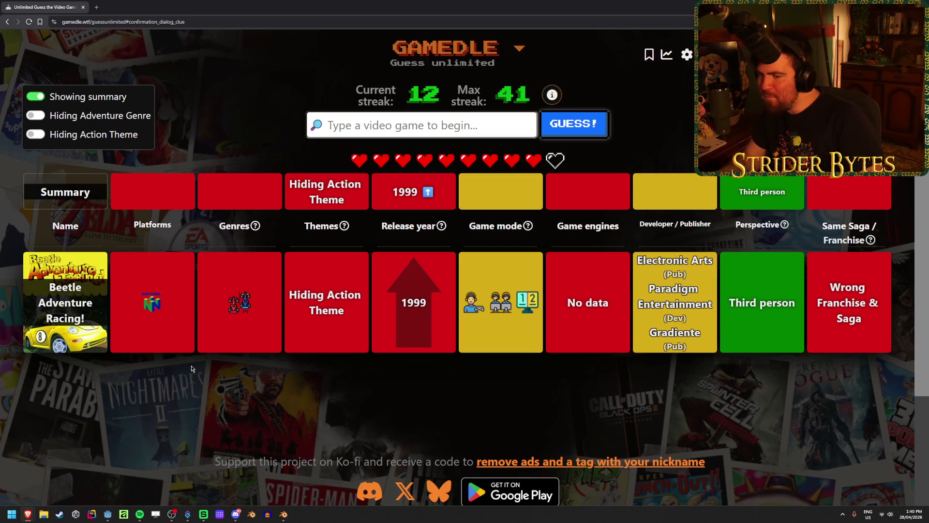
mouse_move(246, 302)
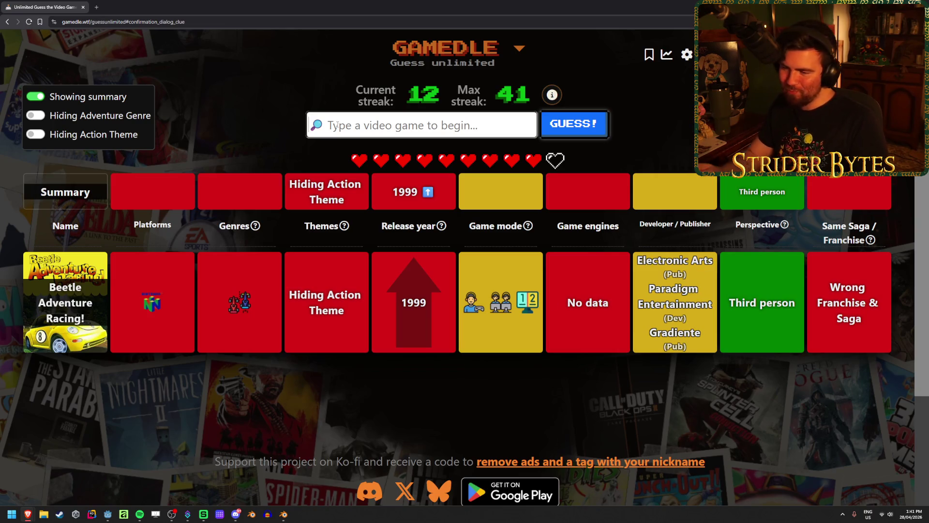
- Search 'chamber' and submit Harry Potter and the Chamber of Secrets, then type 'dragon age II'
text(chamber)
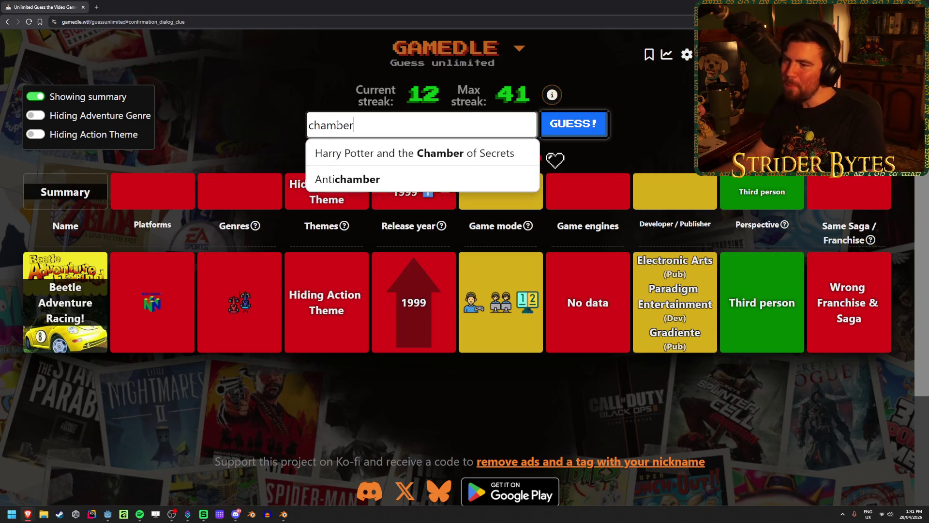
click(390, 153)
click(574, 126)
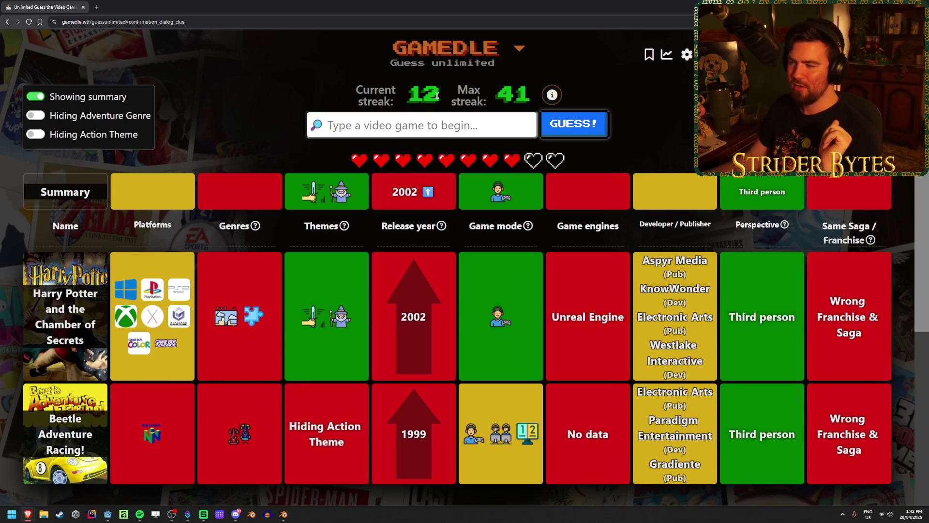
text(drag)
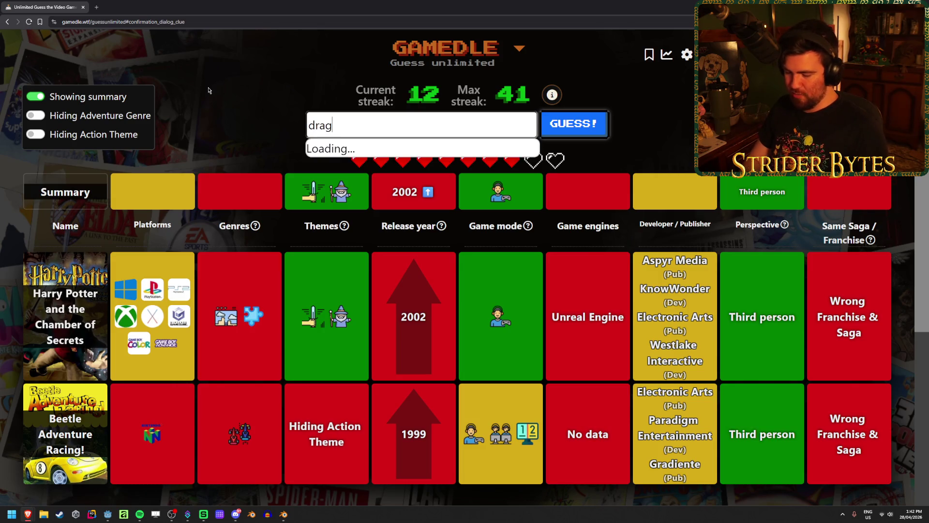
text(on age II)
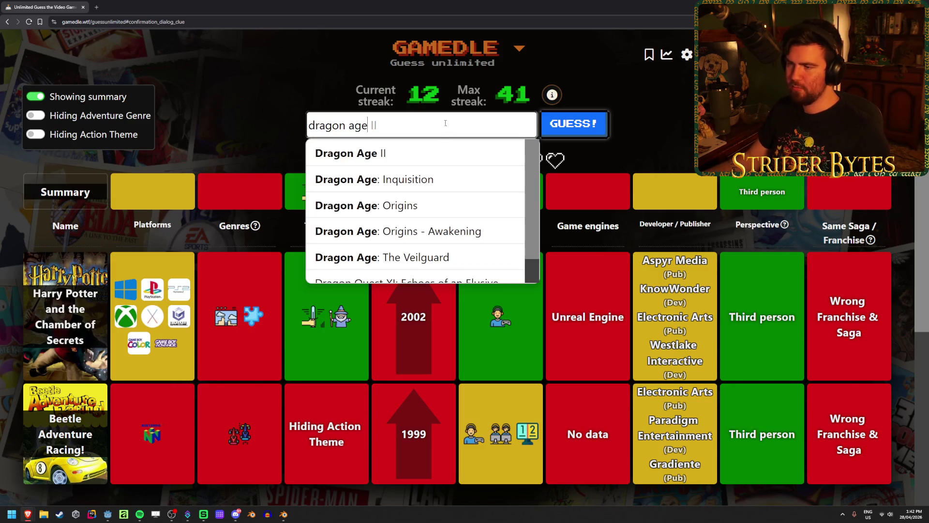
- Guess Dragon Age: Origins, then win the round with Dragon Age: The Veilguard
click(446, 203)
click(573, 125)
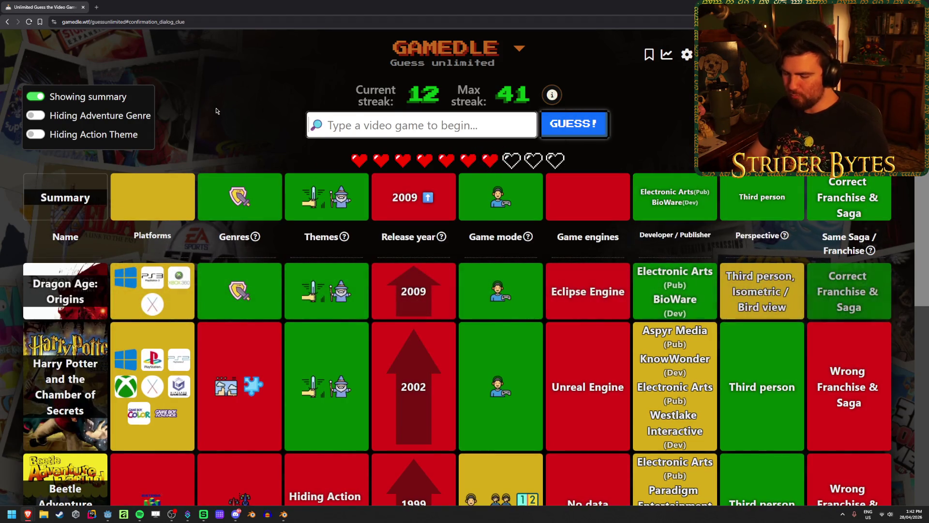
text(in)
key(ctrl+a)
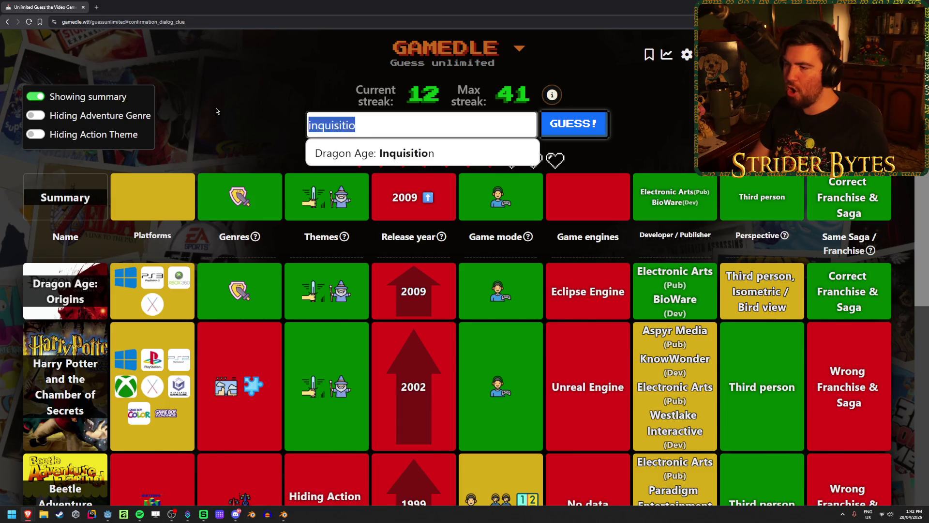
key(BackSpace)
text(the veilguard)
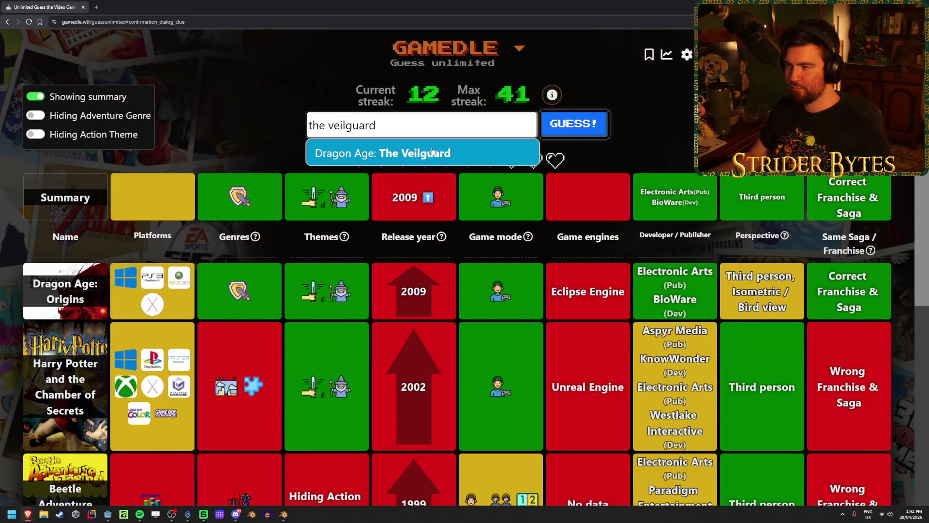
key(Return)
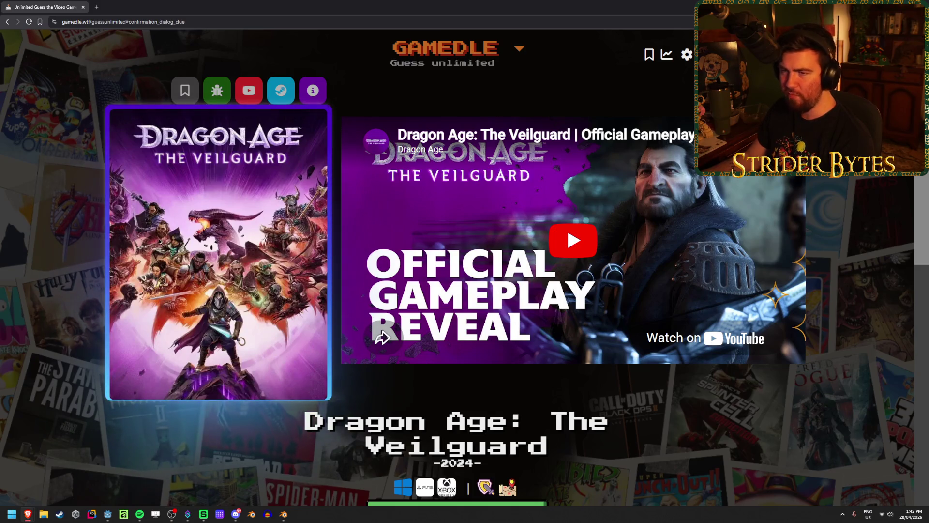
- Back in Blender, deselect everything and save CleaningStation.blend
key(alt+Tab)
click(154, 185)
key(ctrl+s)
- Inspect the table from several angles and save CleaningStation.blend again
mouse_move(150, 189)
middle_down()
mouse_move(321, 224)
mouse_move(280, 251)
mouse_move(321, 203)
mouse_move(286, 236)
middle_up()
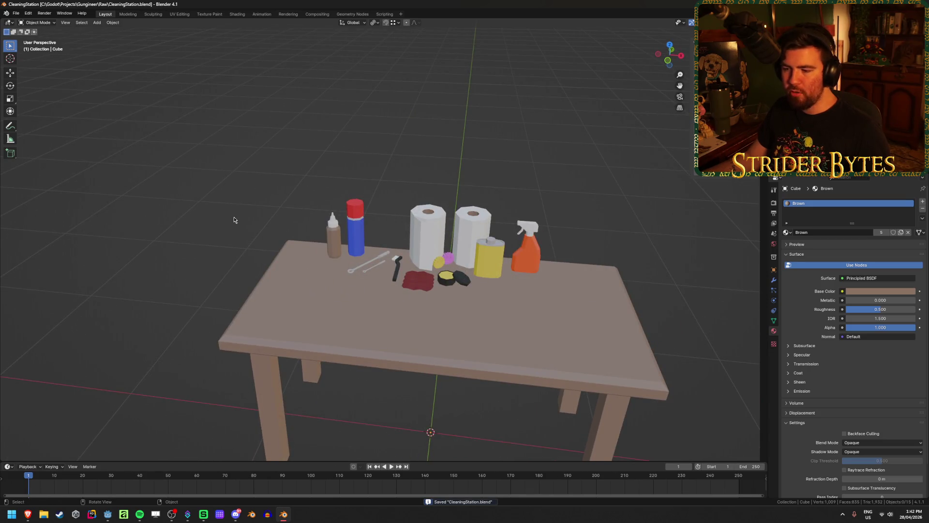
middle_drag(234, 220, 246, 231)
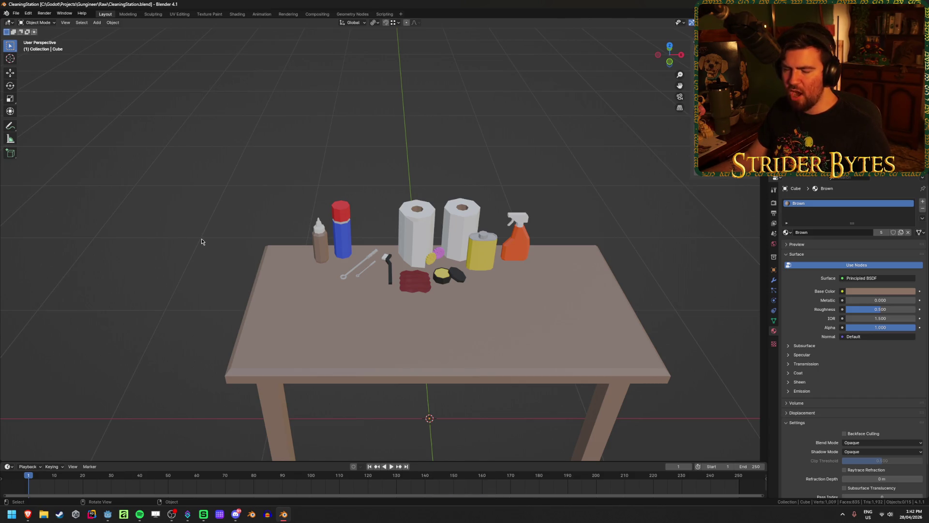
middle_drag(203, 241, 225, 231)
middle_drag(283, 214, 281, 214)
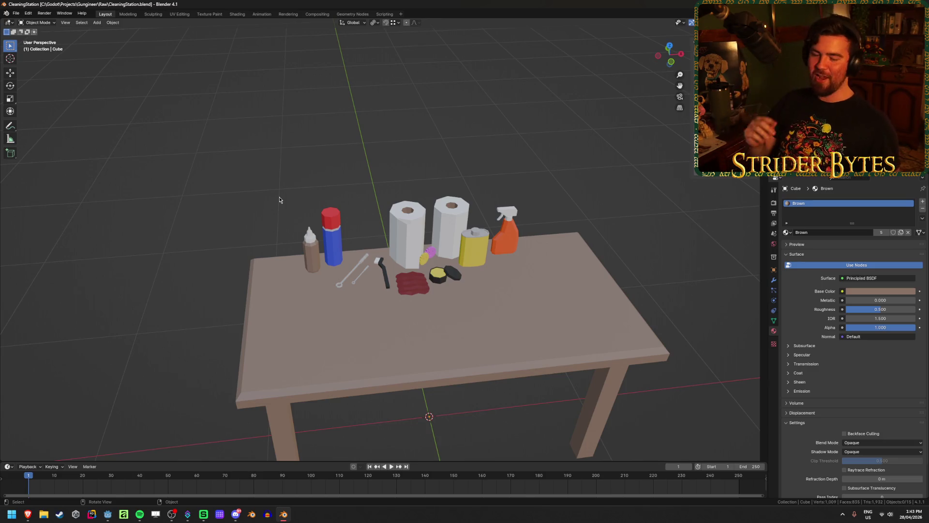
key(ctrl+s)
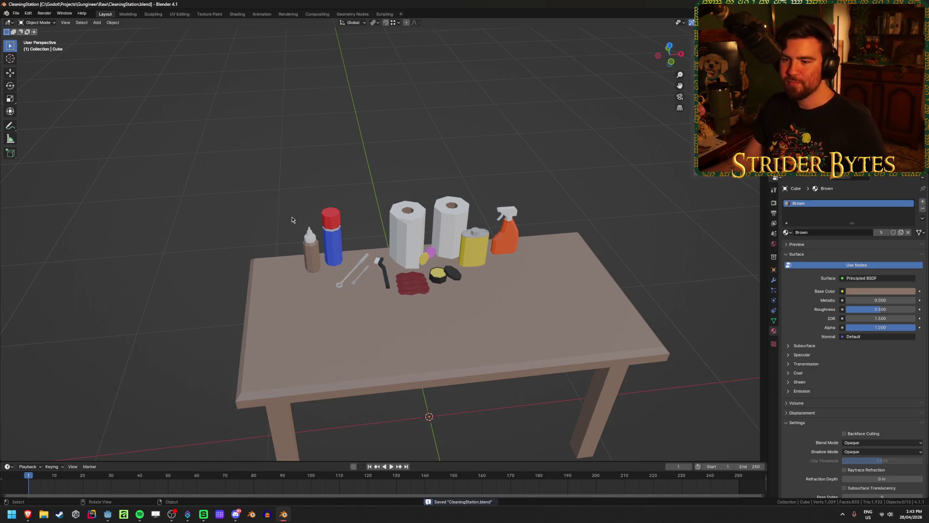
mouse_move(418, 135)
middle_down()
mouse_move(426, 121)
mouse_move(458, 196)
middle_up()
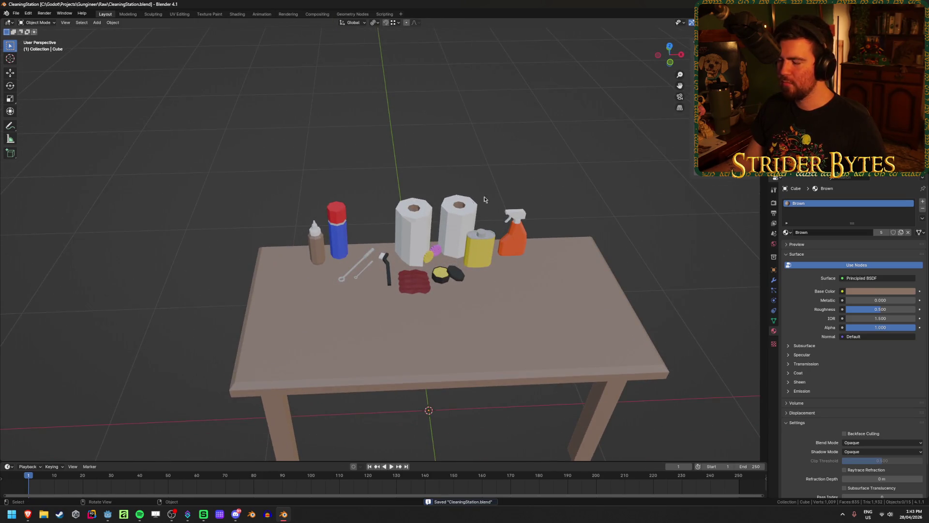
shift+middle_drag(580, 190, 535, 183)
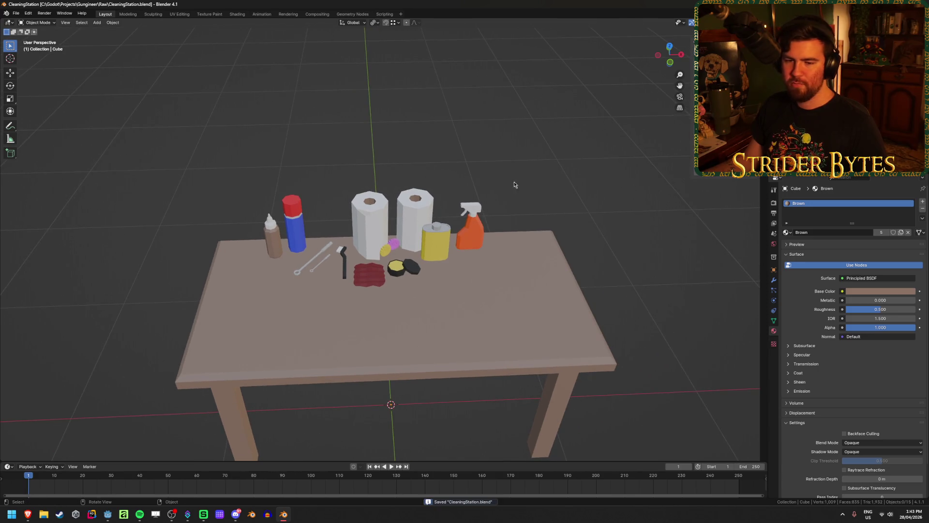
- Slide the orange spray bottle further right along the tabletop
scroll(525, 202, up, 2)
click(504, 228)
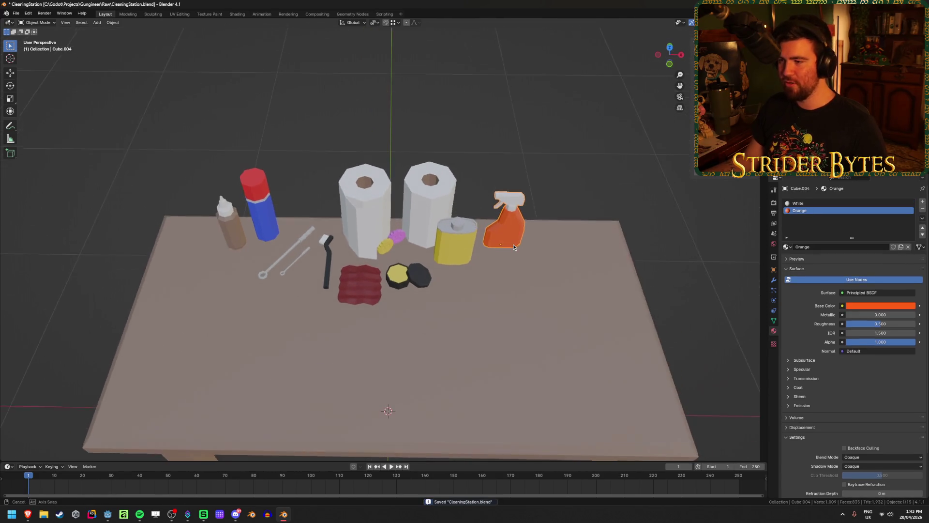
key(g)
key(shift+z)
click(571, 246)
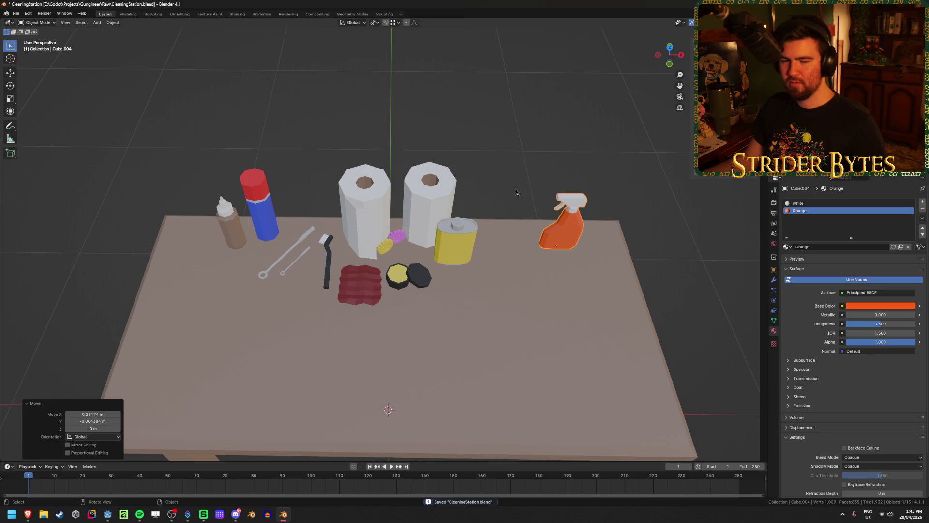
- Move the red cloth to the table's left with the yellow and black polish tins beside it
mouse_move(517, 175)
middle_down()
mouse_move(504, 249)
mouse_move(460, 190)
mouse_move(402, 214)
mouse_move(452, 212)
mouse_move(410, 300)
middle_up()
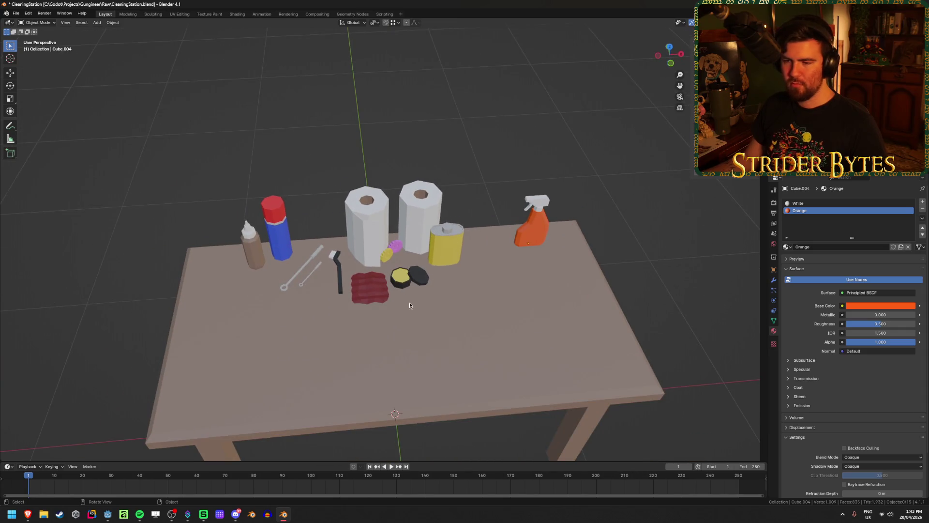
click(367, 293)
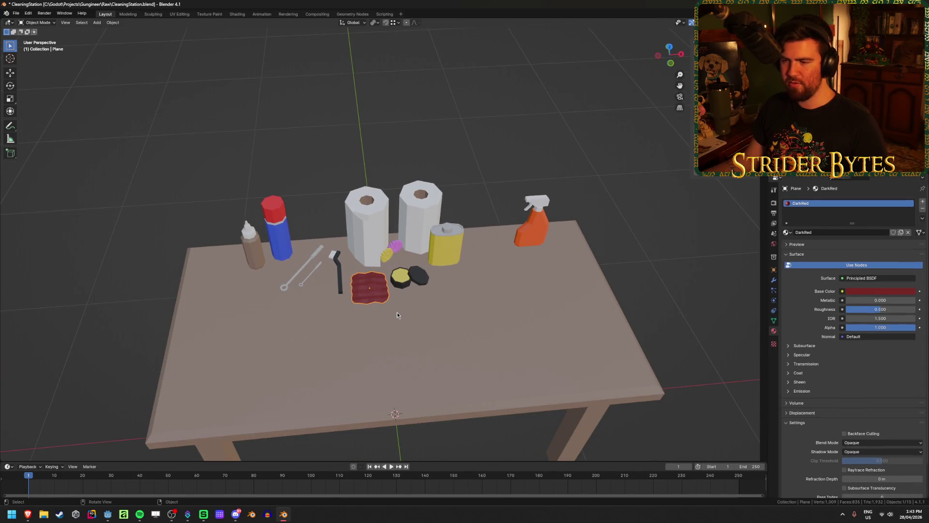
key(g)
key(shift+z)
click(253, 338)
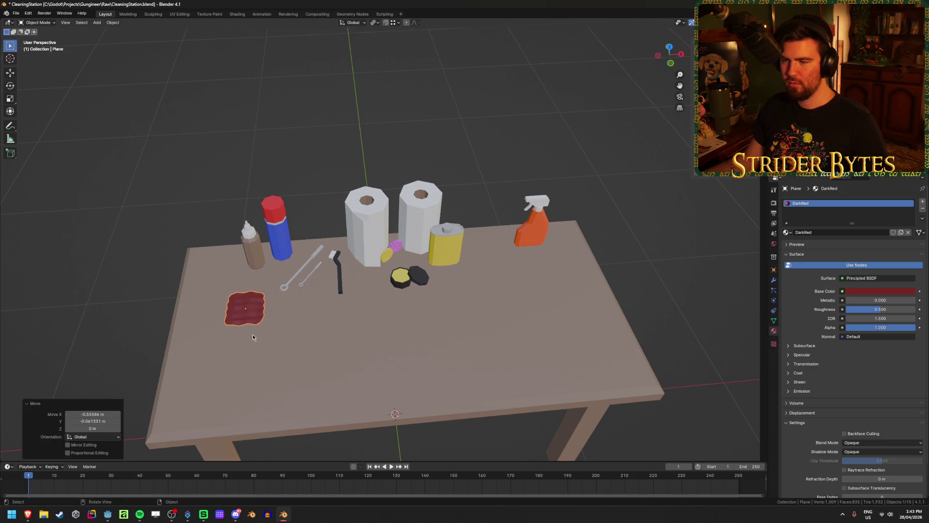
click(395, 282)
key(g)
key(shift+z)
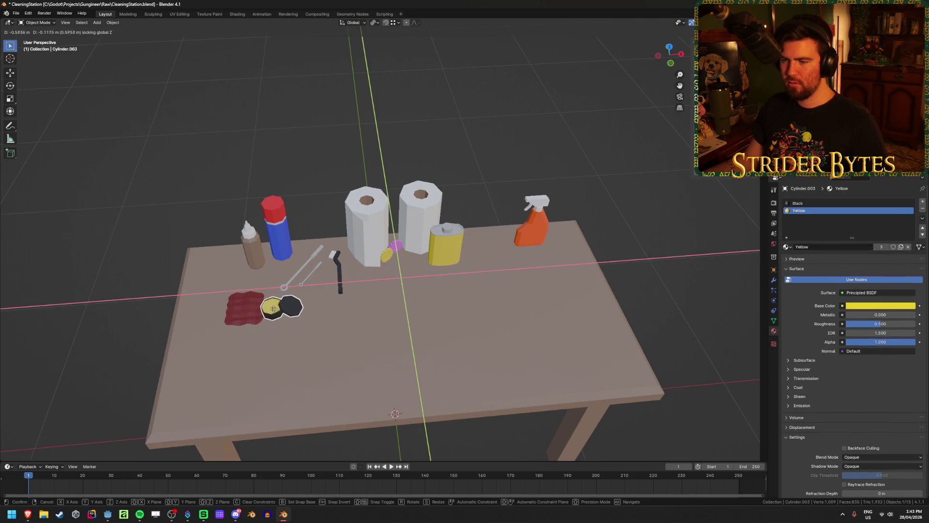
click(282, 308)
- Place the right paper towel roll beside the spray bottle and the bottle in front of it
mouse_move(444, 247)
middle_down()
mouse_move(542, 257)
mouse_move(475, 271)
middle_up()
scroll(436, 271, up, 3)
shift+middle_drag(409, 278, 247, 148)
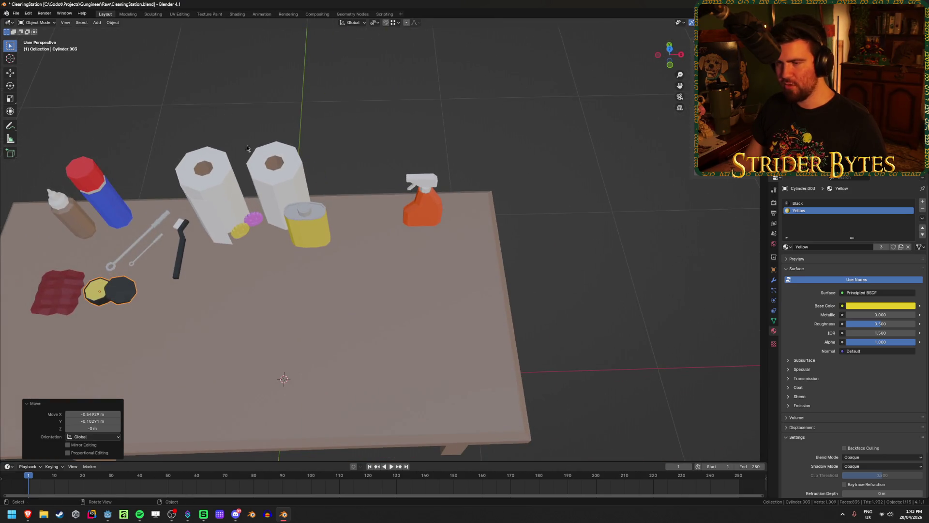
click(254, 155)
key(g)
key(shift+z)
click(437, 181)
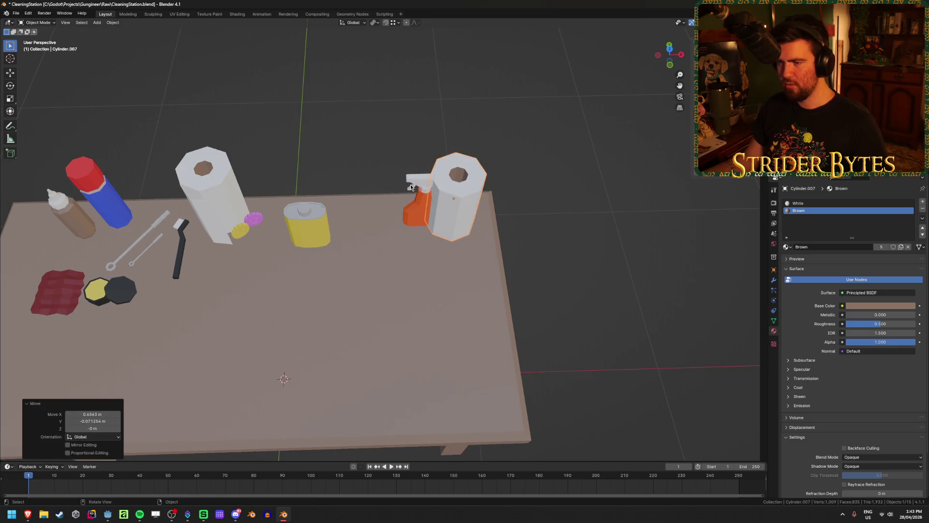
click(417, 213)
key(g)
key(shift+z)
click(438, 252)
- Move the left paper towel roll next to the other, turn it -22° about Z and nudge it
click(215, 196)
key(g)
key(shift+z)
click(390, 203)
key(r)
key(z)
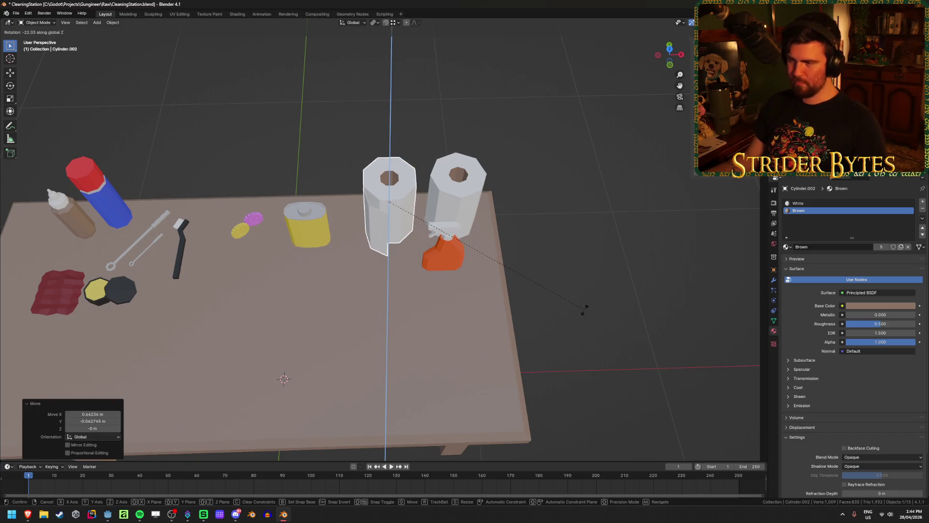
click(584, 313)
key(g)
key(shift+z)
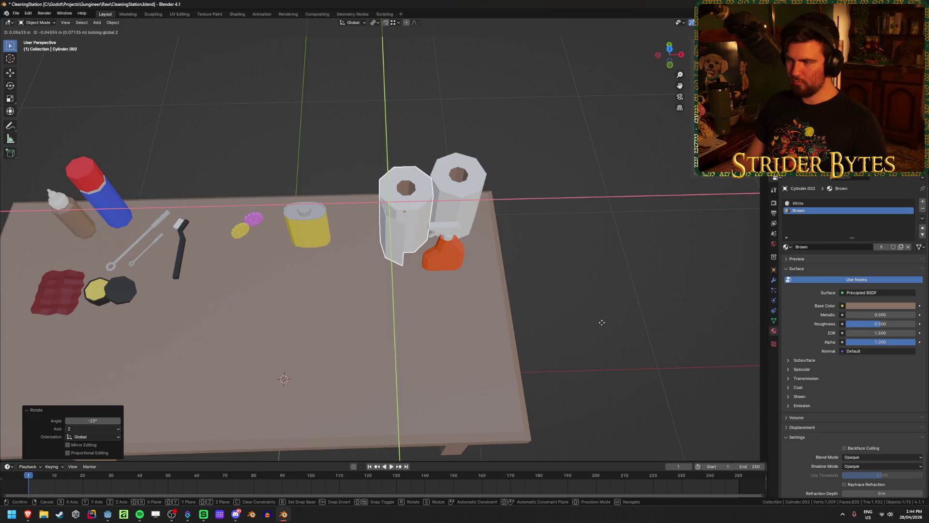
click(604, 325)
- Rotate the orange spray bottle about the vertical axis and shift it slightly
mouse_move(600, 270)
middle_down()
mouse_move(576, 247)
mouse_move(614, 247)
mouse_move(567, 269)
middle_up()
click(419, 269)
key(r)
key(z)
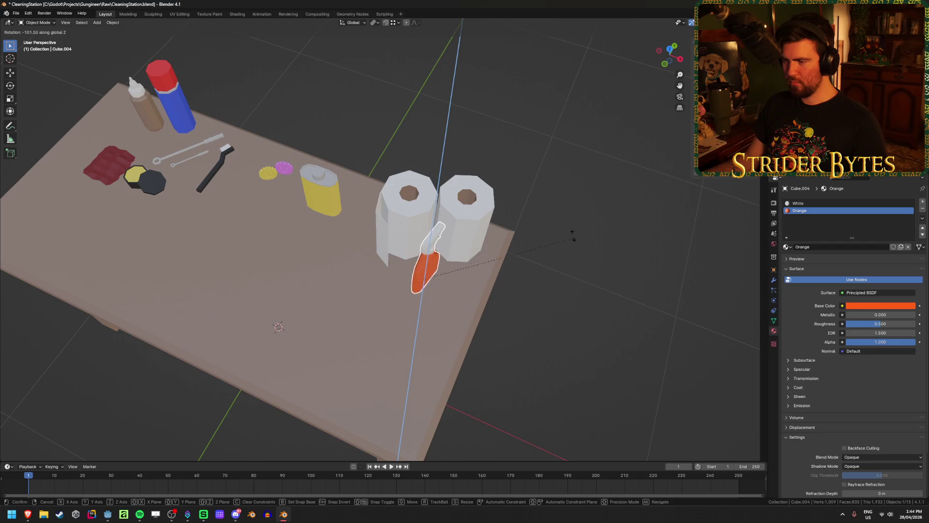
click(276, 189)
key(g)
click(532, 240)
mouse_move(532, 240)
middle_down()
mouse_move(309, 207)
mouse_move(318, 186)
mouse_move(376, 196)
middle_up()
scroll(381, 207, up, 4)
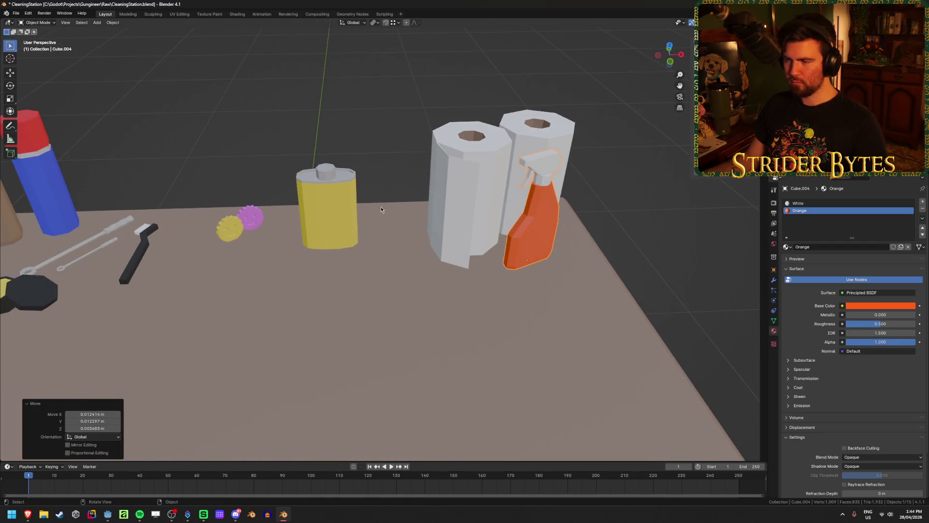
- Move the yellow and pink sponges together beside the paper towels
click(228, 234)
shift+click(251, 217)
key(g)
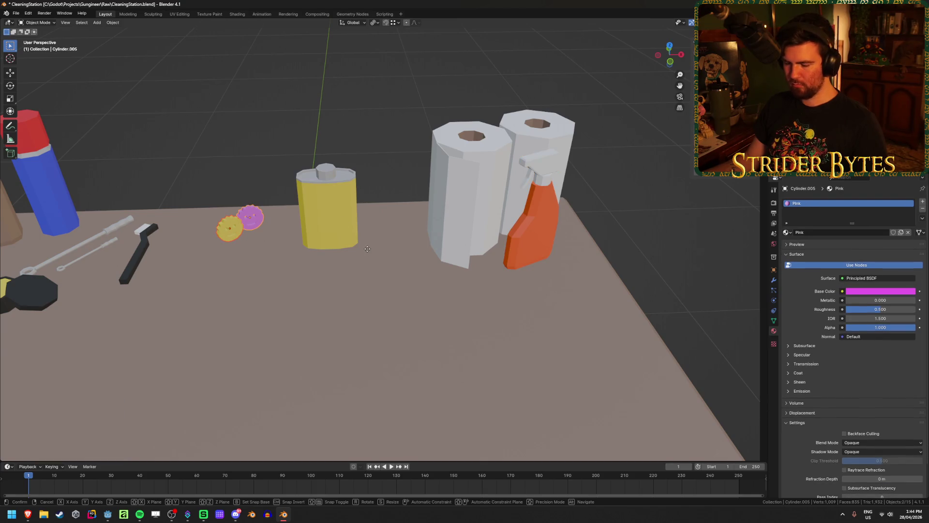
key(shift+z)
click(644, 291)
click(676, 262)
mouse_move(677, 262)
middle_down()
mouse_move(554, 263)
mouse_move(677, 265)
mouse_move(670, 247)
middle_up()
- Nudge the orange spray bottle along the tabletop and save CleaningStation.blend
click(538, 251)
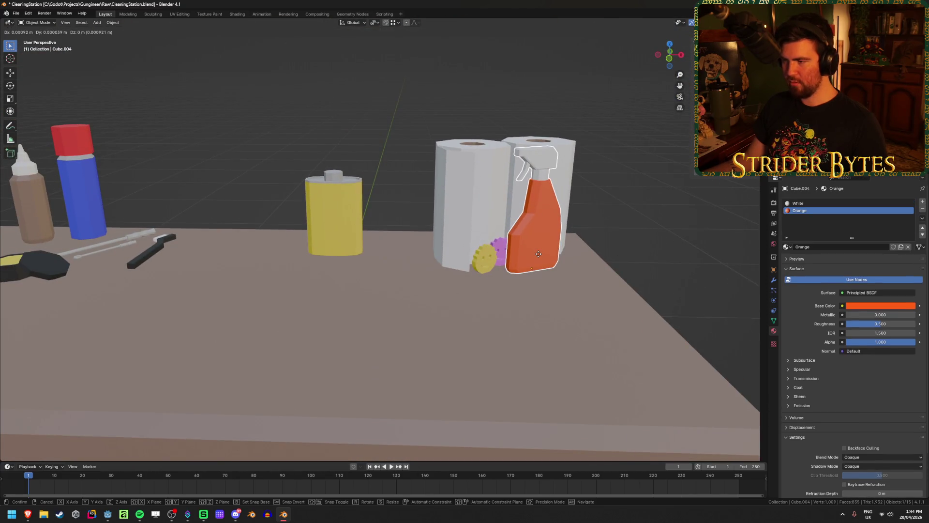
key(g)
key(shift+z)
click(557, 259)
key(ctrl+s)
- Rotate the yellow can about Z and place it beside the paper towels
mouse_move(219, 195)
shift+middle_down()
mouse_move(307, 234)
mouse_move(332, 225)
shift+middle_up()
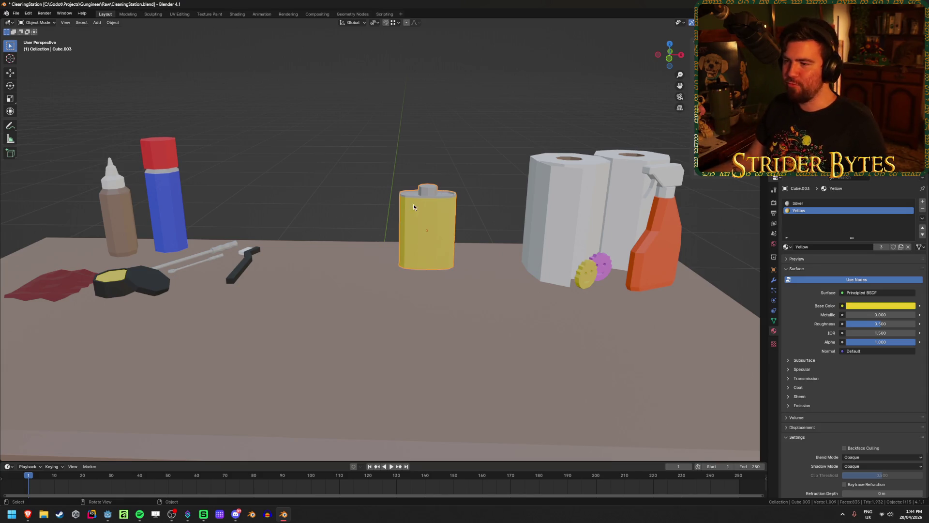
middle_drag(410, 204, 421, 227)
click(426, 228)
key(r)
key(z)
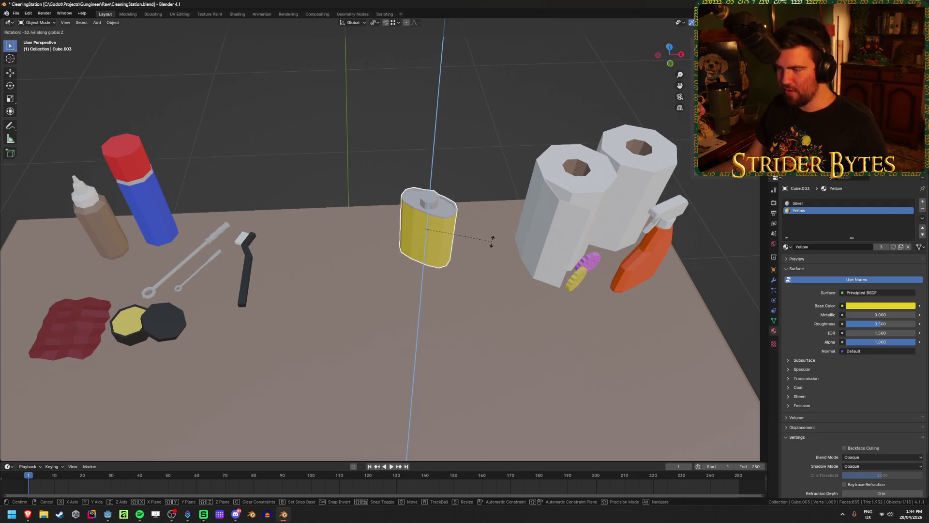
click(496, 244)
key(g)
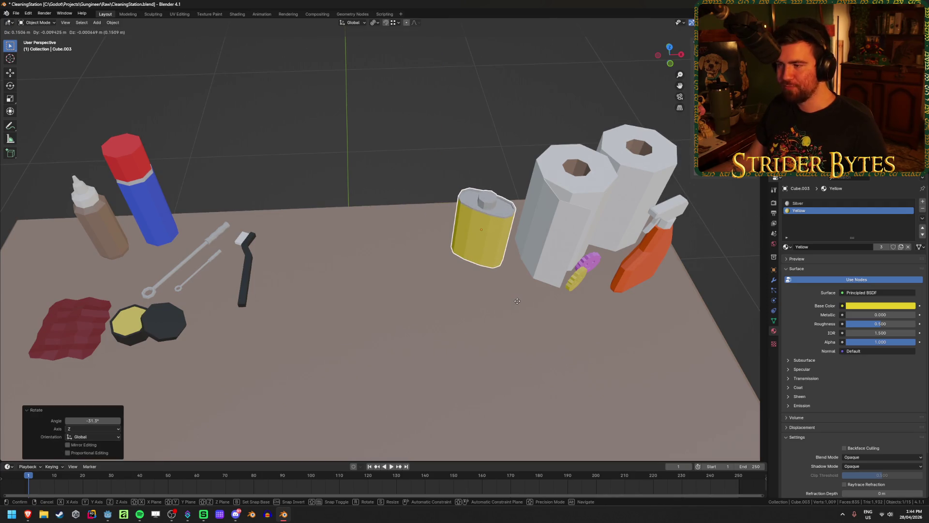
click(519, 303)
- Turn the black brush 85.9° about Z and place it at the back of the table
click(249, 272)
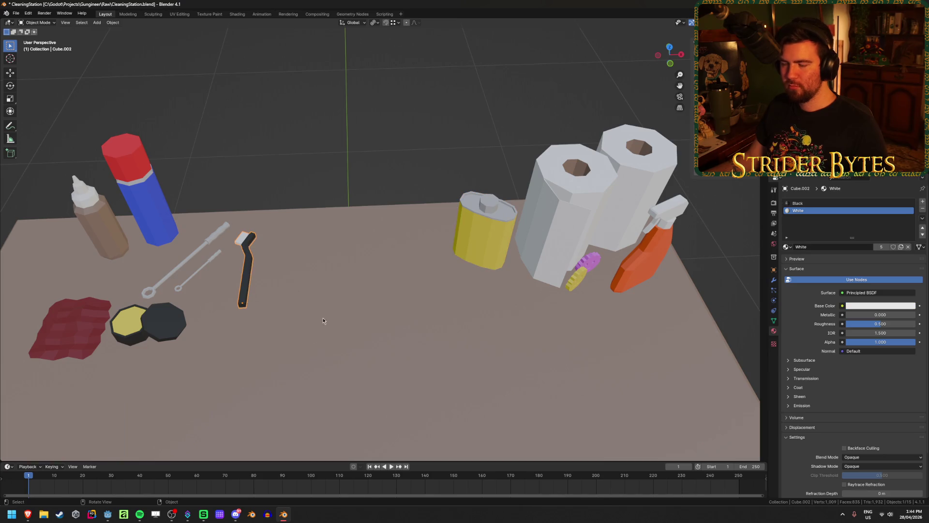
key(r)
key(z)
click(321, 151)
key(g)
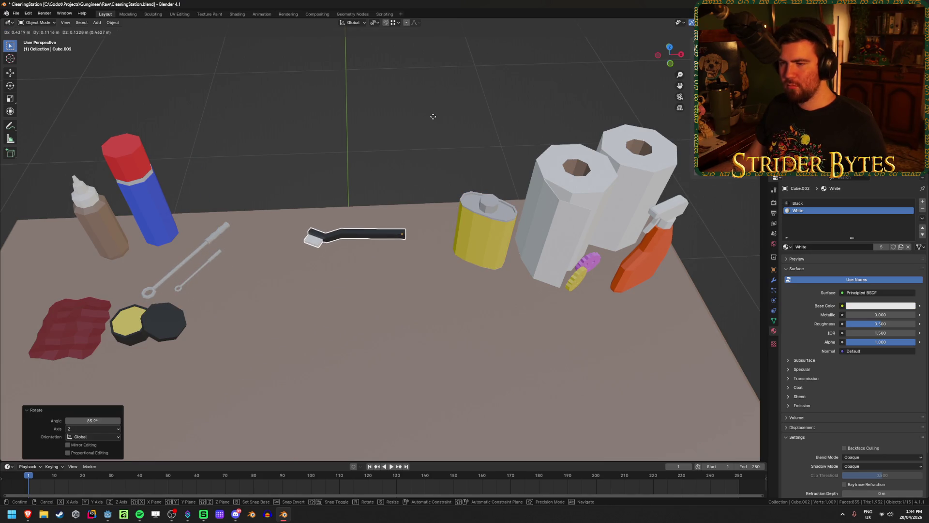
click(364, 243)
- Lower the brush along Z so it rests on the tabletop
middle_drag(364, 245, 359, 214)
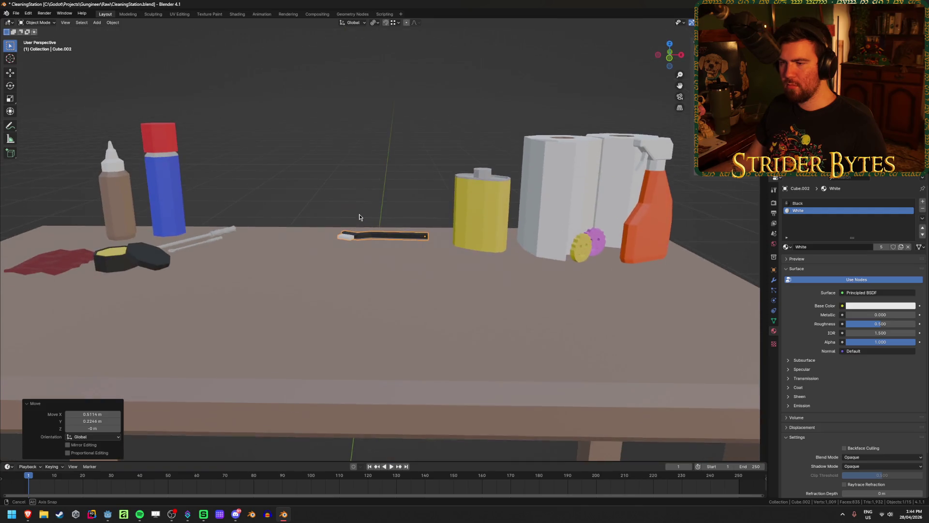
scroll(379, 276, up, 8)
key(g)
key(z)
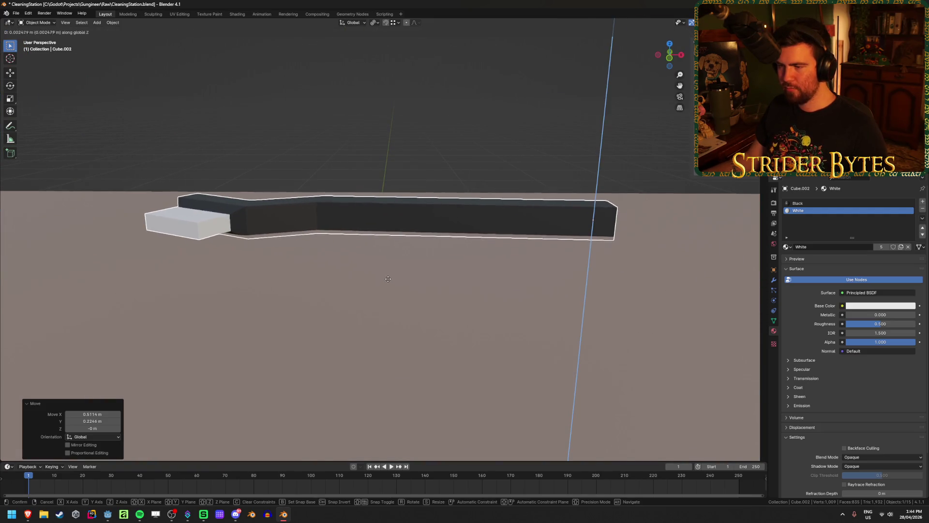
click(384, 281)
scroll(225, 248, down, 4)
scroll(225, 248, down, 3)
- Move the two thin cleaning rods together across the table plane
mouse_move(224, 248)
middle_down()
mouse_move(229, 281)
mouse_move(198, 291)
middle_up()
click(167, 288)
shift+click(167, 261)
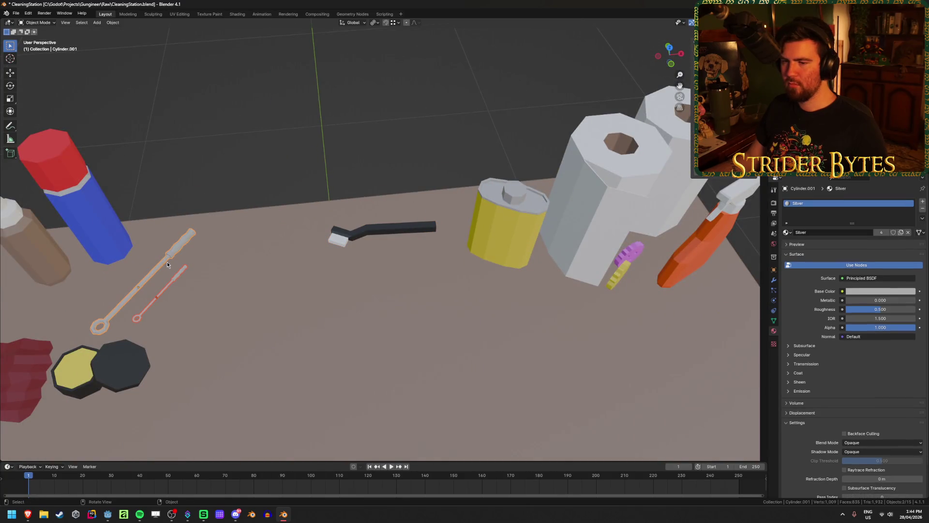
key(g)
key(shift+z)
click(236, 256)
key(alt+a)
- Select the red cloth and yellow-black tin, trying a move and rotation that are cancelled
scroll(282, 259, down, 5)
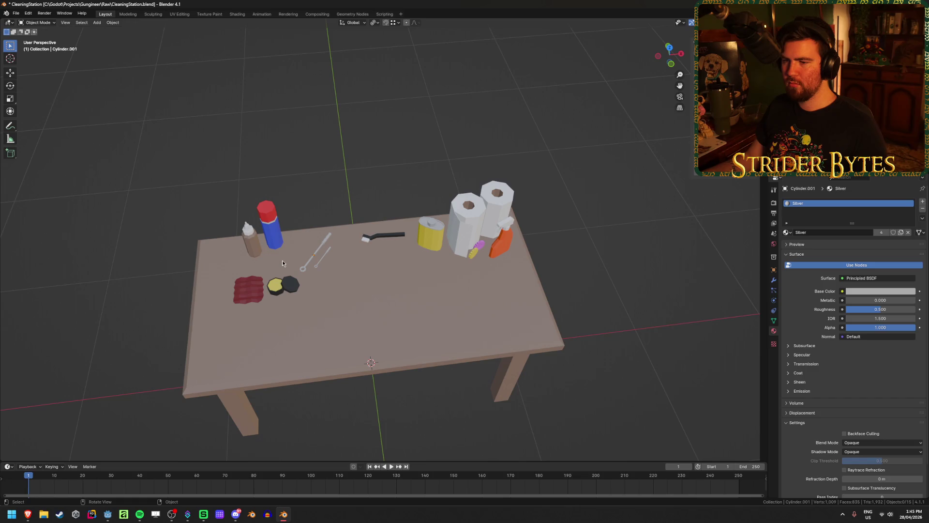
scroll(283, 259, up, 4)
middle_drag(283, 260, 355, 280)
scroll(356, 284, up, 1)
click(356, 285)
shift+click(448, 284)
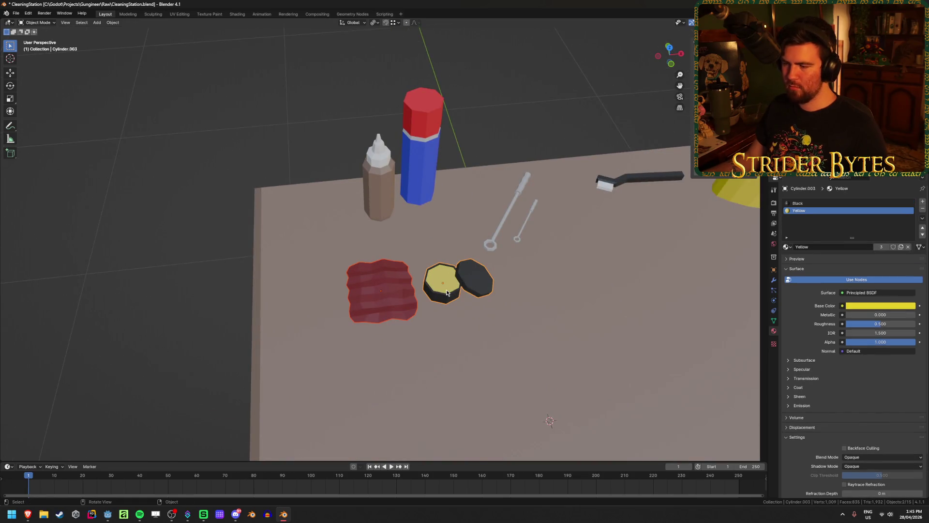
key(g)
key(z)
key(Escape)
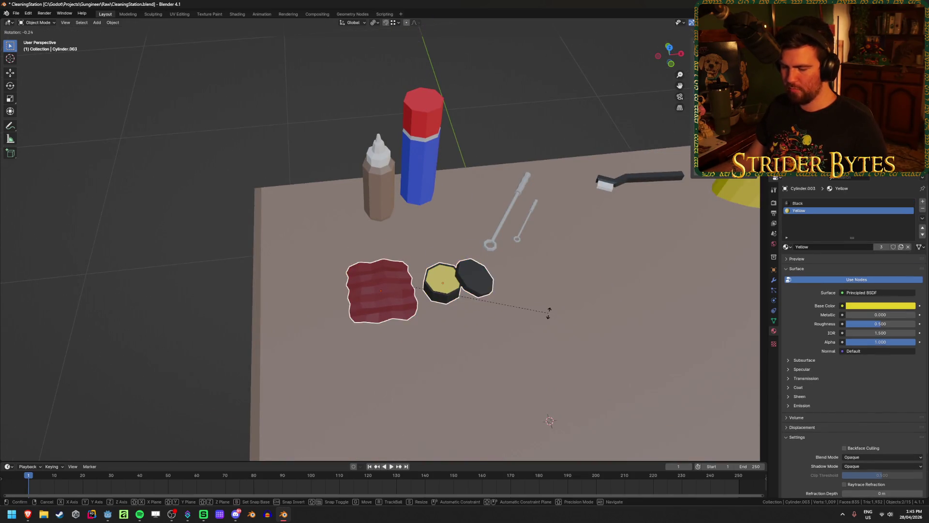
key(r)
key(z)
key(Escape)
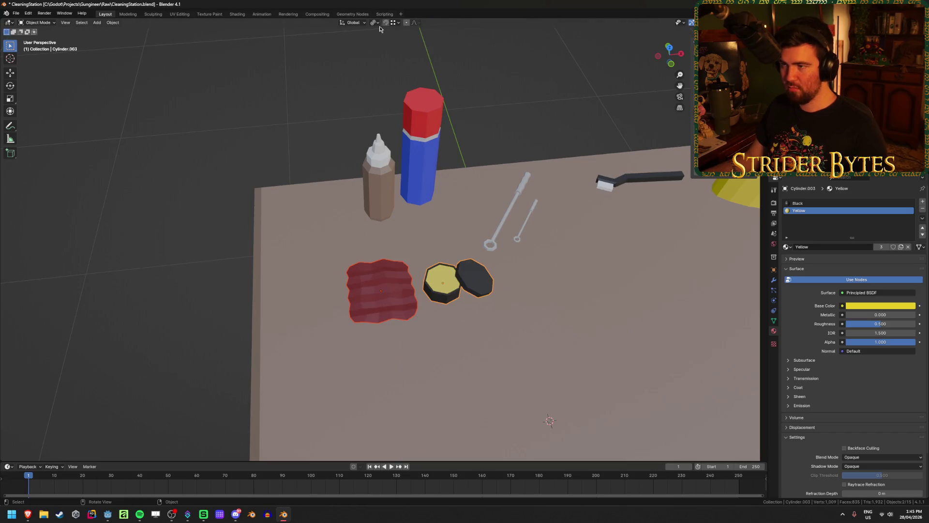
- Set the pivot to Median Point and rotate the cloth and tin about Z, then undo
click(376, 22)
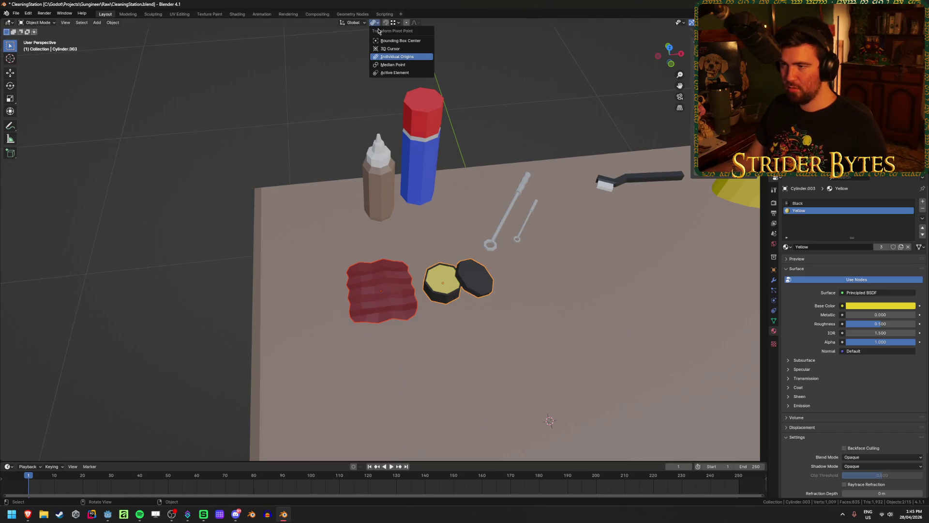
click(406, 68)
key(r)
key(z)
click(512, 178)
key(g)
key(Escape)
key(ctrl+z)
key(ctrl+z)
key(ctrl+z)
scroll(515, 174, down, 5)
- Save CleaningStation.blend and quit Blender
key(ctrl+s)
middle_drag(515, 174, 504, 151)
scroll(504, 152, up, 4)
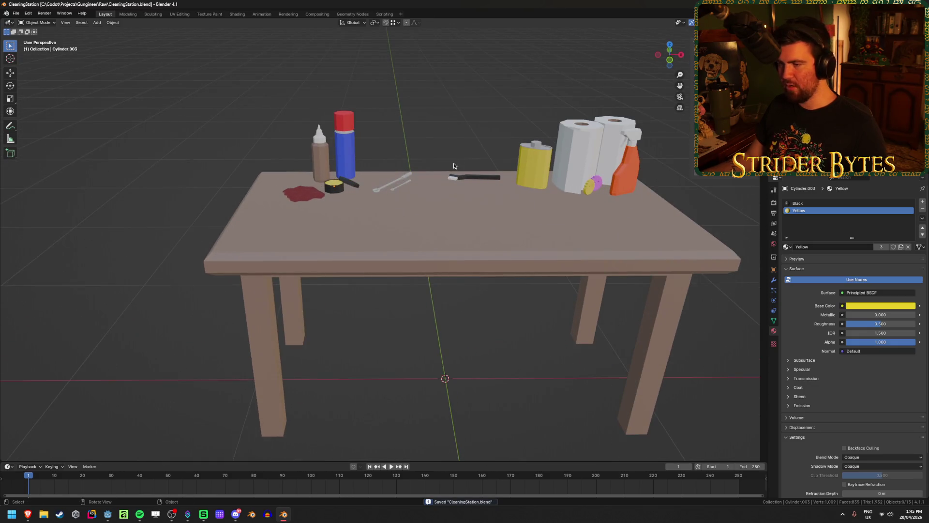
key(ctrl+q)
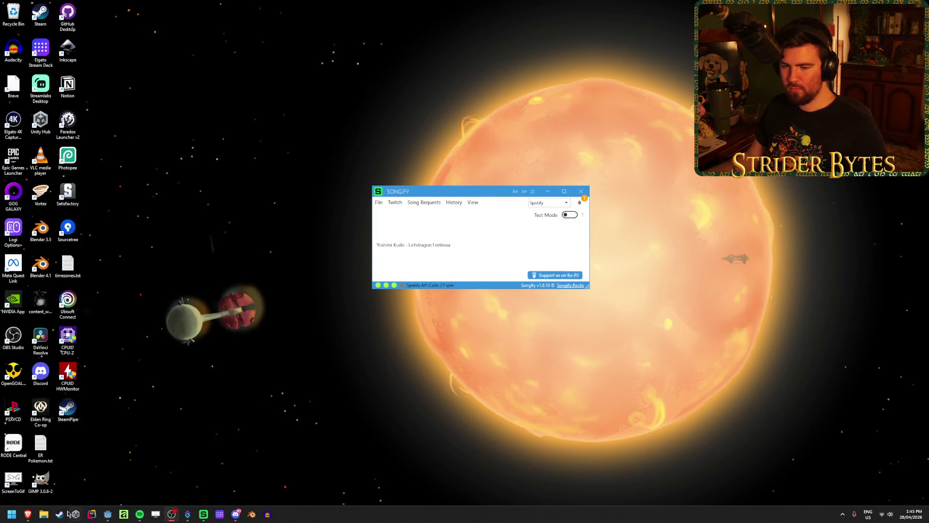
- Drag CleaningStation.blend from the FileSystem into the Workshop viewport and frame it
click(103, 517)
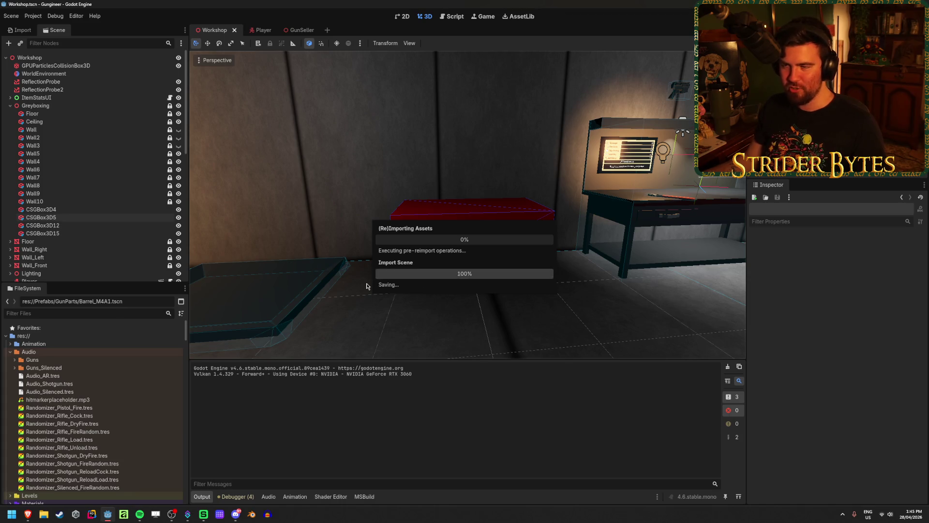
click(413, 256)
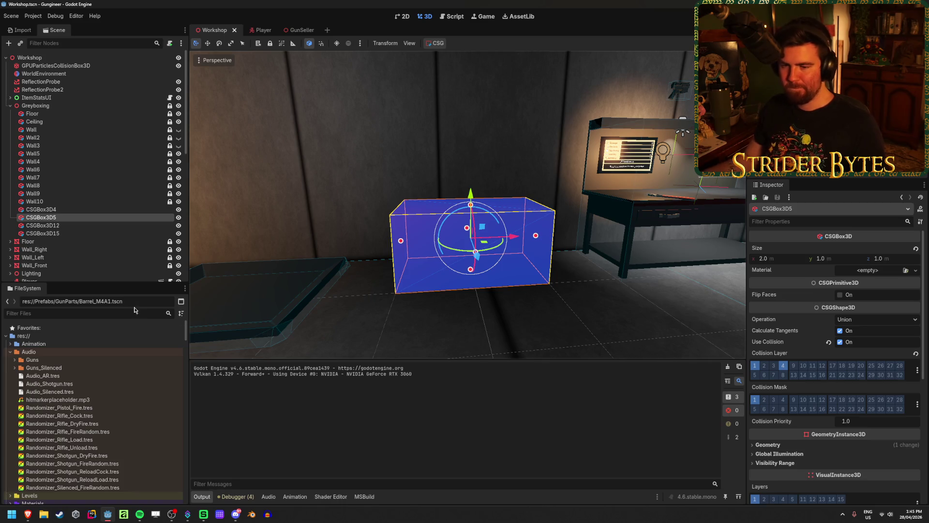
scroll(82, 379, down, 15)
scroll(82, 379, down, 15)
scroll(82, 376, up, 3)
scroll(81, 472, up, 1)
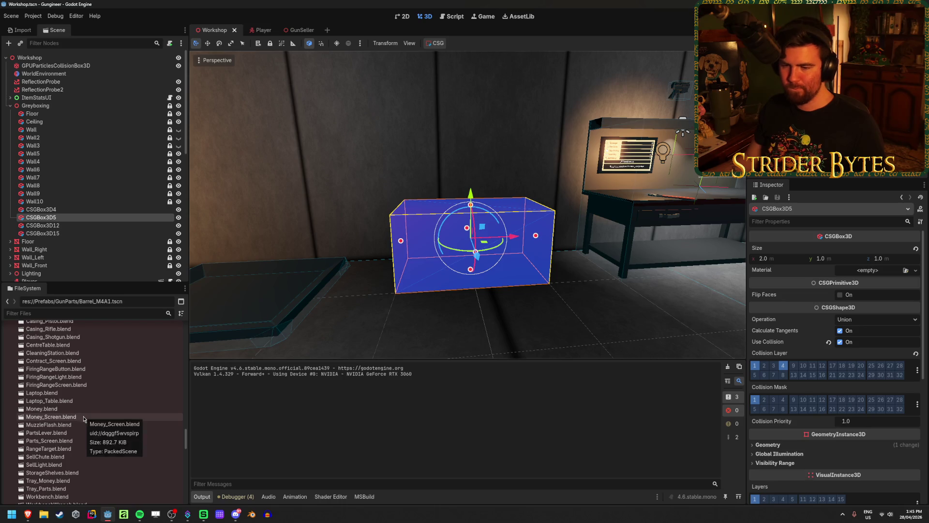
scroll(84, 418, up, 1)
mouse_move(53, 374)
mouse_down()
mouse_move(422, 304)
mouse_move(461, 305)
mouse_move(464, 296)
mouse_move(436, 305)
mouse_up()
key(f)
- Turn CleaningStation about 90° and slide it onto the red placeholder box
middle_drag(429, 310, 475, 319)
key(e)
mouse_move(474, 320)
mouse_down()
mouse_move(498, 332)
mouse_move(519, 326)
mouse_move(448, 279)
mouse_up()
key(w)
middle_drag(448, 279, 582, 299)
- Delete the CSGBox3D5 placeholder box
click(572, 283)
key(Delete)
click(458, 271)
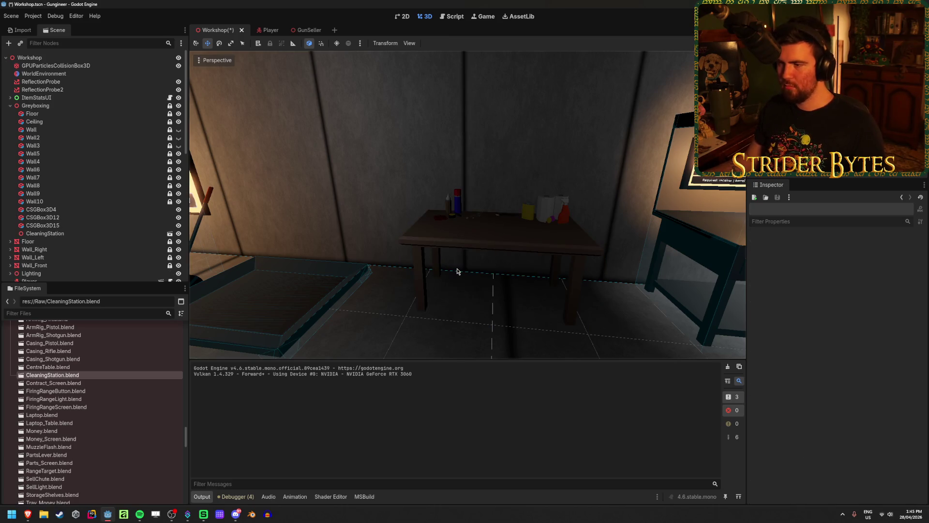
- Move SpotLight3D6 up and over the cleaning table
key(ctrl+s)
right_drag(673, 215, 674, 215)
right_drag(481, 232, 480, 233)
click(557, 177)
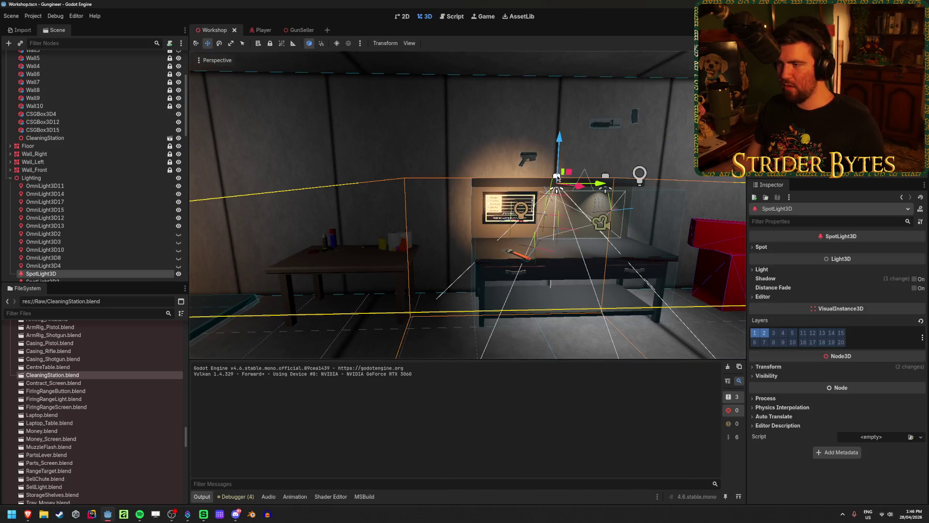
drag(579, 184, 378, 189)
drag(354, 143, 349, 78)
right_drag(350, 78, 349, 78)
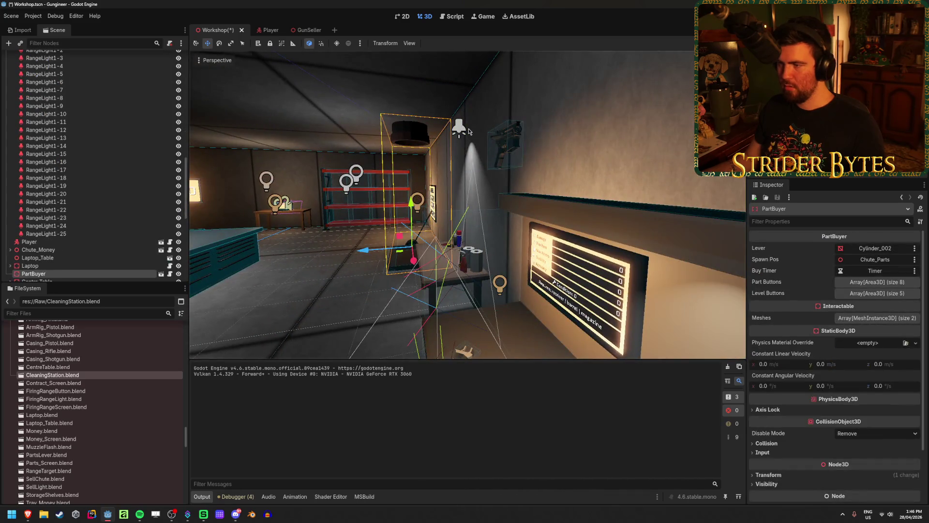
mouse_move(424, 130)
mouse_down()
mouse_move(380, 131)
mouse_move(393, 117)
mouse_move(389, 130)
mouse_up()
- Narrow the spotlight cone to about 16.71° and tilt it toward the table
key(e)
click(799, 248)
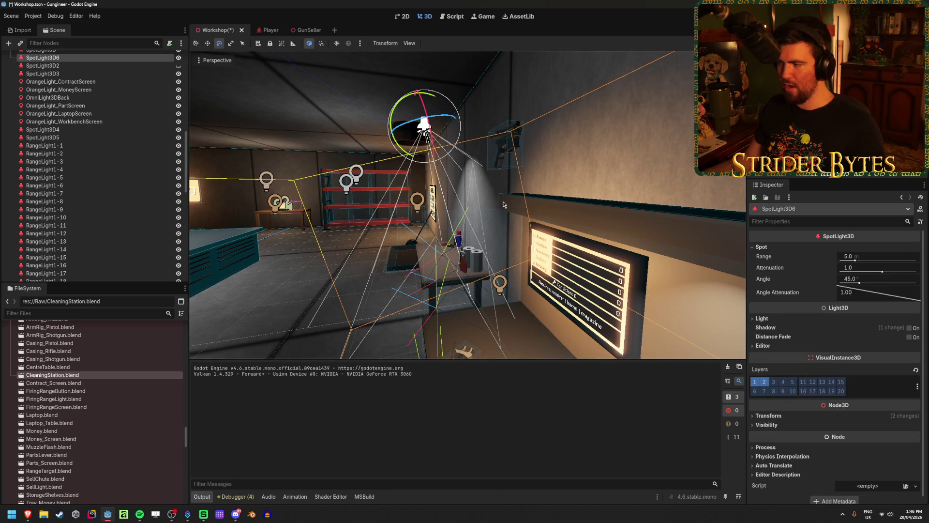
scroll(503, 203, up, 5)
drag(862, 285, 849, 289)
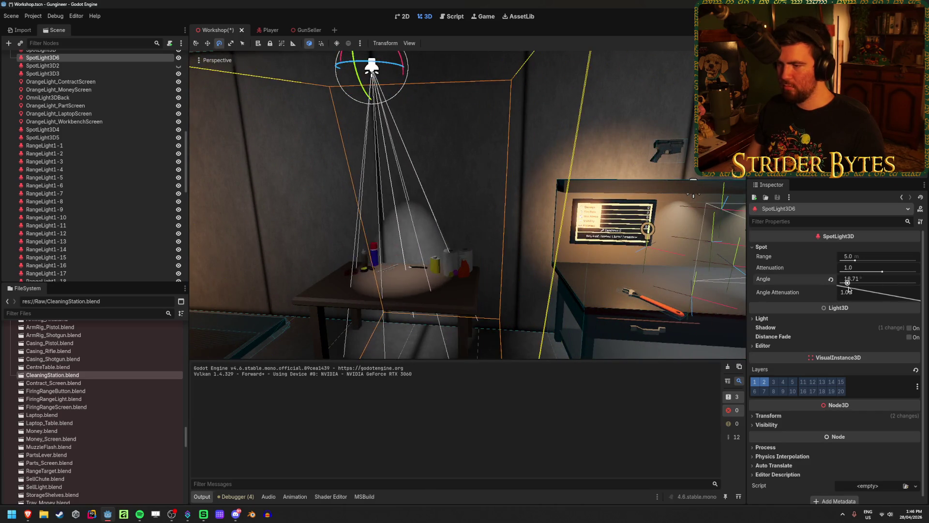
middle_drag(377, 126, 419, 91)
drag(420, 95, 423, 93)
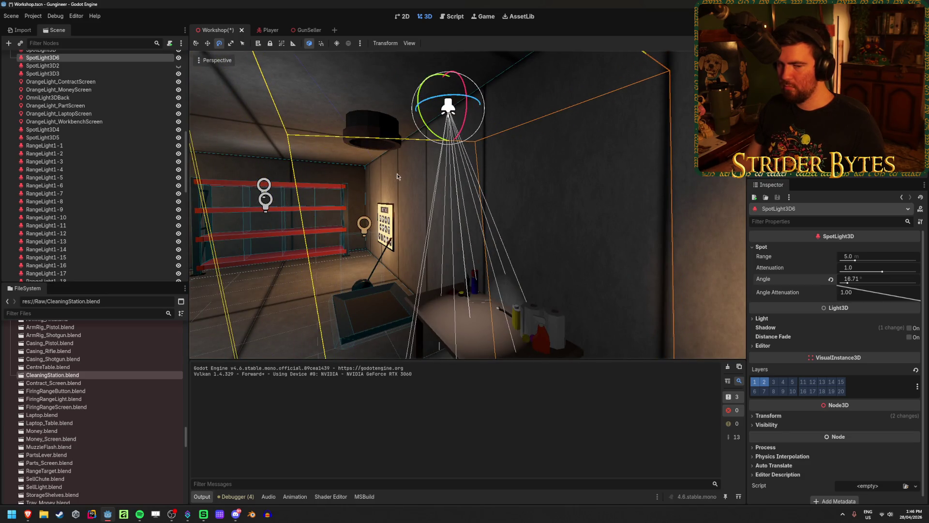
middle_drag(404, 185, 378, 213)
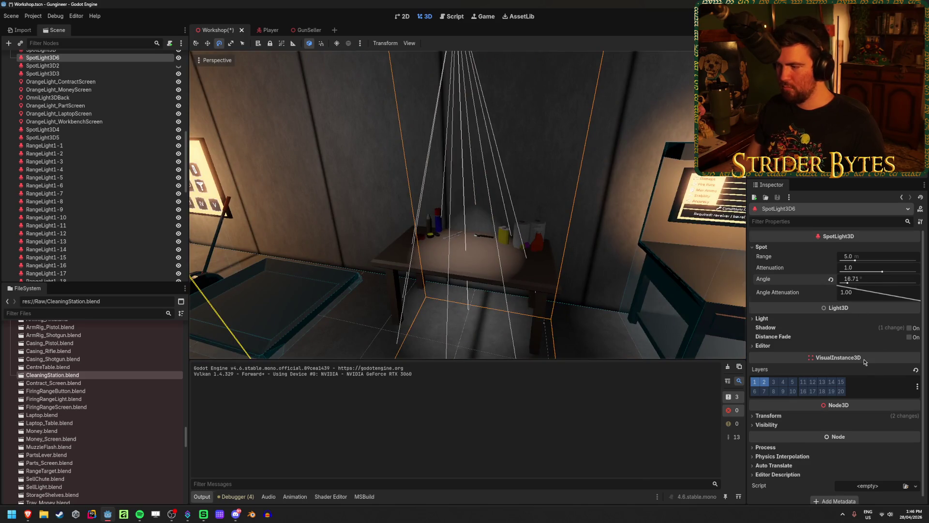
- Set the spotlight's Rotation X to -80
scroll(865, 362, down, 1)
click(805, 413)
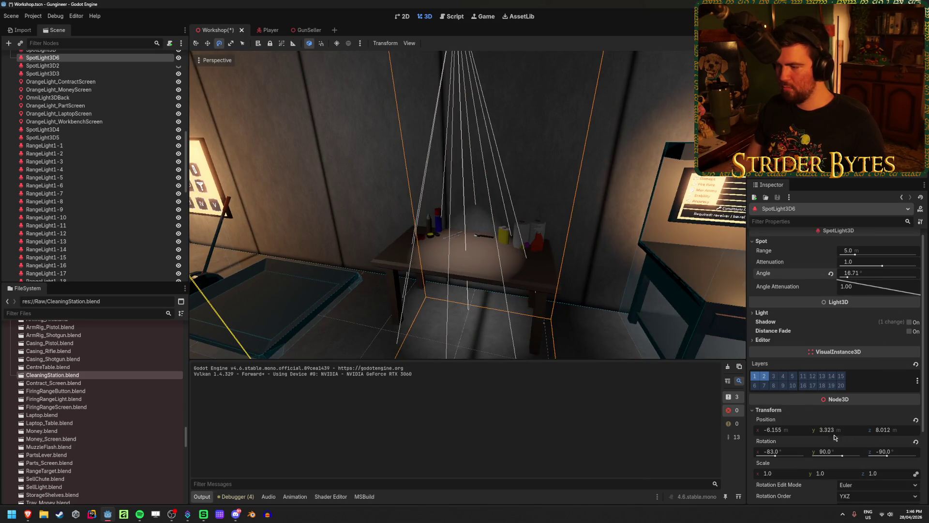
click(792, 452)
text(-85)
key(Return)
text(-80)
key(Return)
- Nudge the spotlight along X to center it over the table
middle_drag(701, 302, 420, 161)
key(w)
drag(468, 125, 426, 119)
middle_drag(426, 119, 378, 159)
- Set the spotlight's Spot Angle to 20° and save Workshop.tscn
click(875, 276)
text(20)
key(Return)
key(ctrl+s)
right_drag(412, 296, 412, 266)
key(s)
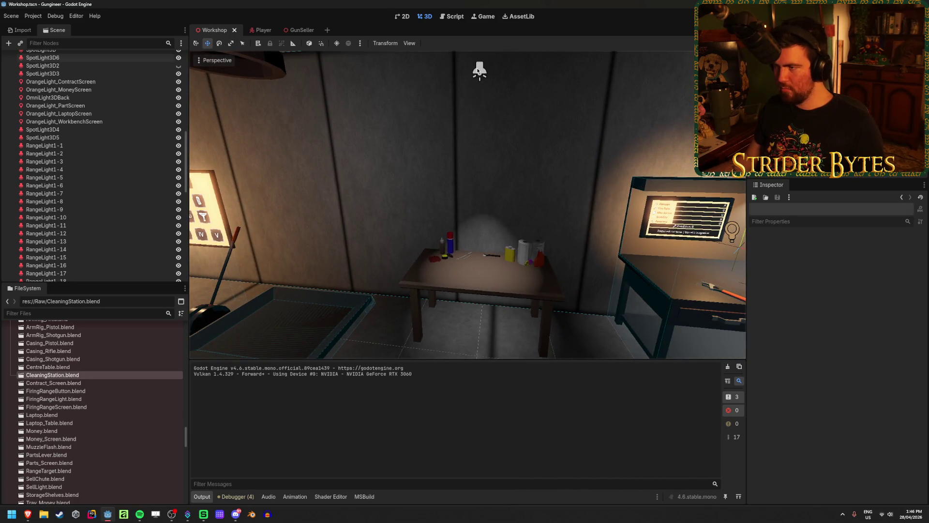
- Give SpotLight3D6 a 25° cone angle and 2.0 attenuation, then save the scene
click(479, 71)
click(874, 274)
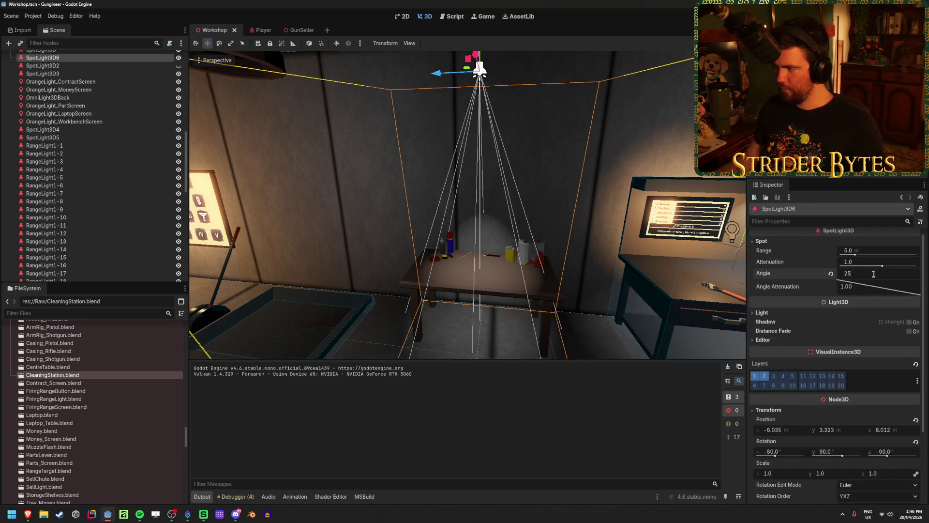
key(Return)
text(2)
key(Return)
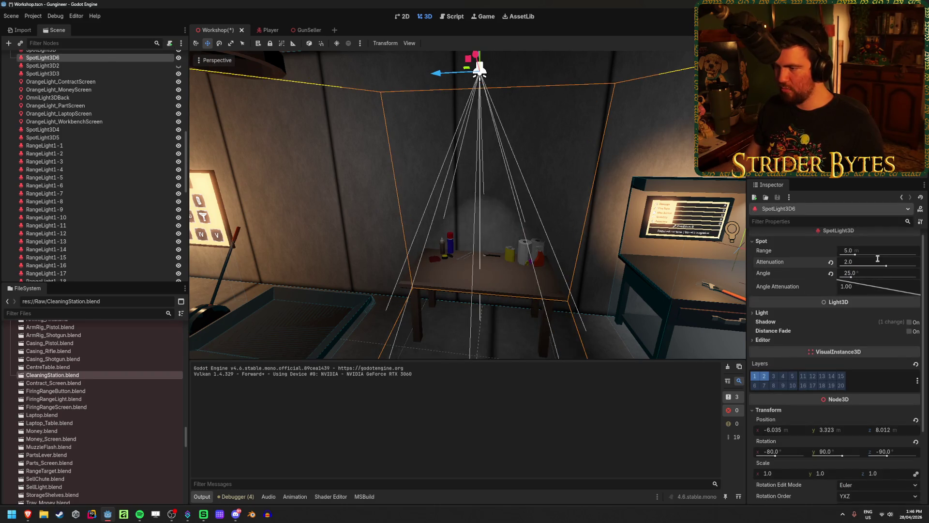
drag(851, 276, 853, 278)
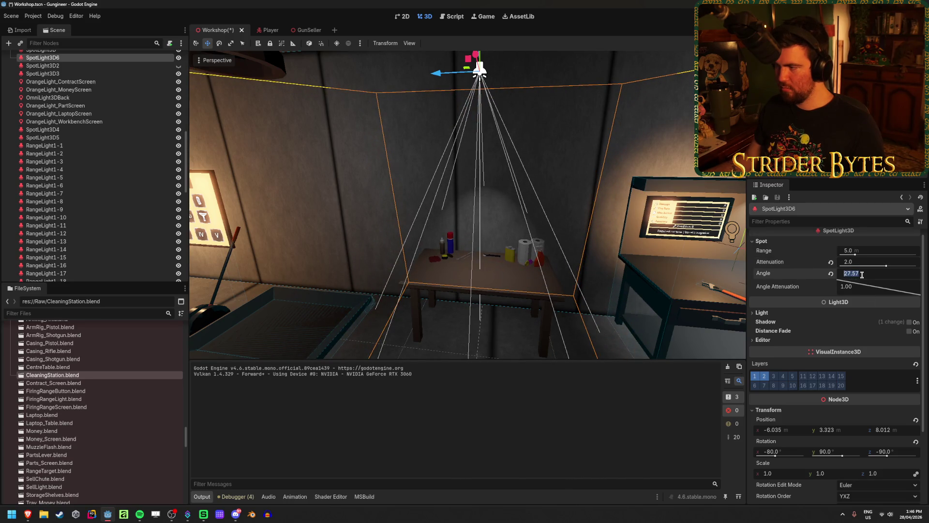
text(25)
key(Return)
key(ctrl+s)
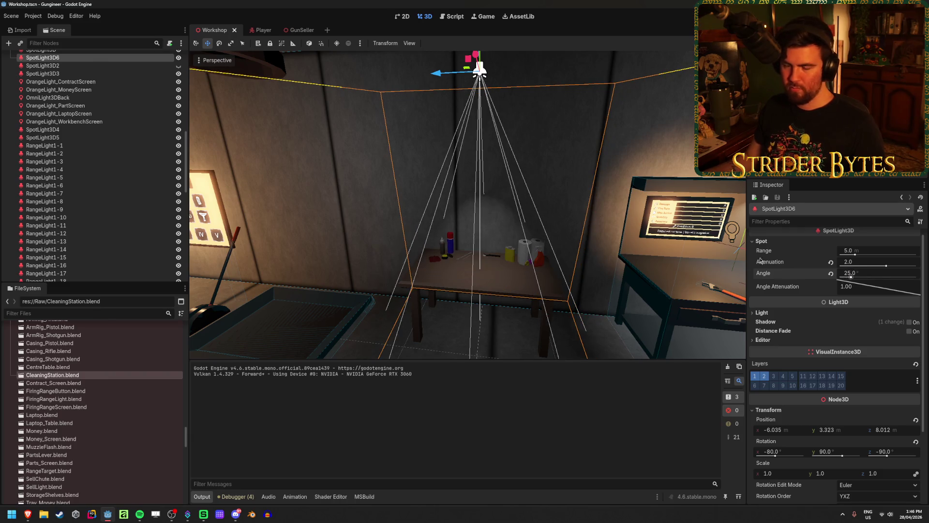
- Tilt the spotlight a few degrees and save Workshop.tscn again
click(552, 189)
mouse_move(552, 189)
right_down()
mouse_move(455, 203)
mouse_move(581, 180)
mouse_move(542, 179)
mouse_move(553, 180)
right_up()
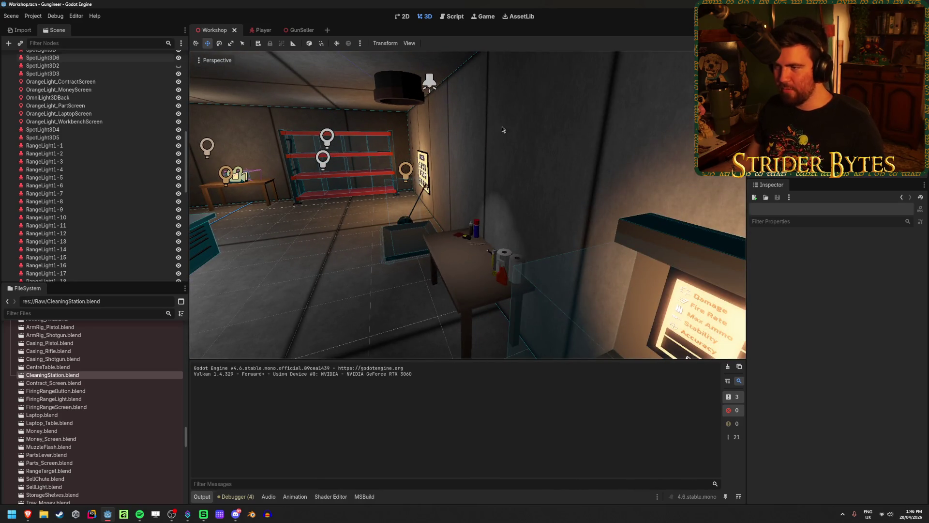
right_drag(488, 126, 477, 121)
click(462, 88)
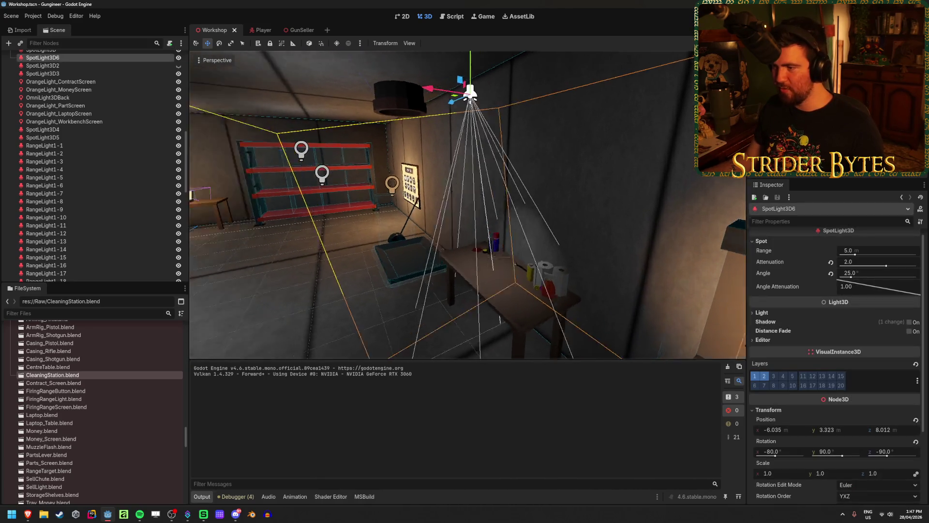
right_drag(463, 88, 414, 135)
key(e)
drag(385, 113, 375, 97)
key(w)
key(Escape)
key(ctrl+s)
mouse_move(471, 204)
right_down()
mouse_move(498, 208)
mouse_move(455, 208)
mouse_move(504, 213)
mouse_move(477, 214)
right_up()
right_drag(436, 289, 445, 262)
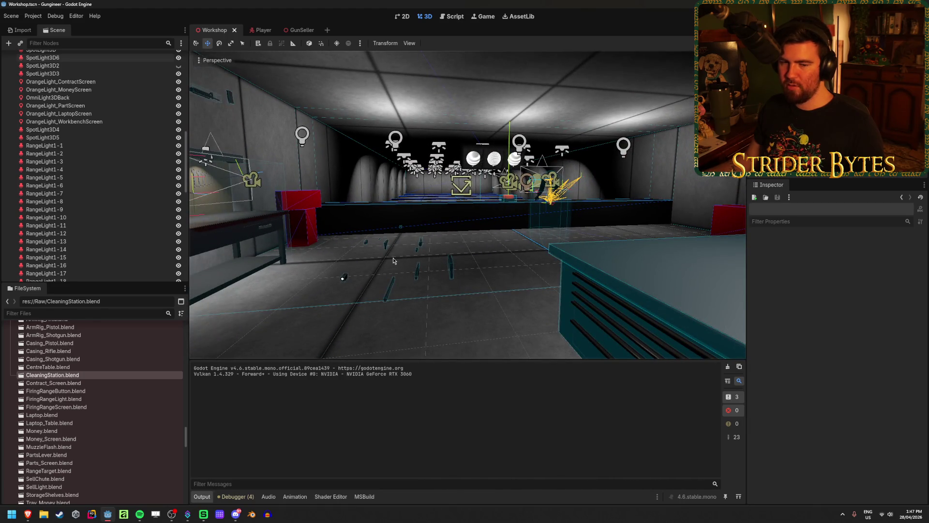
- Inspect Barrel_R870 and the side room, then minimize Godot to show the desktop
click(388, 294)
click(515, 331)
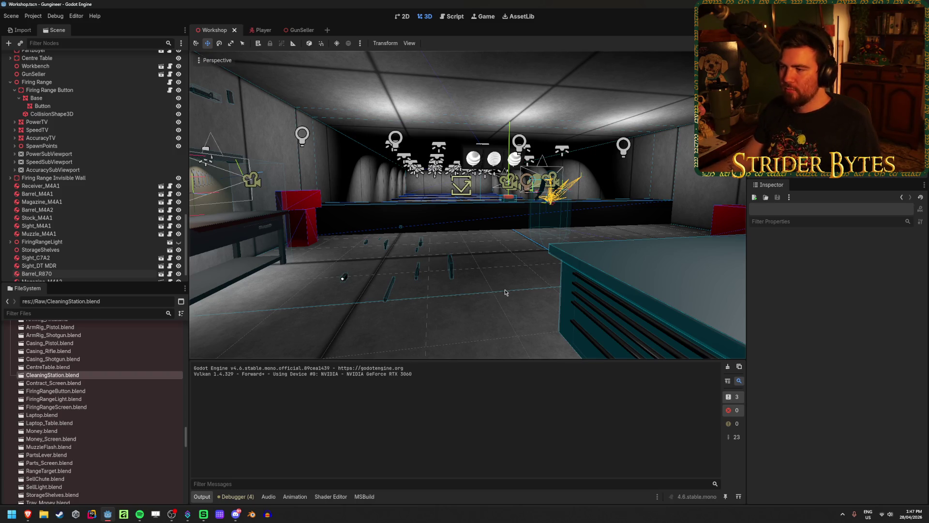
mouse_move(505, 292)
right_down()
mouse_move(557, 290)
mouse_move(493, 299)
mouse_move(503, 273)
mouse_move(523, 271)
right_up()
key(w)
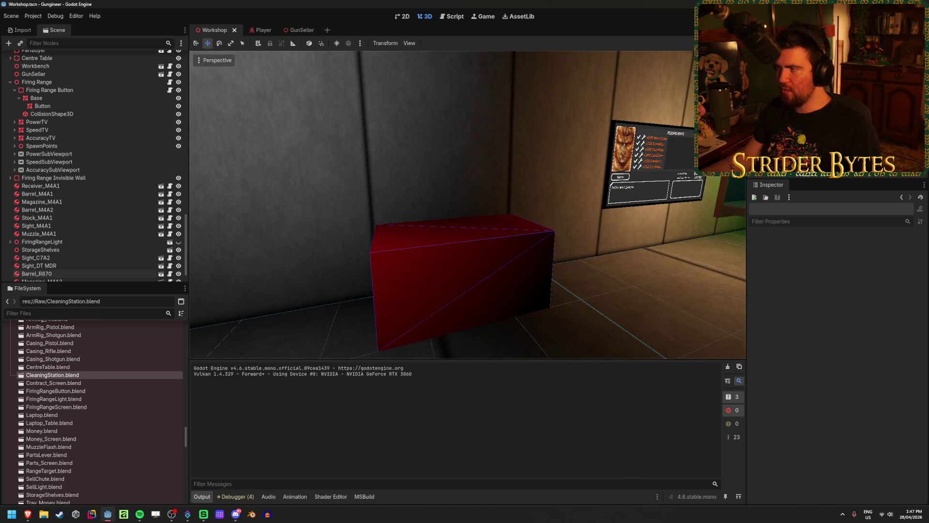
key(super+d)
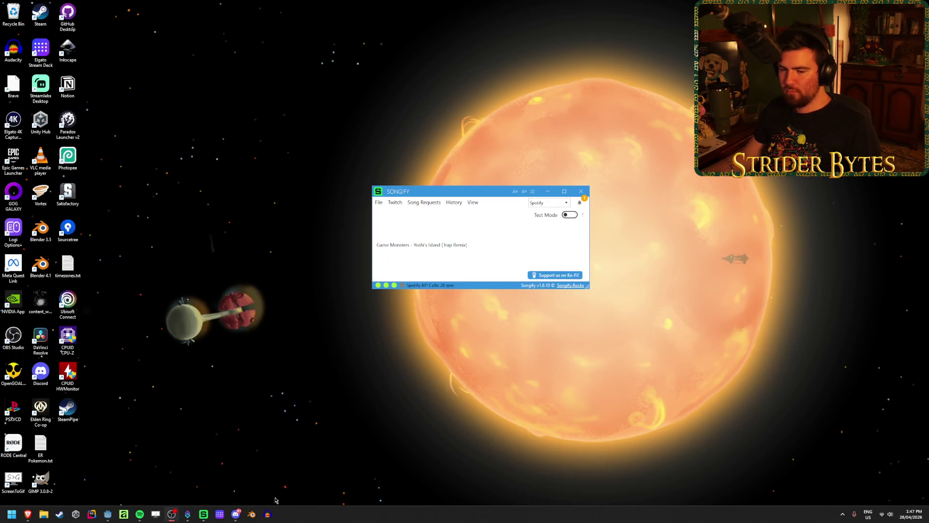
- Open the recent CleaningStation.blend file in Blender
click(251, 515)
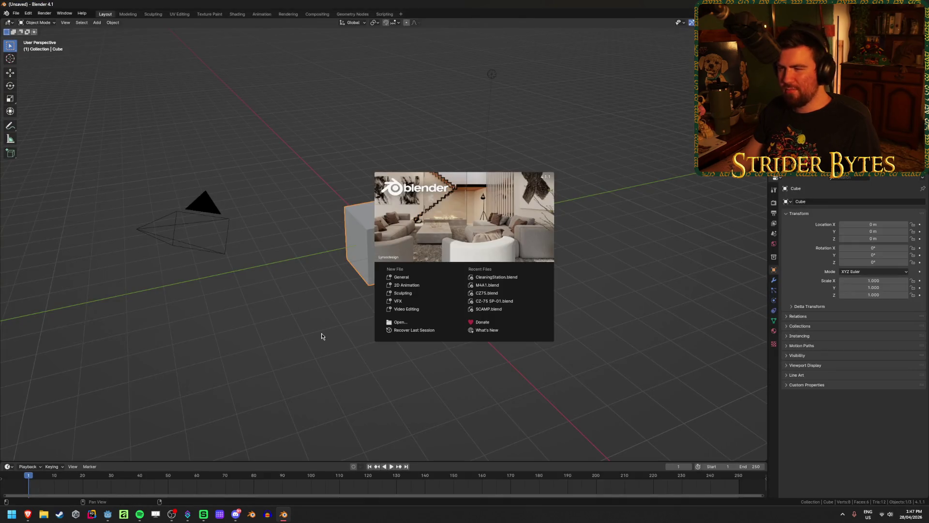
click(492, 277)
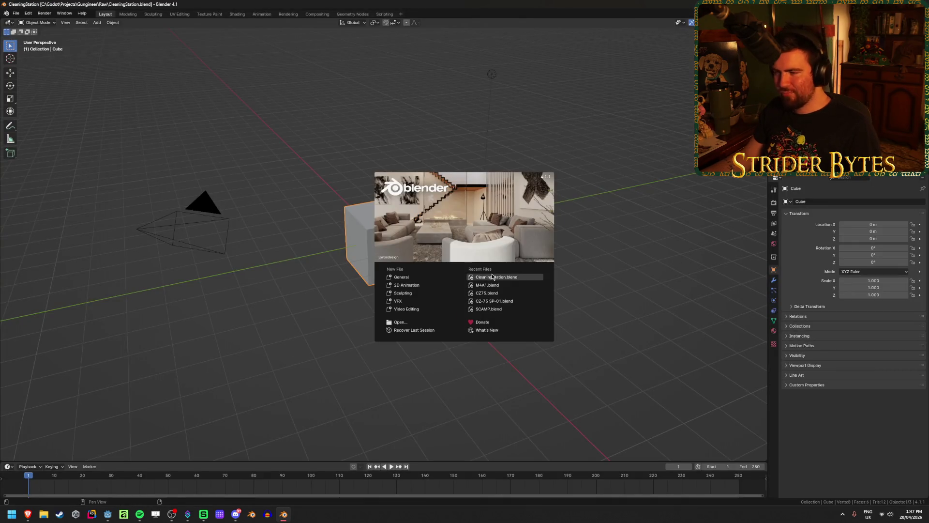
scroll(377, 307, down, 4)
mouse_move(378, 307)
middle_down()
mouse_move(402, 304)
mouse_move(327, 321)
mouse_move(336, 314)
mouse_move(353, 311)
mouse_move(334, 322)
middle_up()
- Save the scene as PaintStation.blend
click(16, 13)
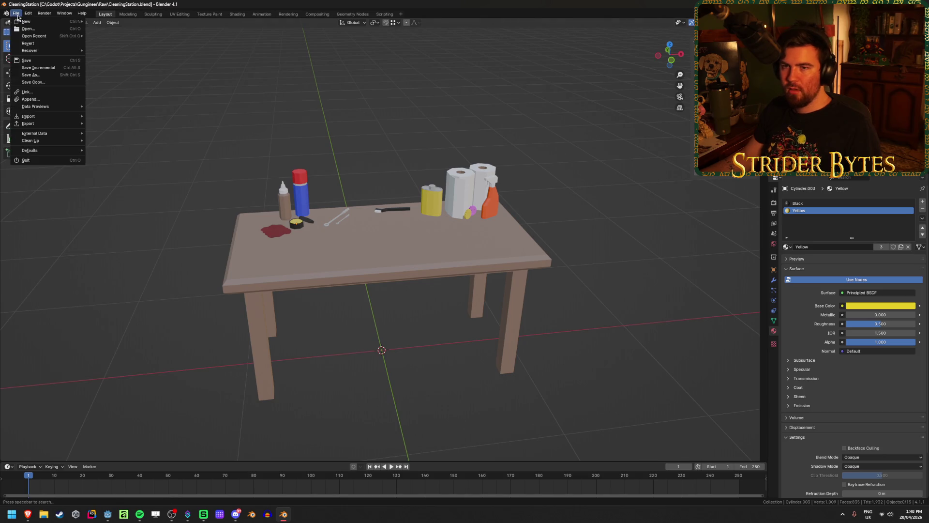
click(43, 76)
click(366, 378)
click(373, 378)
key(BackSpace)
key(BackSpace)
key(BackSpace)
text(PaintStation.blend)
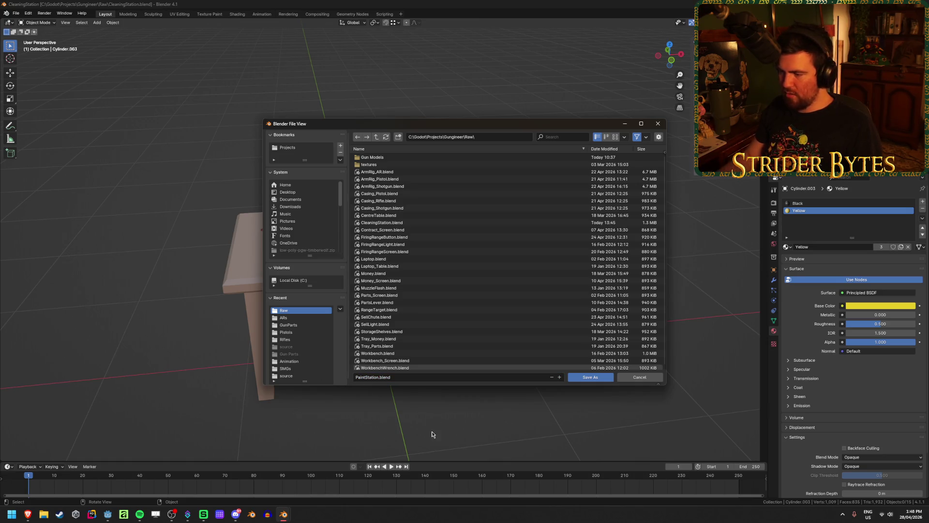
click(609, 380)
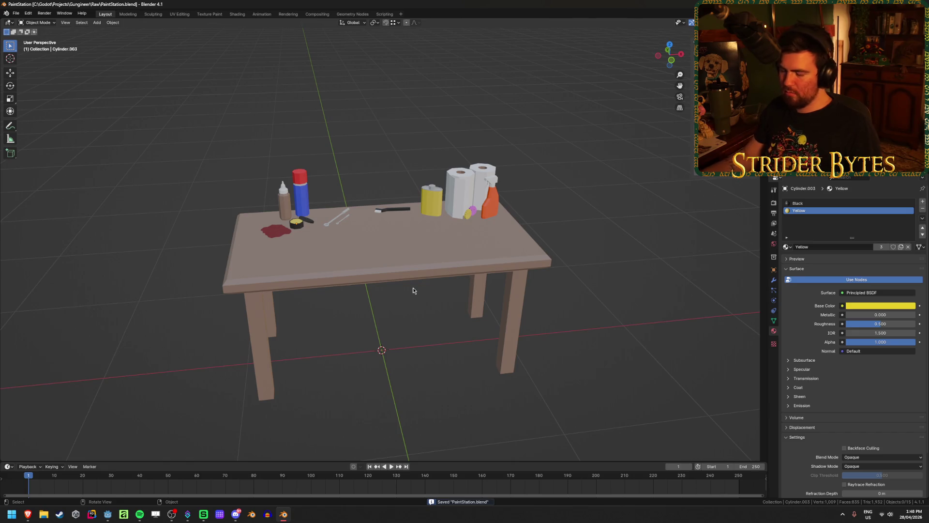
- Delete all props on the table using a front wireframe box-select, then save
key(KP_1)
key(shift+z)
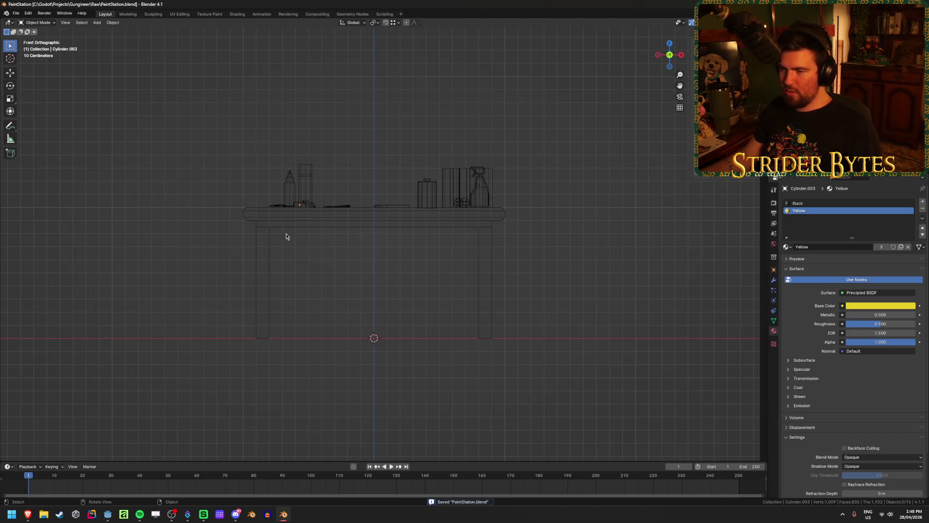
click(267, 215)
click(265, 243)
mouse_move(220, 123)
mouse_down()
mouse_move(559, 197)
mouse_move(529, 205)
mouse_up()
key(x)
click(530, 206)
middle_drag(530, 205, 466, 245)
key(shift+z)
key(ctrl+s)
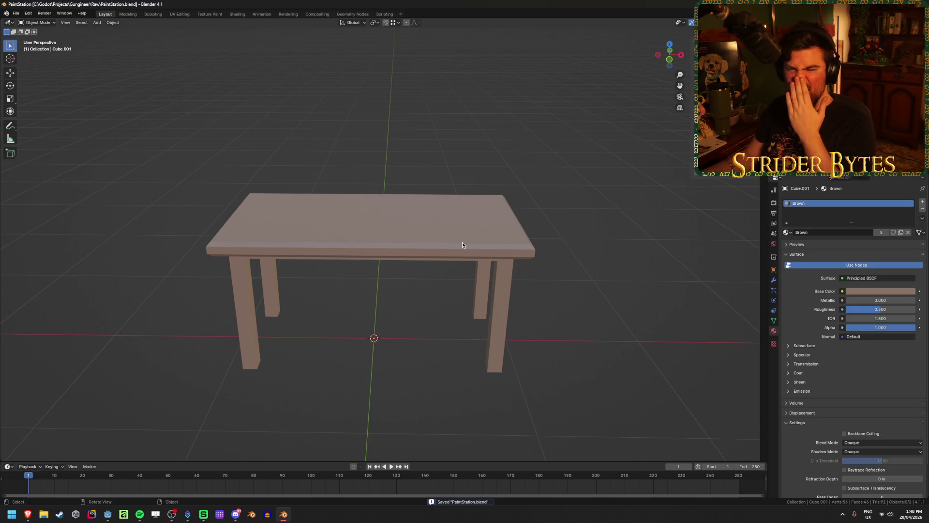
- Look over the bare table, then switch to the spray paint image results
middle_drag(366, 224, 367, 237)
scroll(367, 237, up, 4)
scroll(367, 237, down, 4)
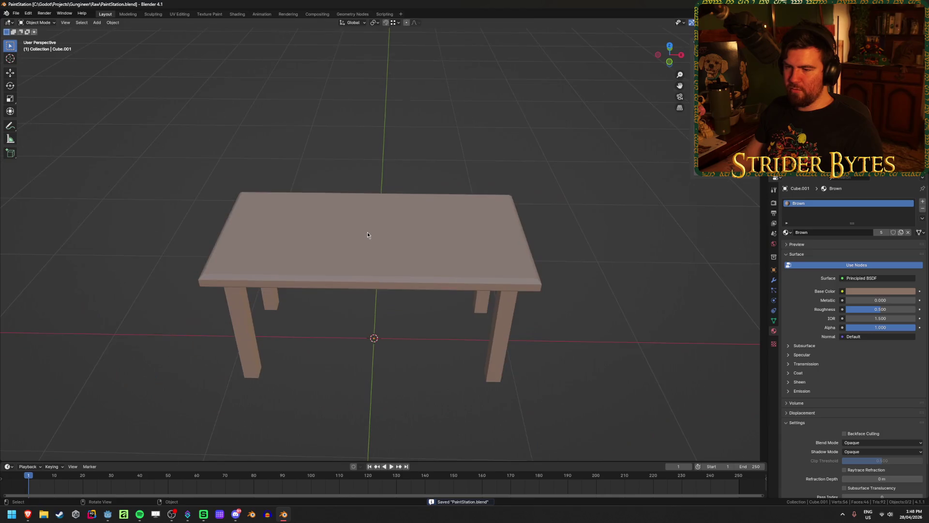
mouse_move(384, 159)
middle_down()
mouse_move(365, 183)
mouse_move(373, 178)
middle_up()
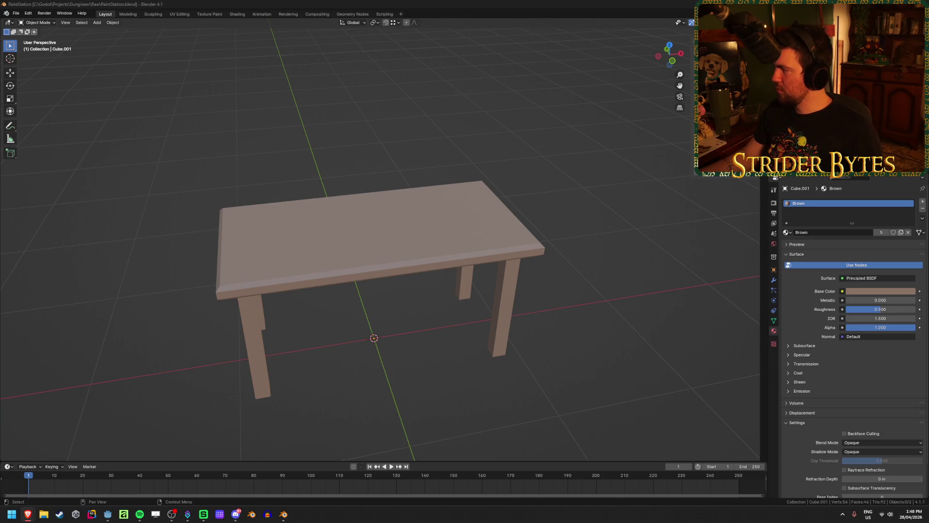
key(alt+Tab)
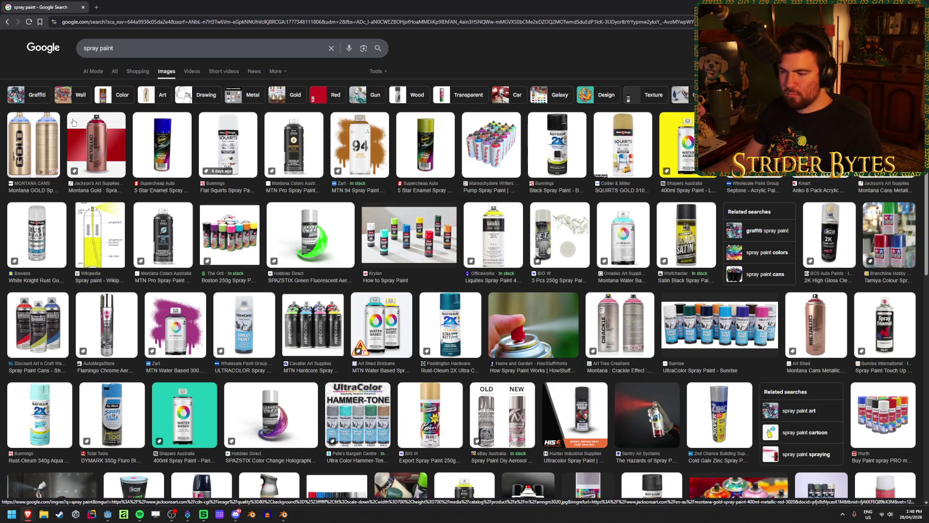
- Preview the Montana GOLD spray can, then show 'paint brush' image results in a new tab
click(46, 141)
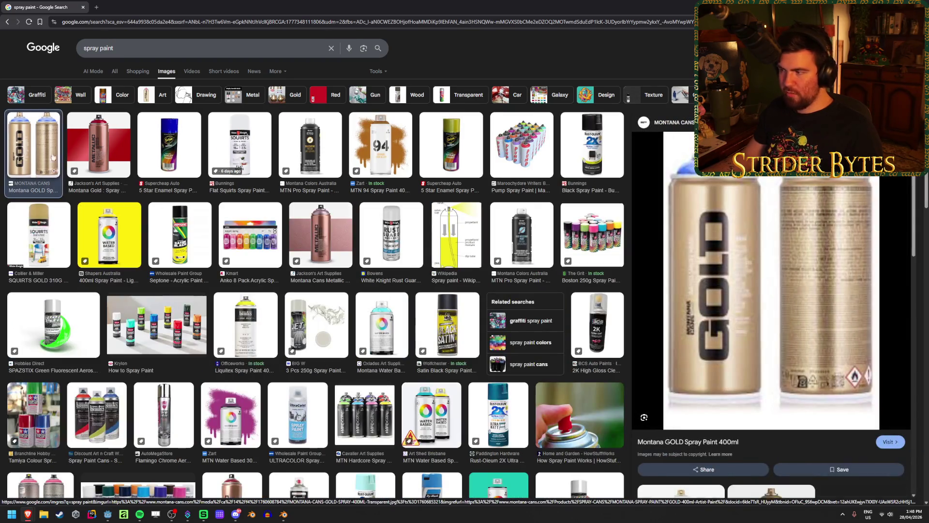
click(98, 8)
text(p)
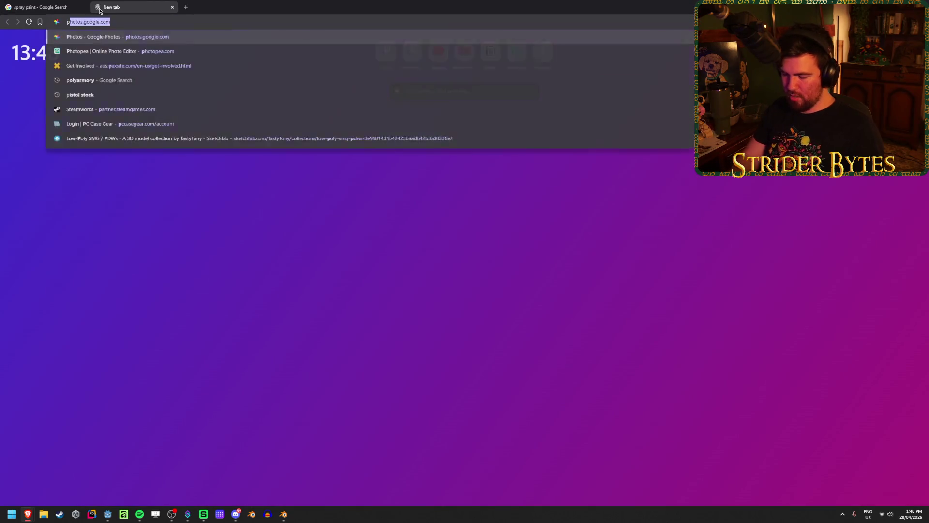
text(aint bru)
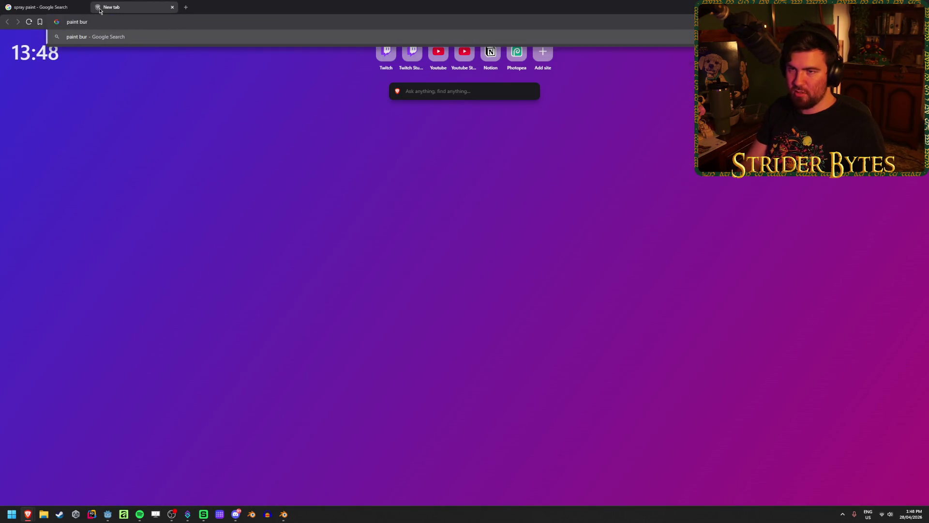
text(sh)
key(Return)
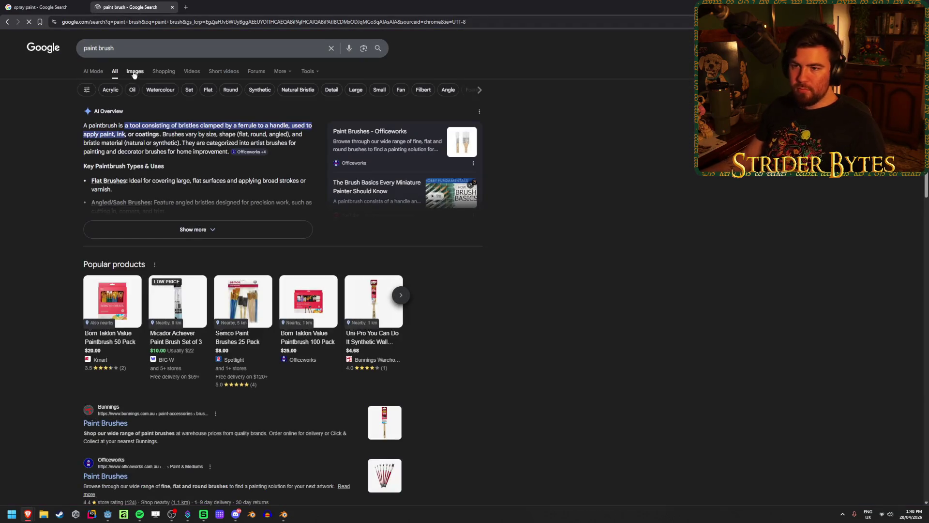
click(144, 79)
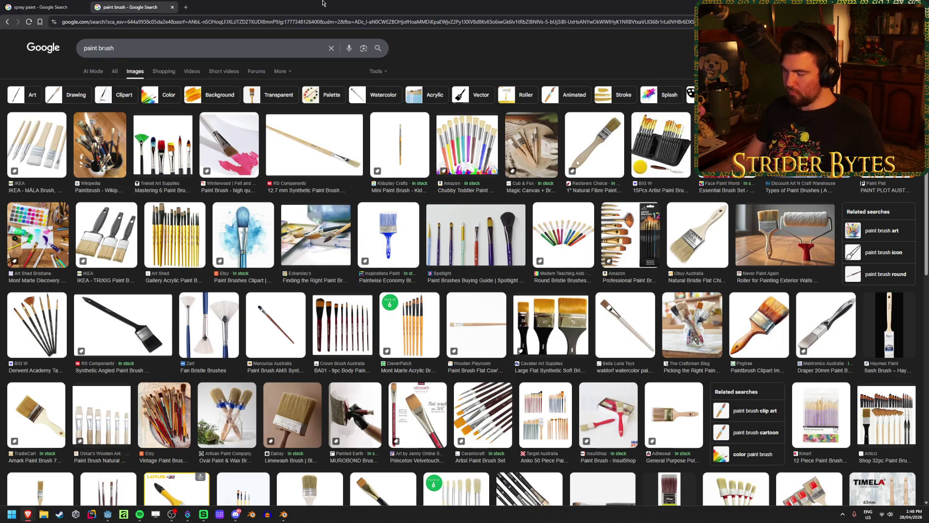
click(33, 3)
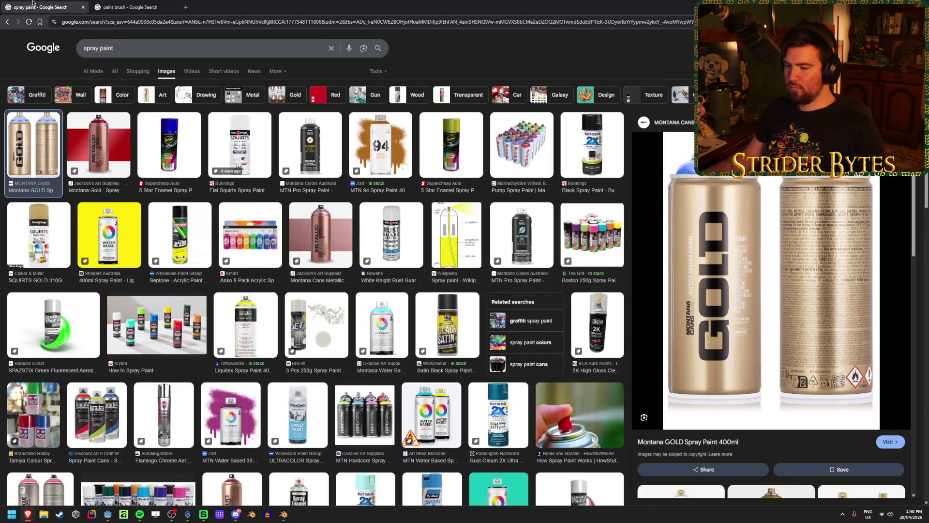
click(108, 3)
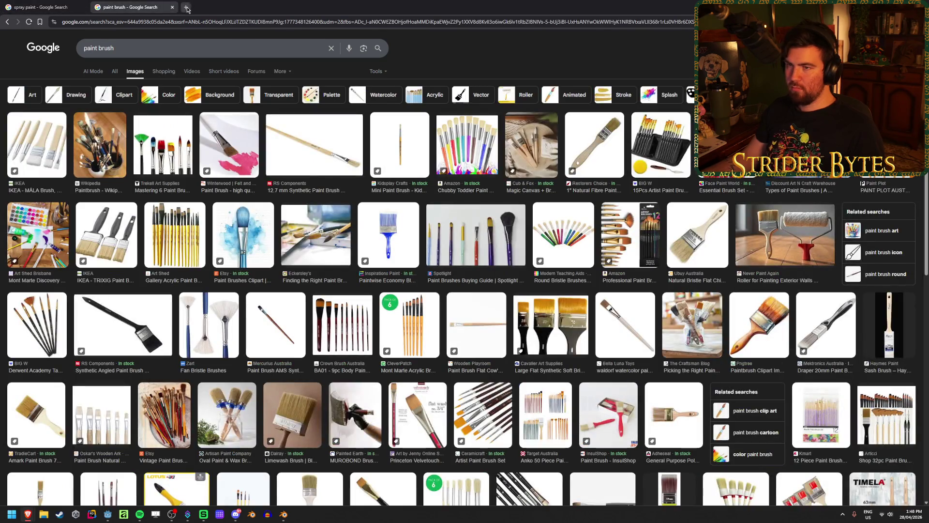
- Search 'paint mask' images in a new tab and preview the 3M respirator
click(187, 7)
text(paint mask)
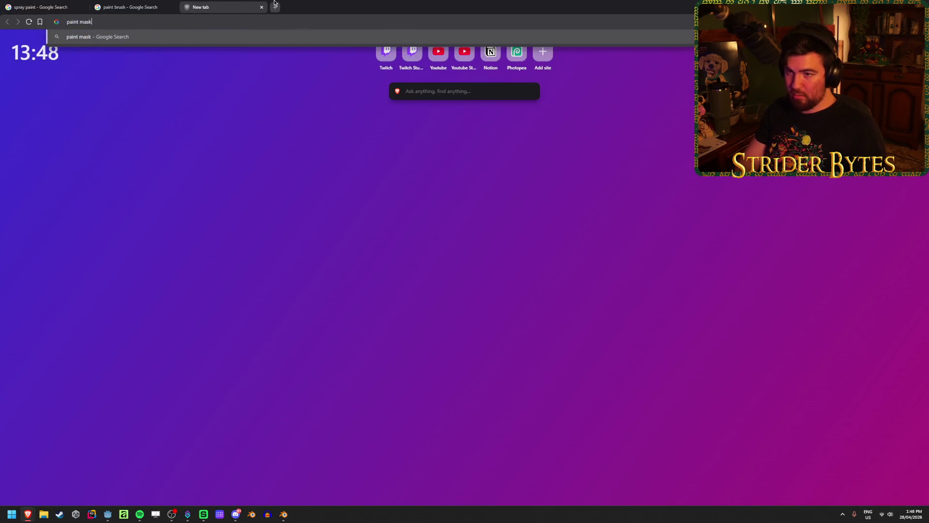
key(Return)
click(168, 73)
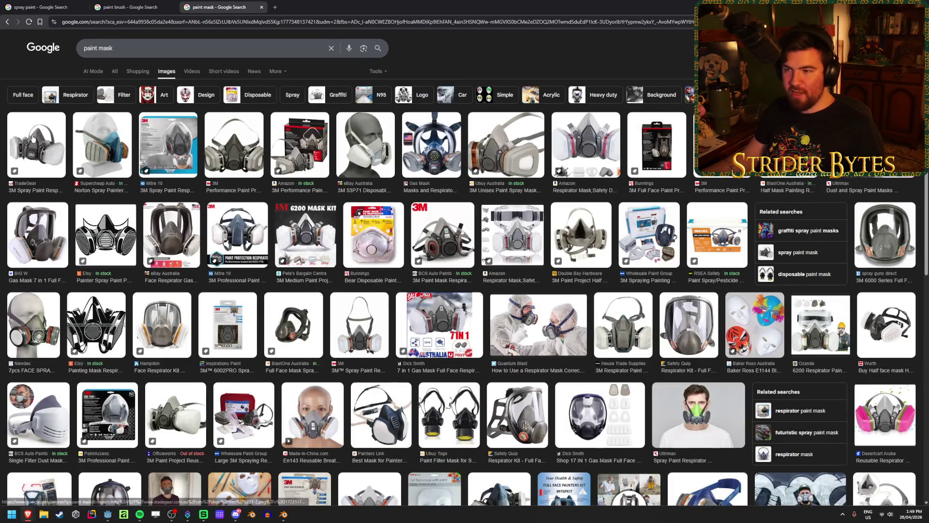
click(35, 153)
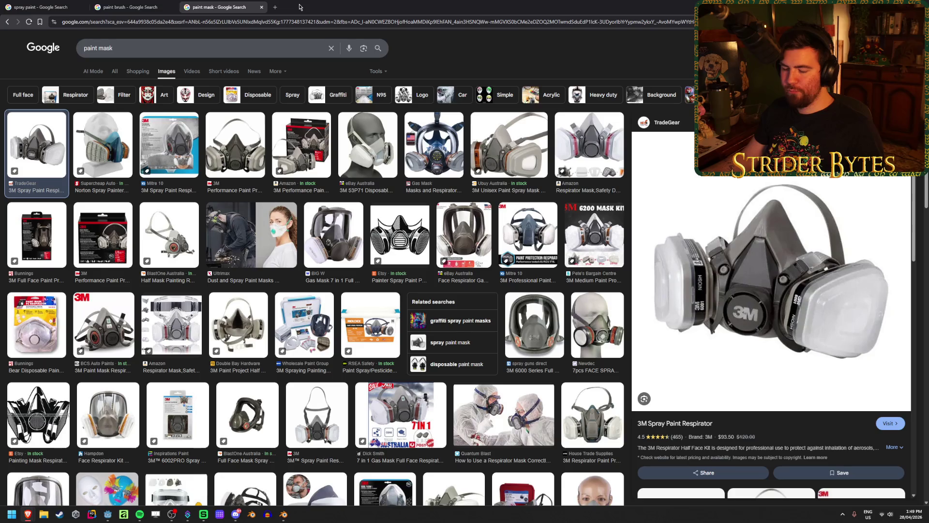
- Start an 'air brush' search in a fourth tab
click(275, 7)
text(air)
text(sh)
key(Return)
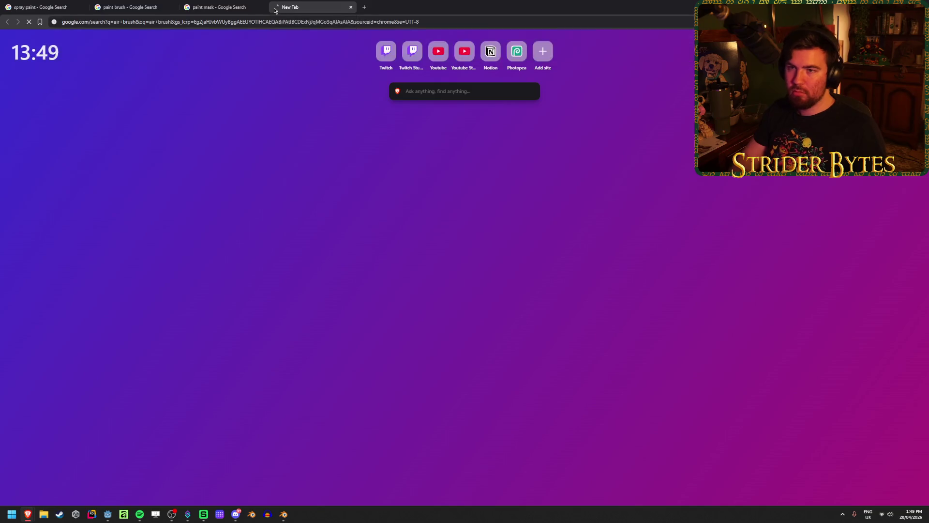
- Preview the Wikipedia and Protech airbrush images, then return to the spray paint tab
click(164, 73)
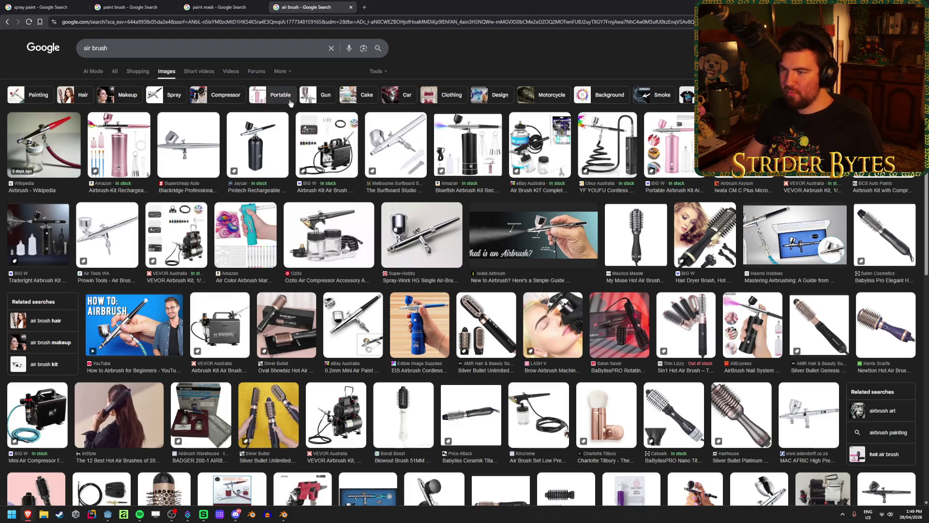
click(44, 143)
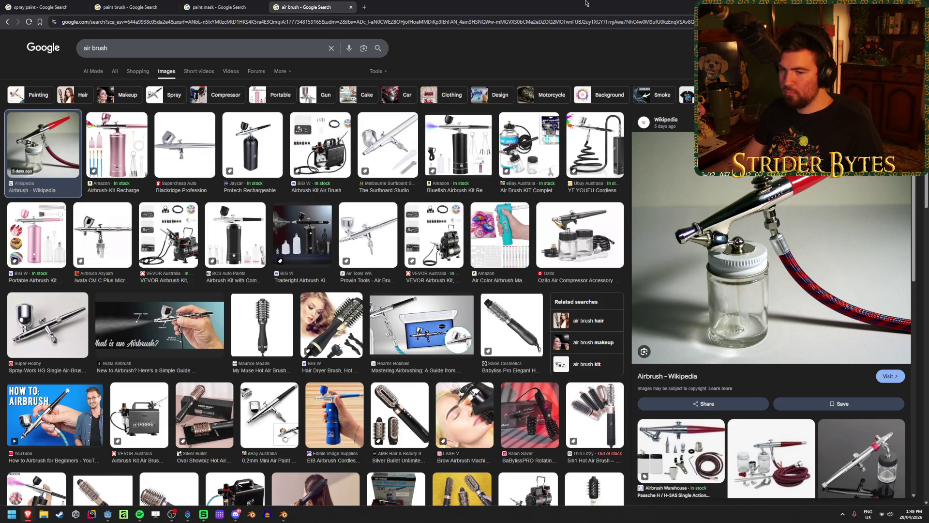
click(256, 147)
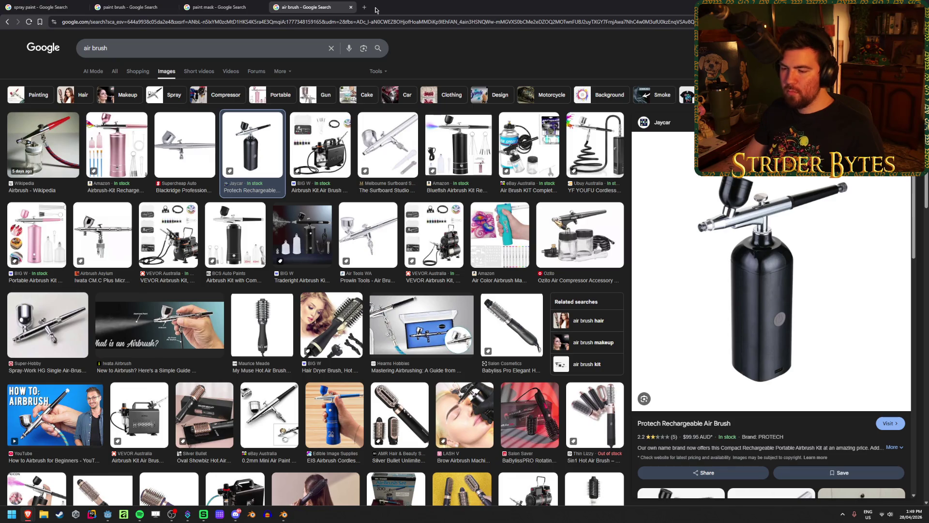
click(217, 7)
click(130, 7)
click(48, 4)
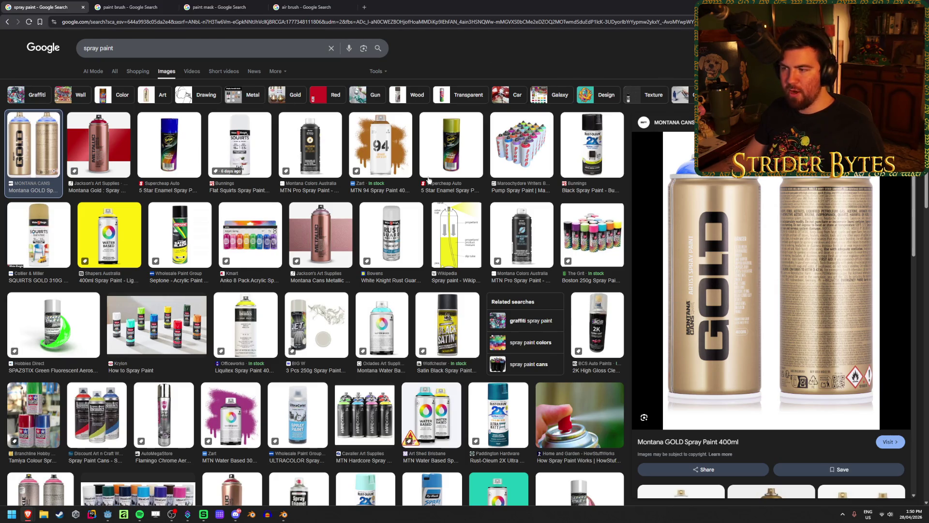
- Preview the Boston, Montana GOLD and Anko spray paint images
click(614, 231)
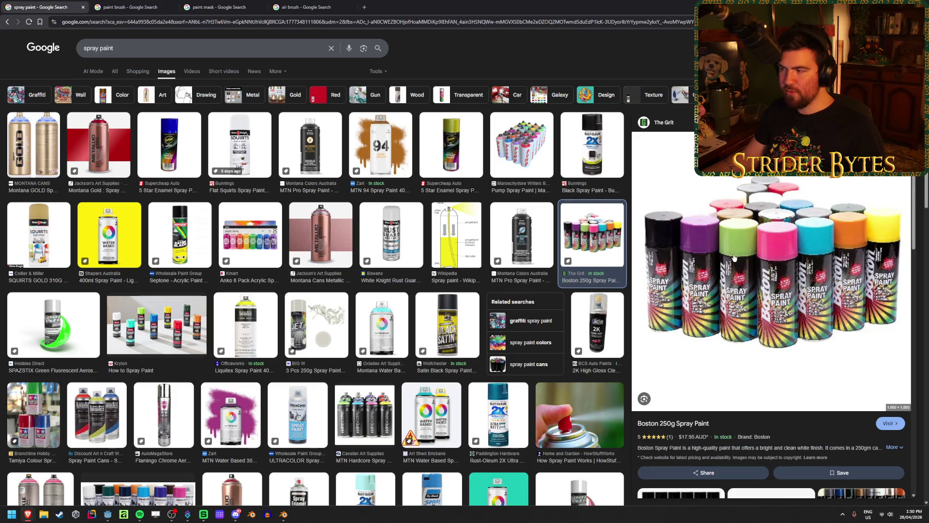
click(44, 147)
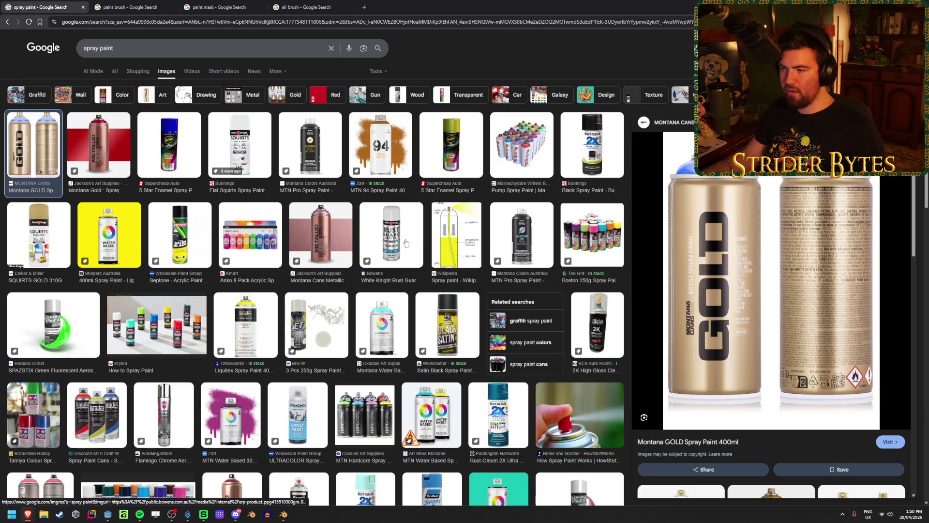
click(254, 230)
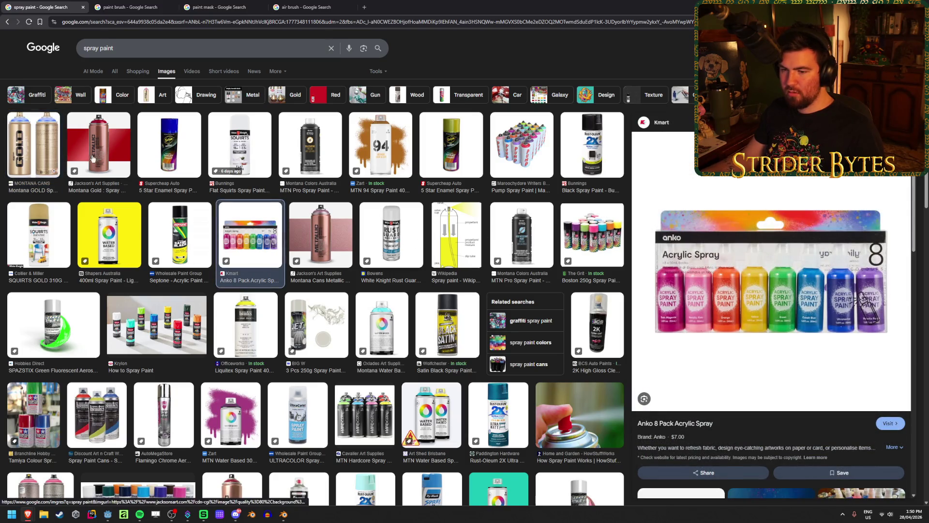
- Search 'spray paint rainbow', then change the query to 'spray paint colors'
click(139, 46)
text(rain)
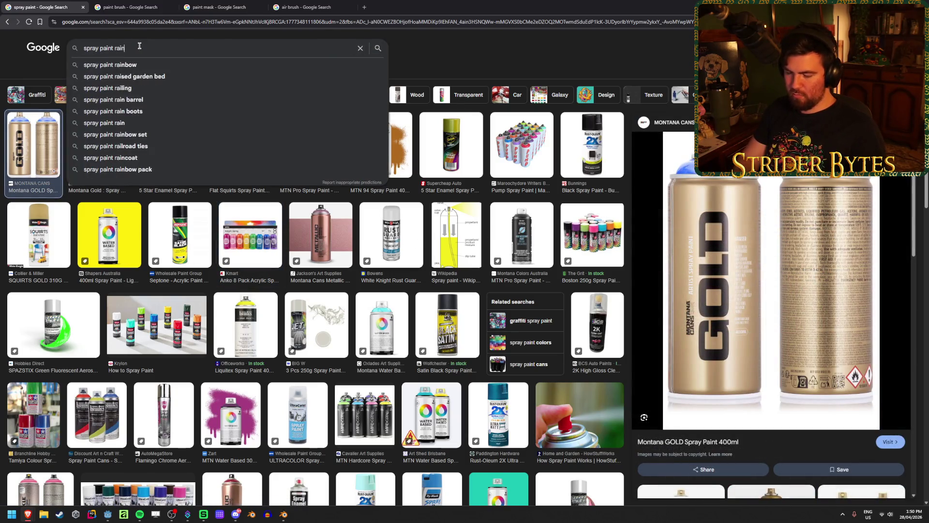
text(bow)
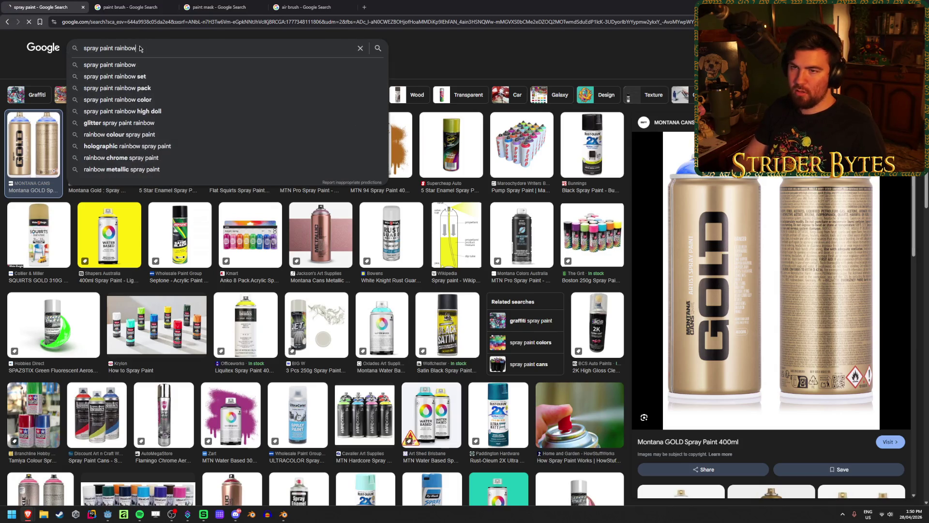
key(Return)
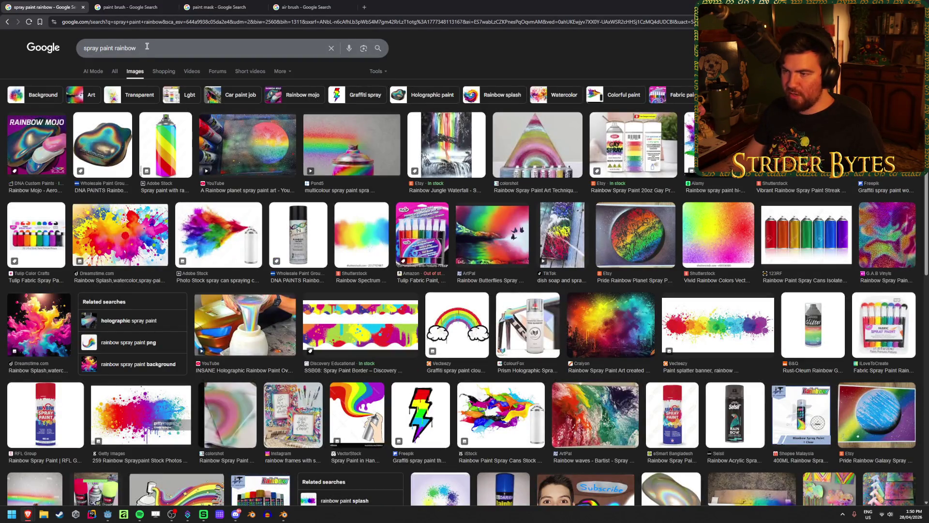
double_click(147, 46)
text(colors)
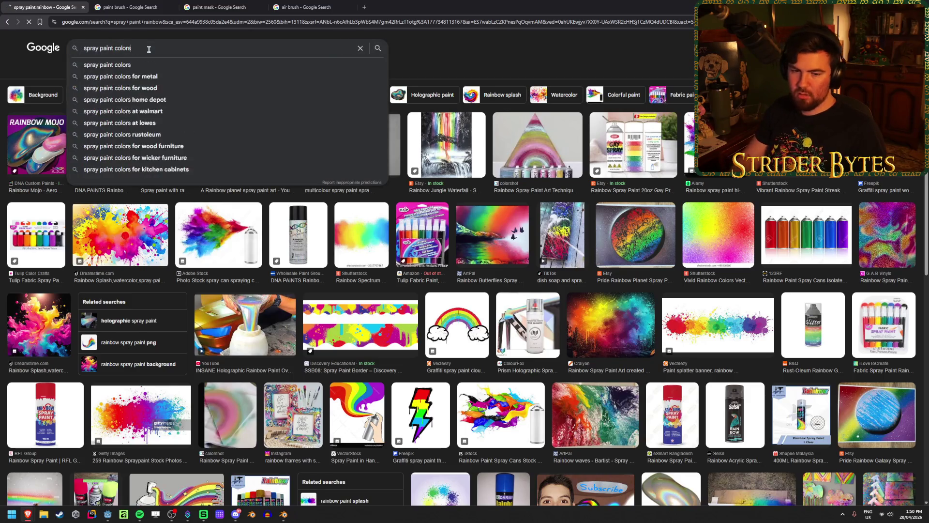
key(Return)
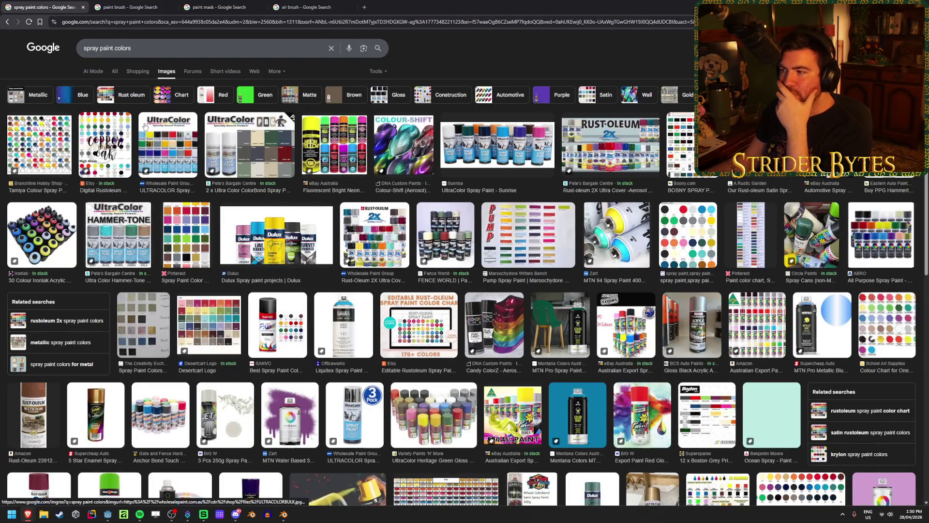
- Preview the MTN 94 and Rust-Oleum 2X Ultra Cover spray paint images
click(623, 248)
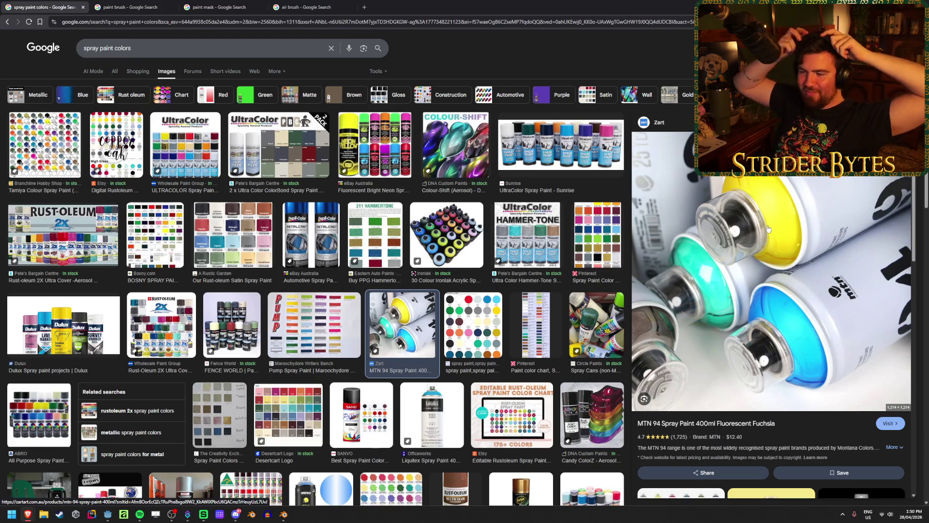
scroll(228, 276, down, 1)
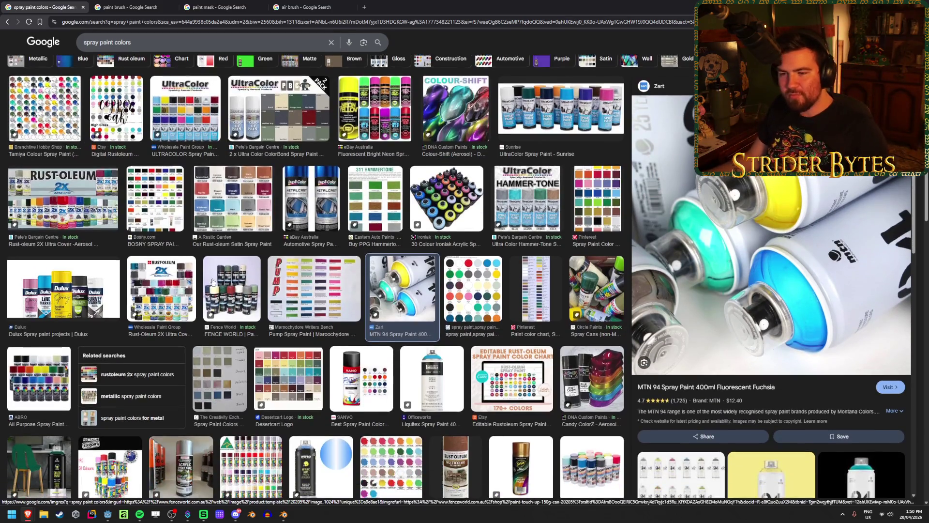
click(161, 286)
scroll(133, 289, down, 2)
scroll(133, 289, down, 6)
scroll(499, 347, up, 10)
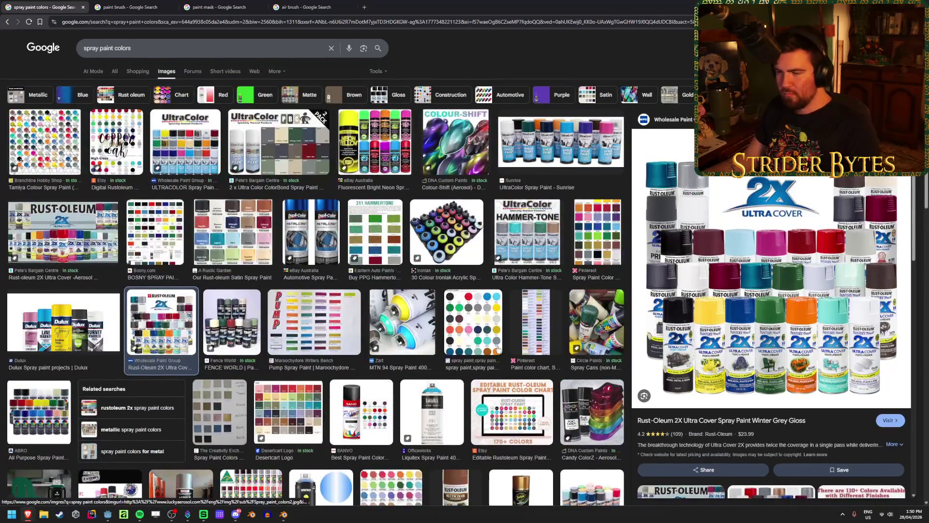
- Preview the MTN 94, 30 Colour Ironlak sampler, fluorescent neon and Dupli-Color MC201 Metallic Blue images
click(402, 322)
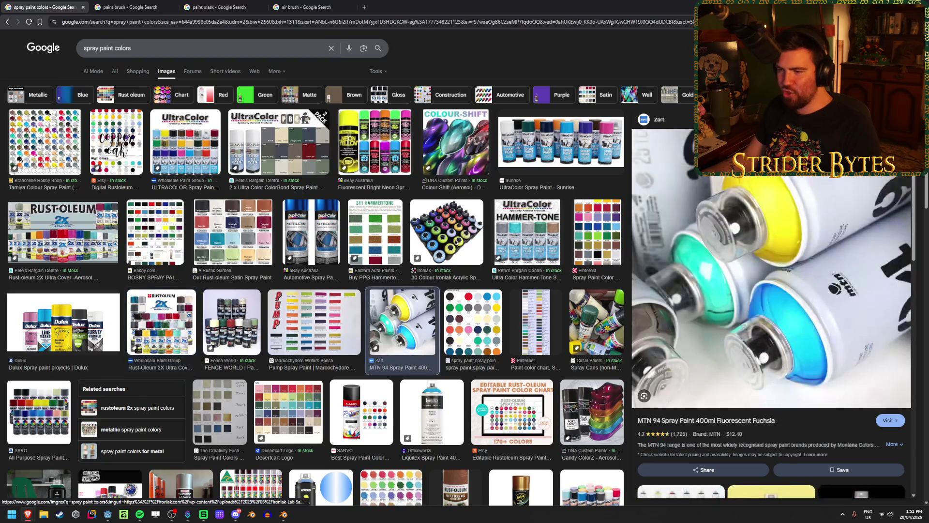
click(456, 242)
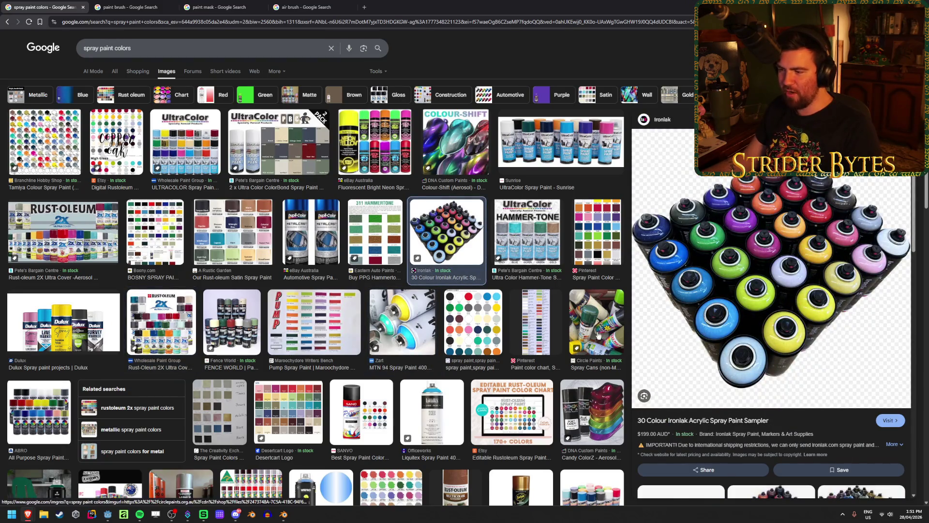
click(372, 139)
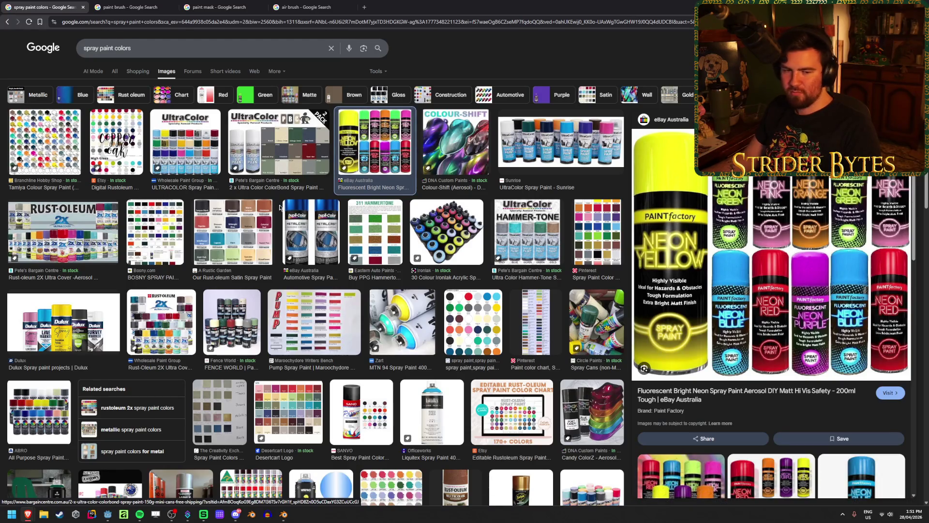
click(312, 231)
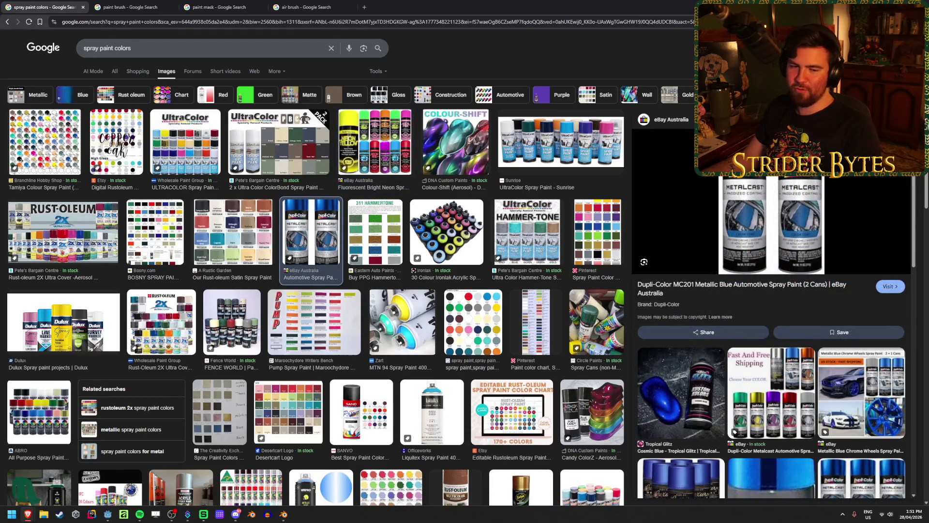
- Browse further down the results, then return to the Godot workshop scene
scroll(132, 285, down, 9)
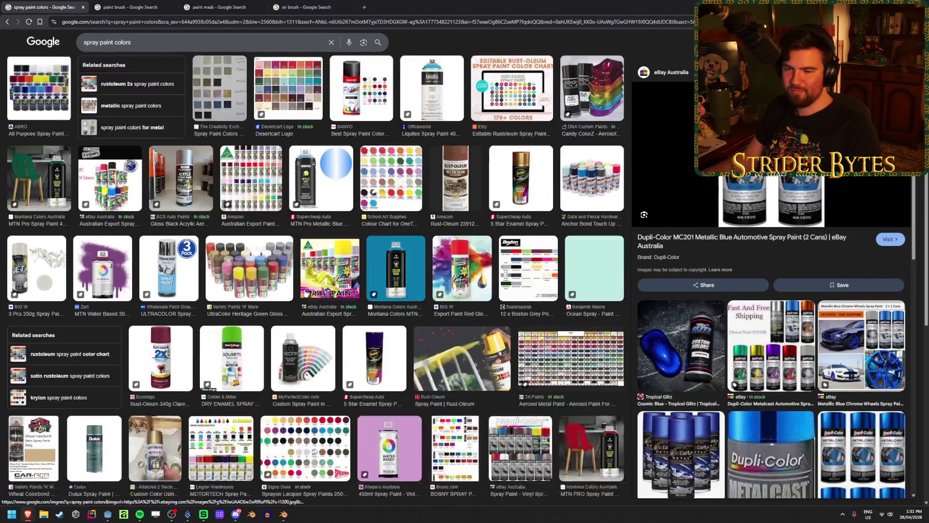
scroll(305, 293, down, 7)
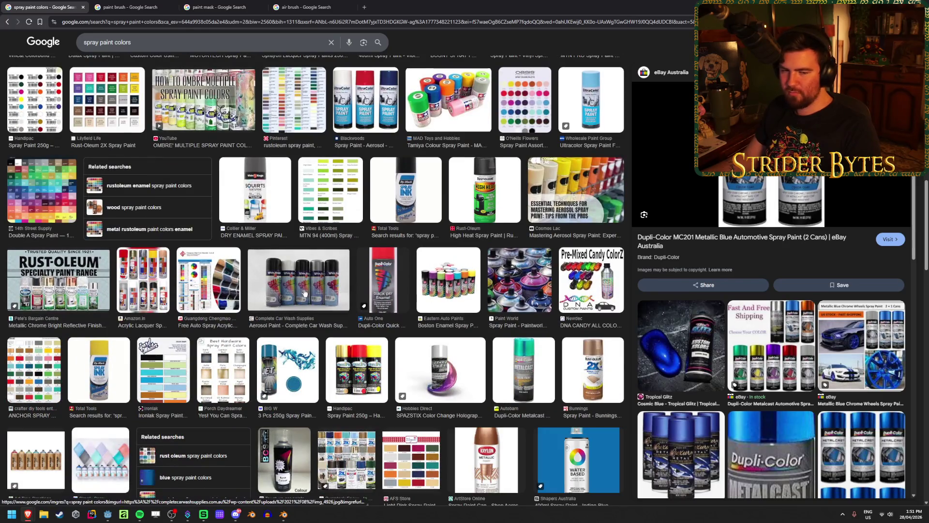
scroll(181, 218, down, 5)
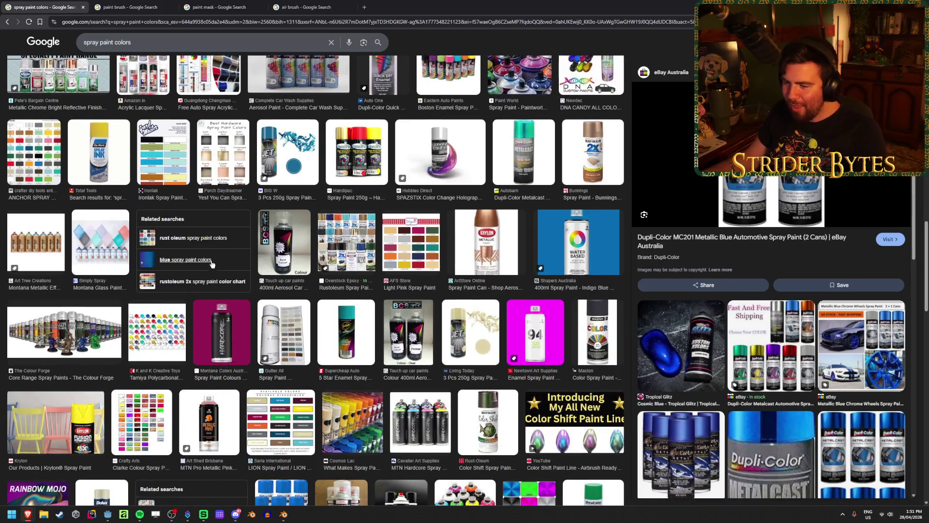
scroll(253, 358, up, 10)
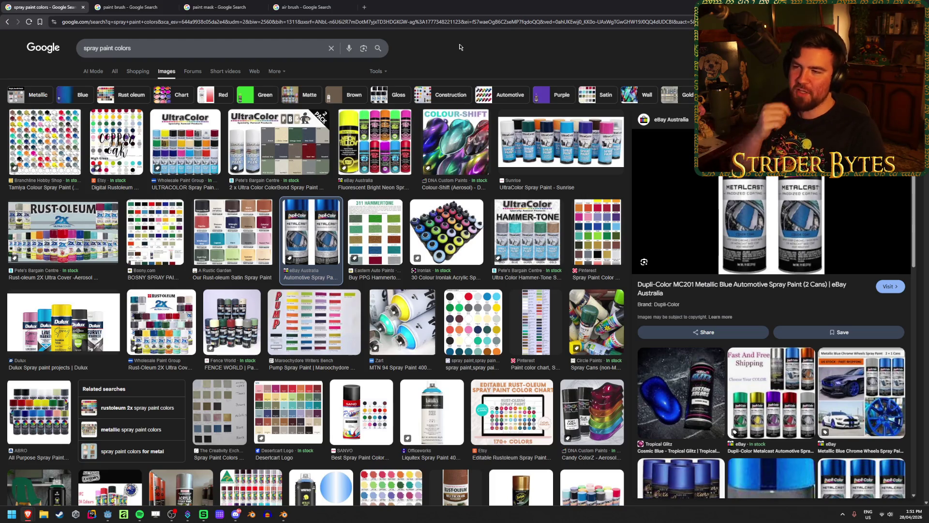
key(alt+Tab)
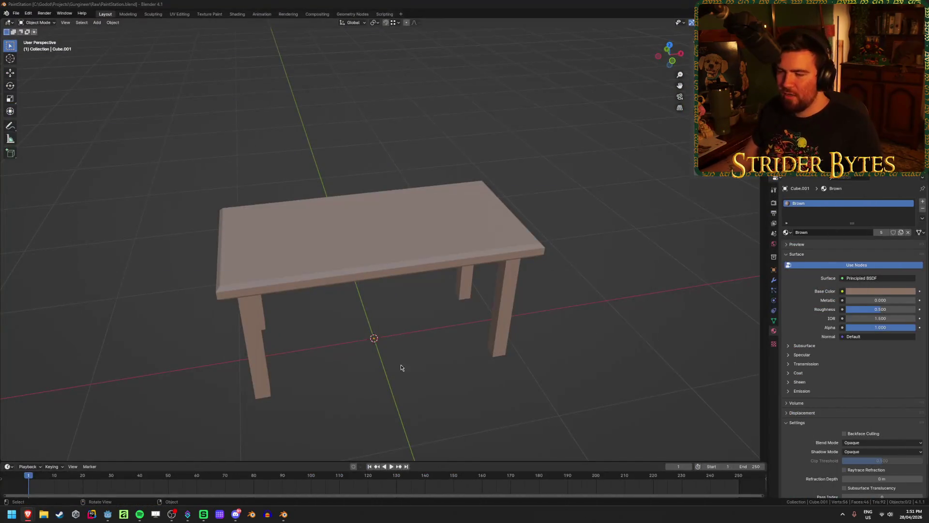
click(108, 514)
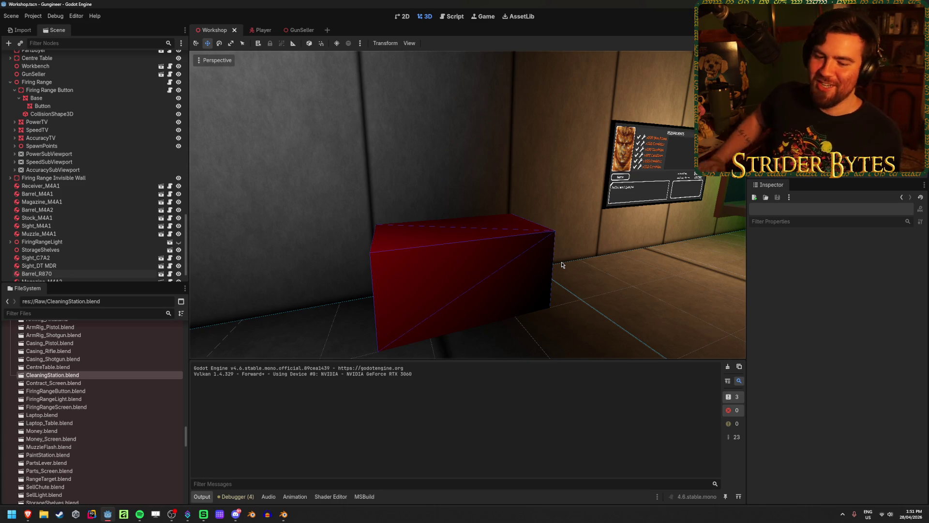
mouse_move(562, 262)
right_down()
mouse_move(513, 264)
mouse_move(575, 246)
right_up()
middle_drag(406, 231, 376, 204)
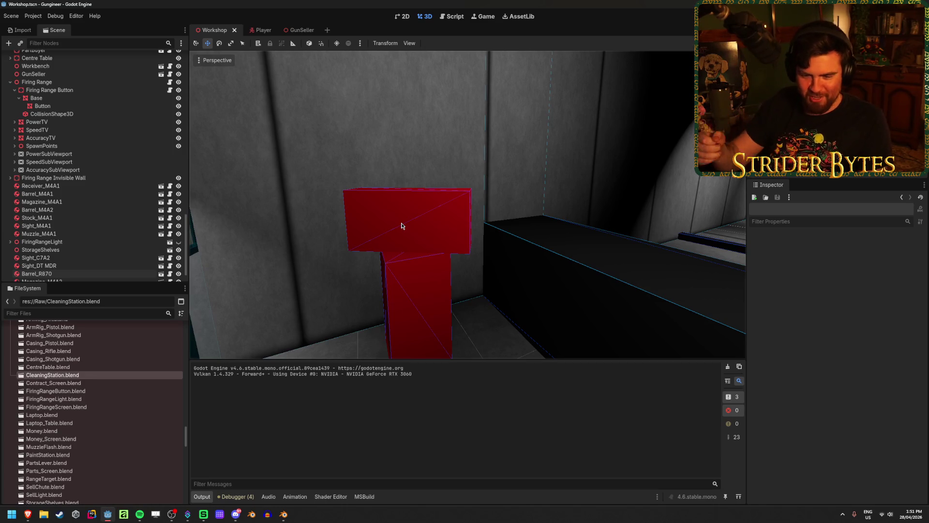
mouse_move(402, 226)
right_down()
mouse_move(499, 222)
mouse_move(401, 226)
right_up()
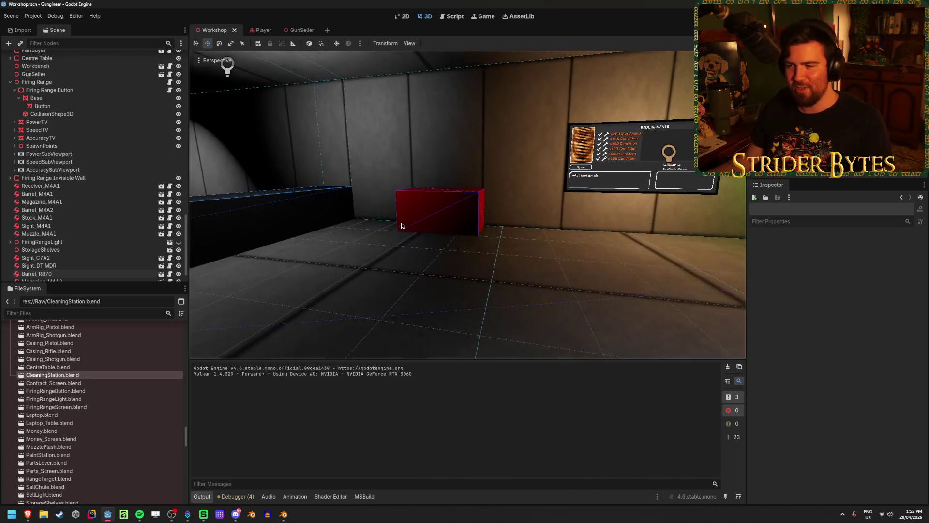
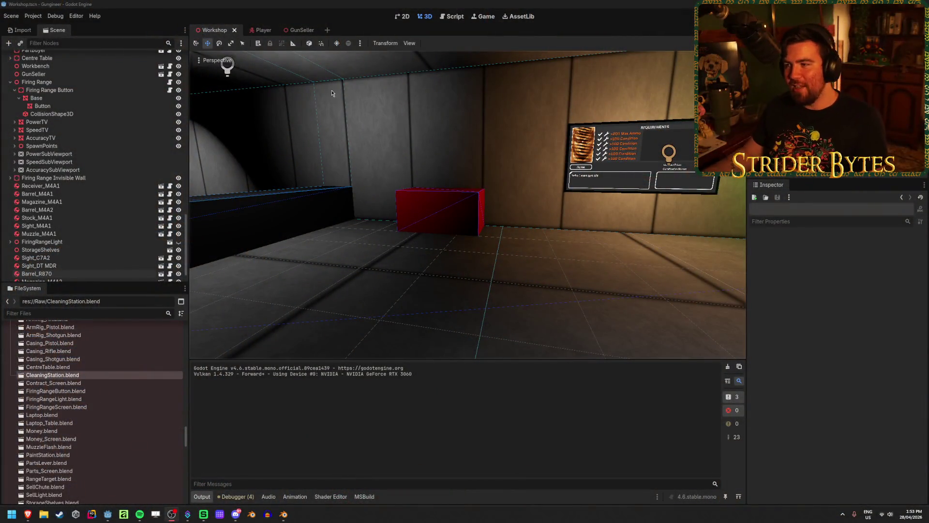
- Orbit the Godot workshop view past the shelves and red block to a frontal view of the table
mouse_move(534, 156)
right_down()
mouse_move(648, 297)
mouse_move(678, 298)
mouse_move(605, 295)
mouse_move(648, 297)
mouse_move(629, 290)
right_up()
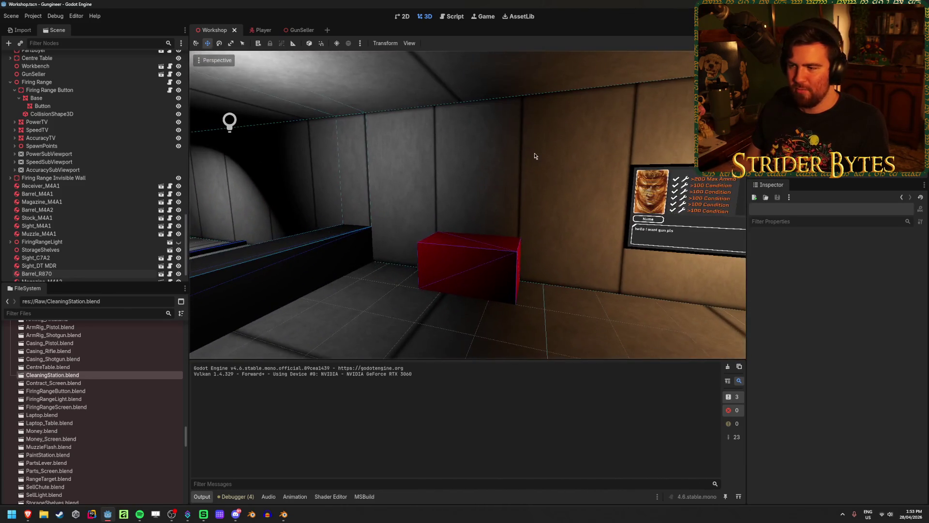
click(283, 514)
mouse_move(402, 388)
middle_down()
mouse_move(394, 376)
mouse_move(416, 407)
mouse_move(180, 483)
middle_up()
scroll(394, 375, up, 3)
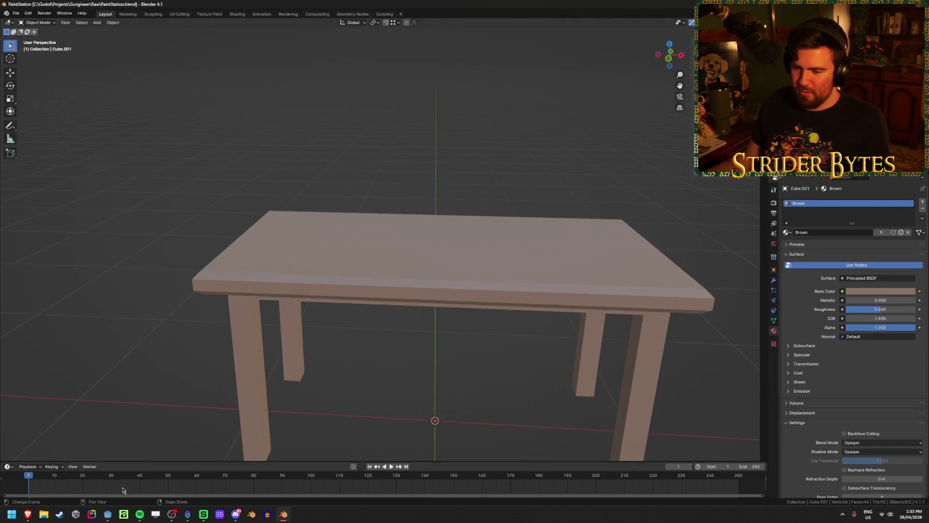
- Bring up the browser's 'spray paint colors' Google Images search from the open windows
click(109, 514)
mouse_move(27, 514)
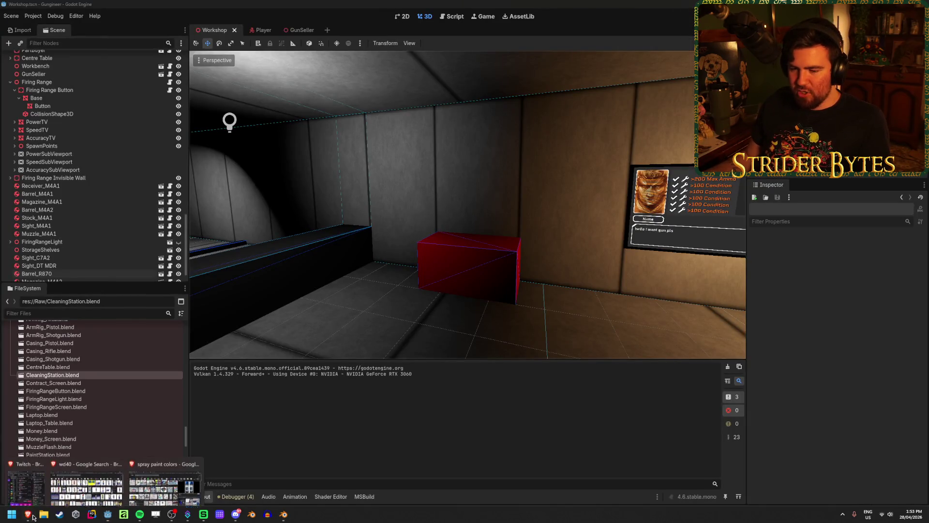
click(127, 483)
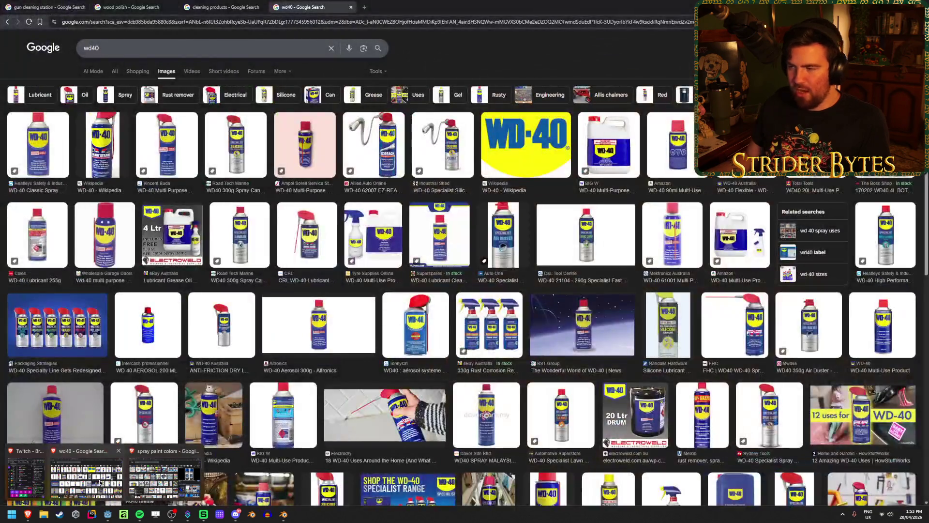
click(160, 482)
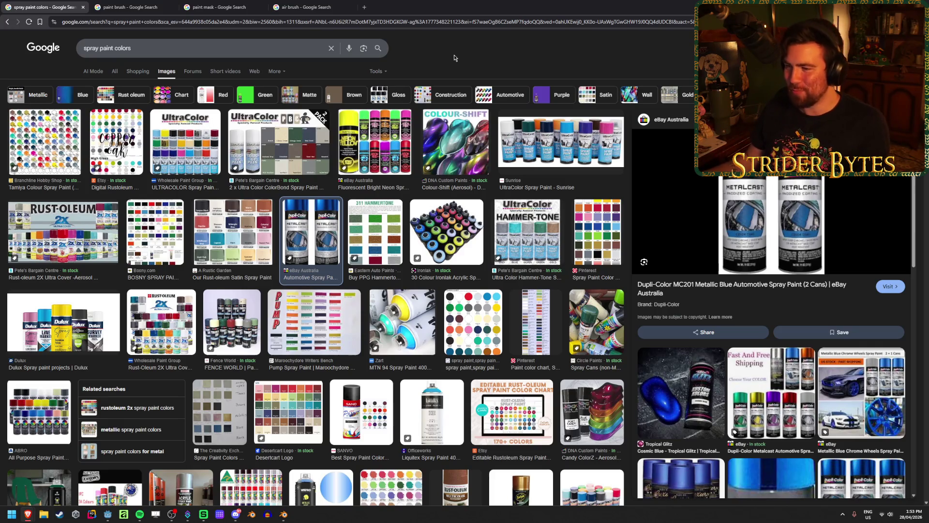
- Preview colour references: Rust-oleum Satin chart, Ultra Color, Dupli-Color blue, Dulux, MTN 94 fluorescent, Ironlak 30-colour sampler
click(250, 240)
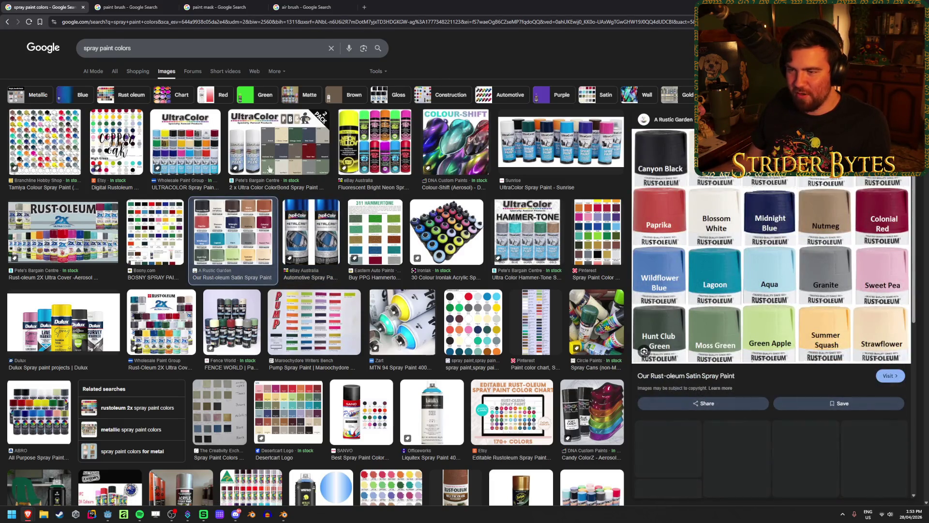
click(278, 150)
click(299, 225)
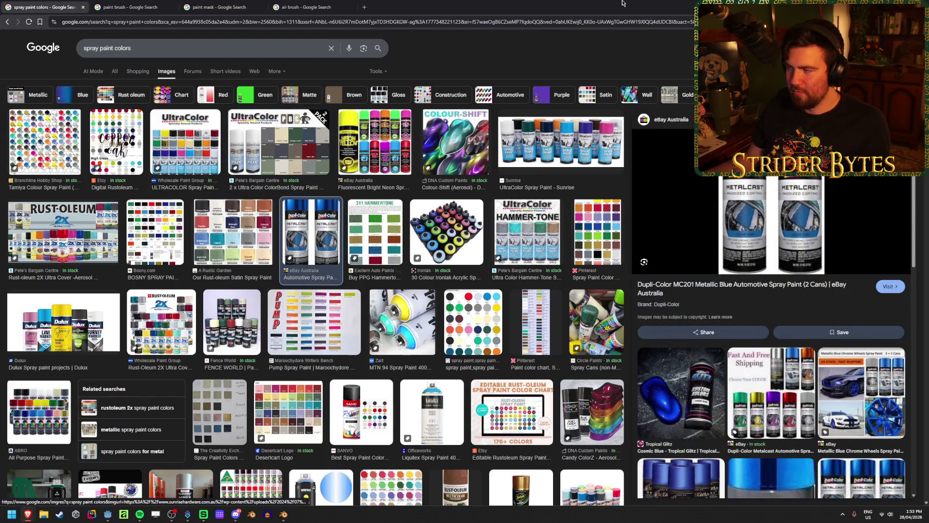
click(63, 322)
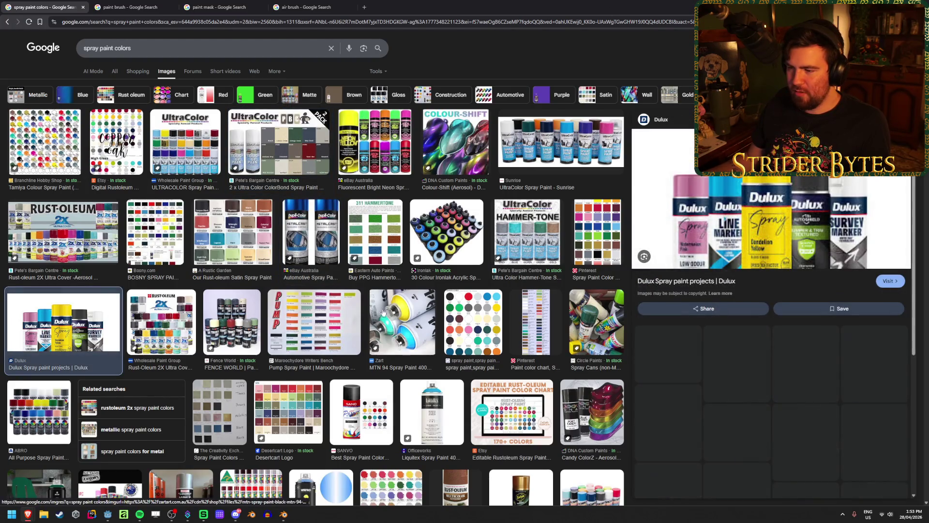
click(394, 315)
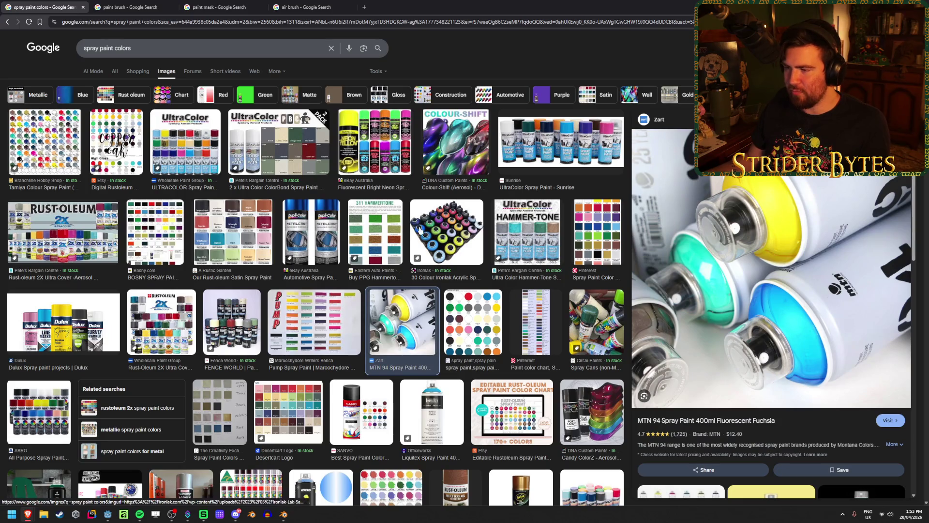
click(447, 231)
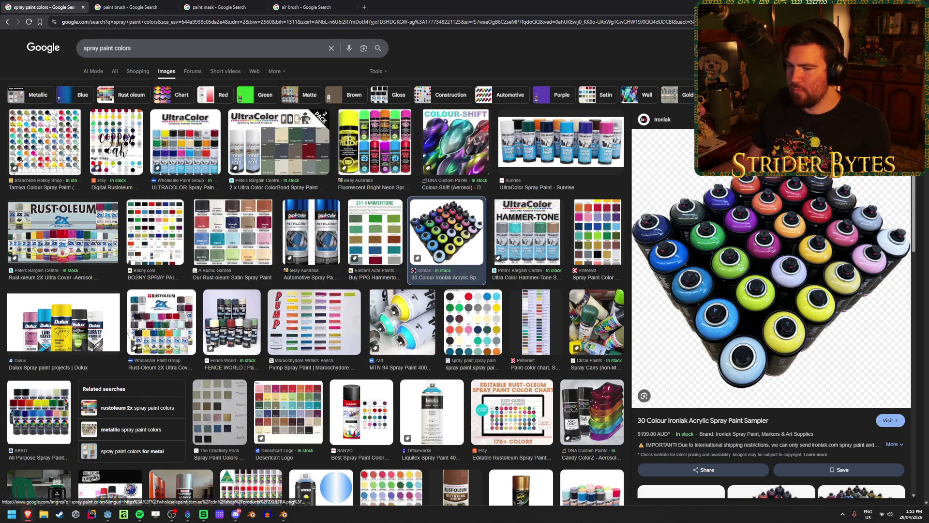
- Go back to the main spray paint results, then switch away from the browser
click(11, 24)
click(11, 24)
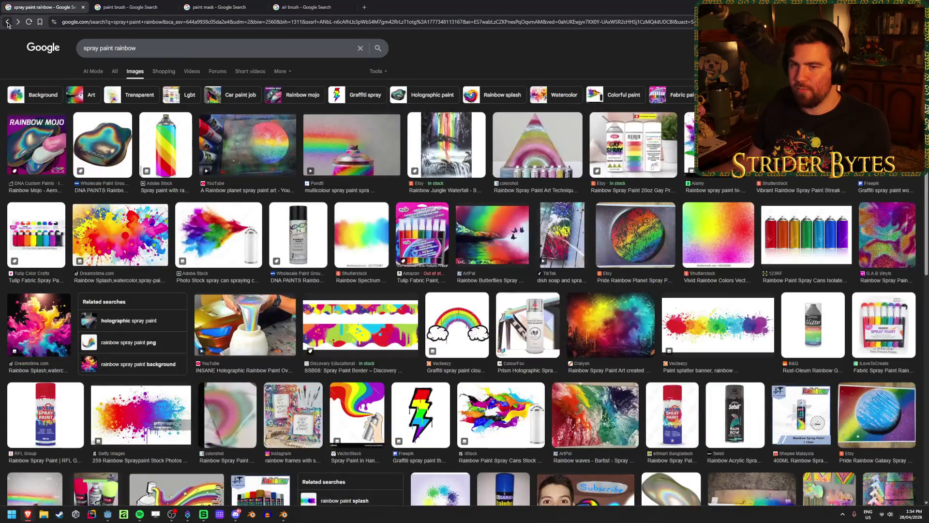
click(12, 24)
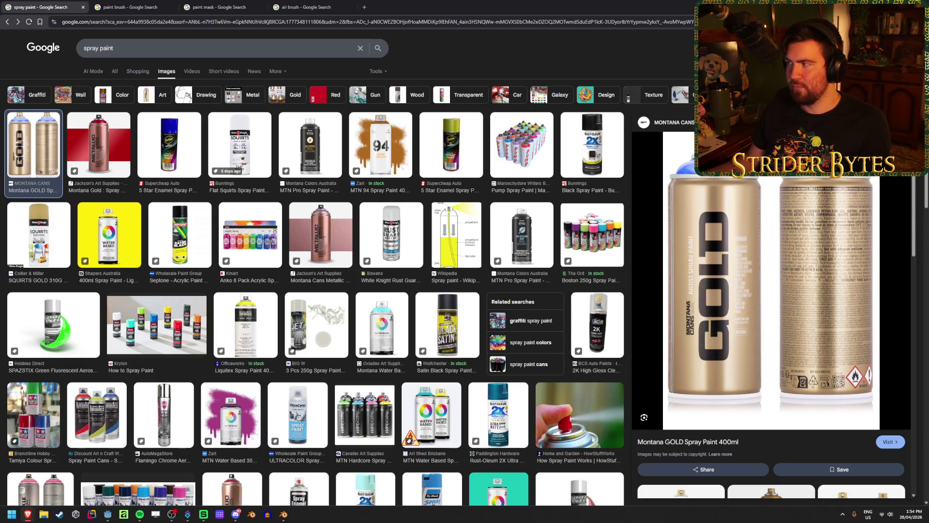
key(alt+Tab)
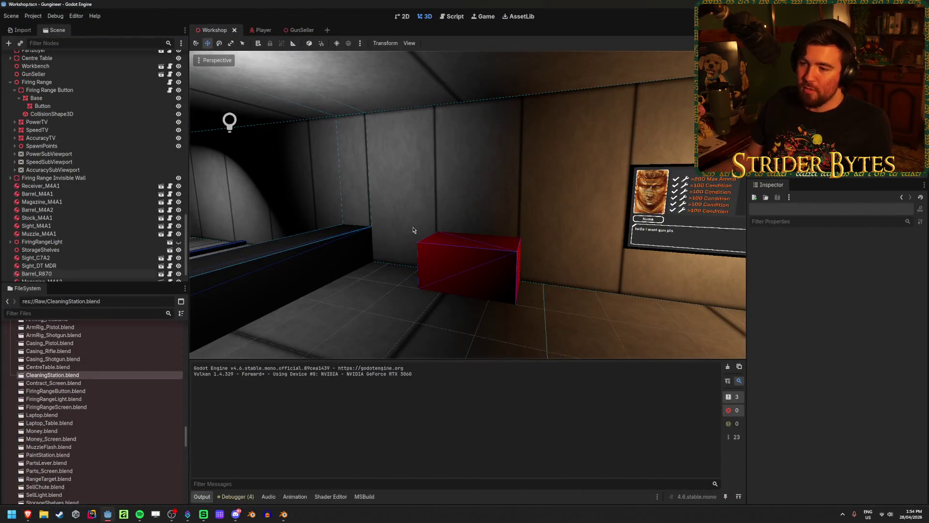
- Add a mesh cylinder with 8 vertices
key(alt+Tab)
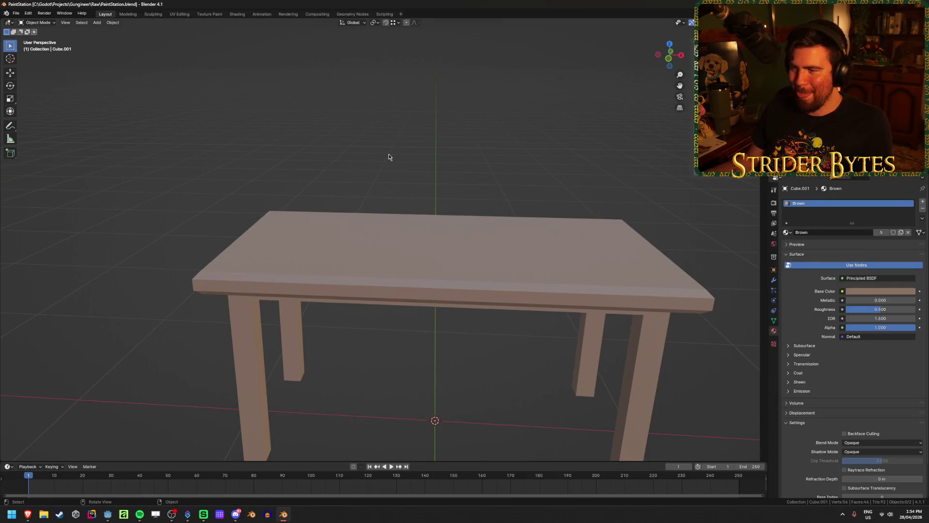
key(shift+a)
mouse_move(389, 165)
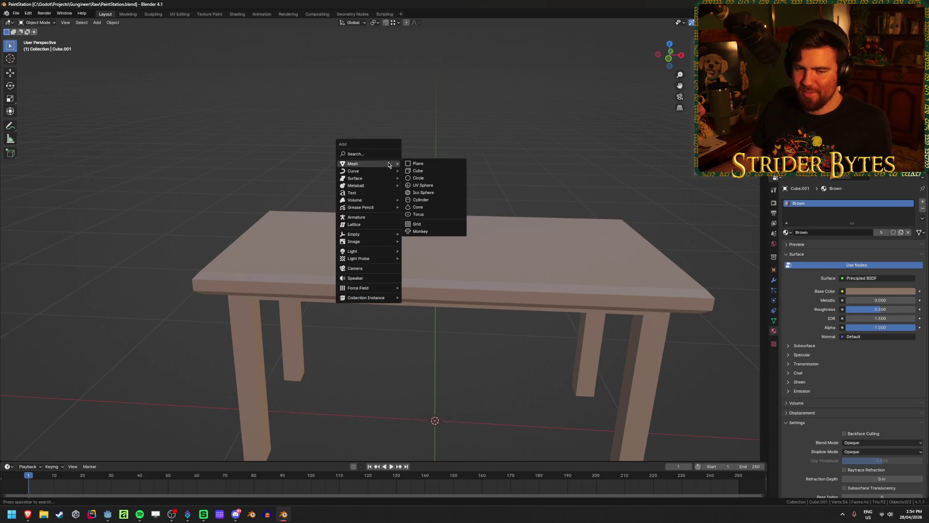
click(421, 199)
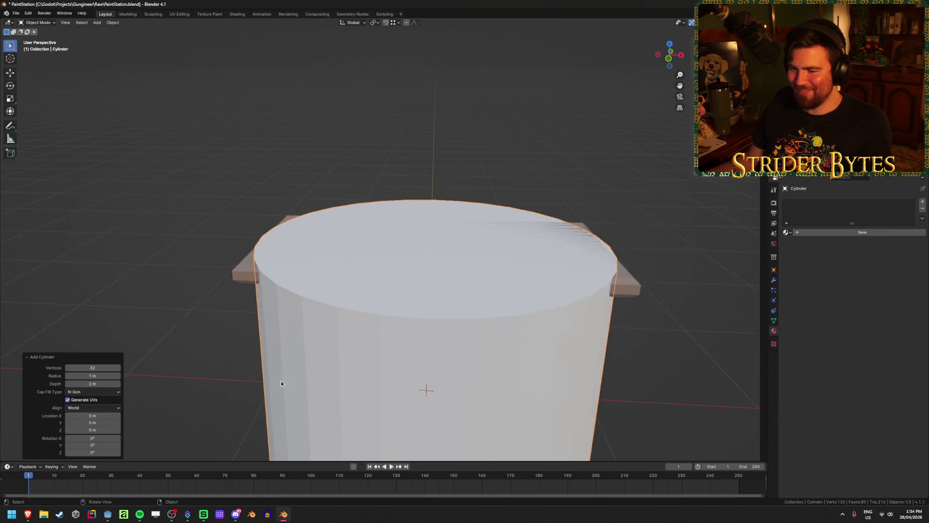
click(104, 369)
text(8)
key(Return)
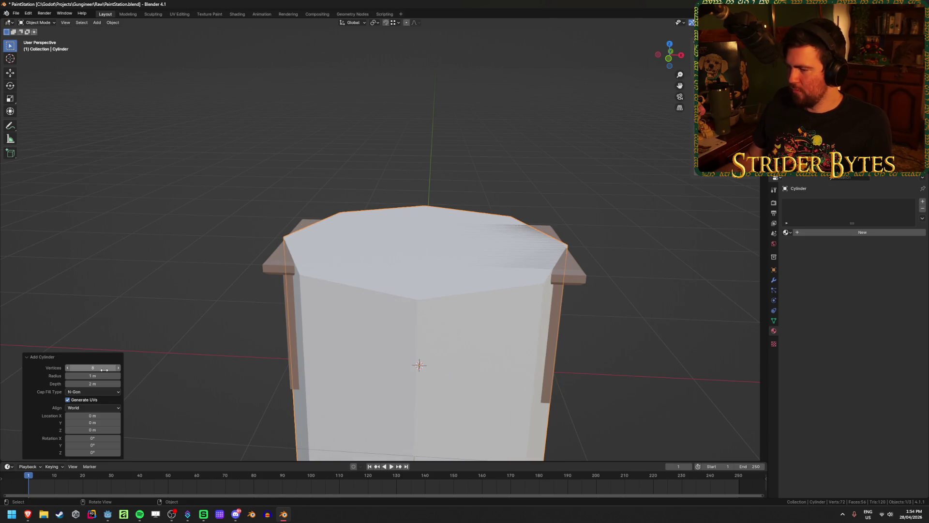
- Set the cylinder's radius to 0.05 m and depth to 0.2 m
mouse_move(92, 376)
mouse_down()
mouse_move(895, 377)
mouse_move(809, 387)
mouse_up()
click(106, 375)
text(0.05)
key(Return)
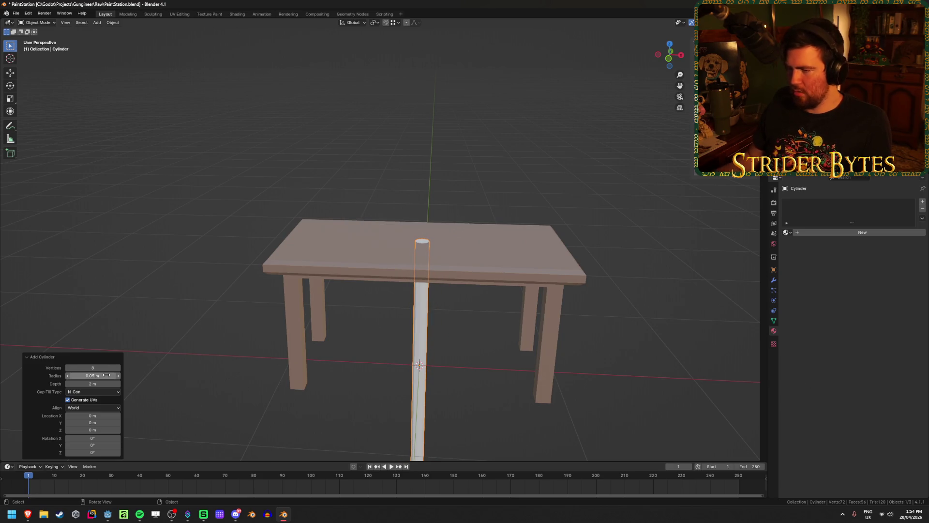
click(103, 383)
text(0.02)
key(Return)
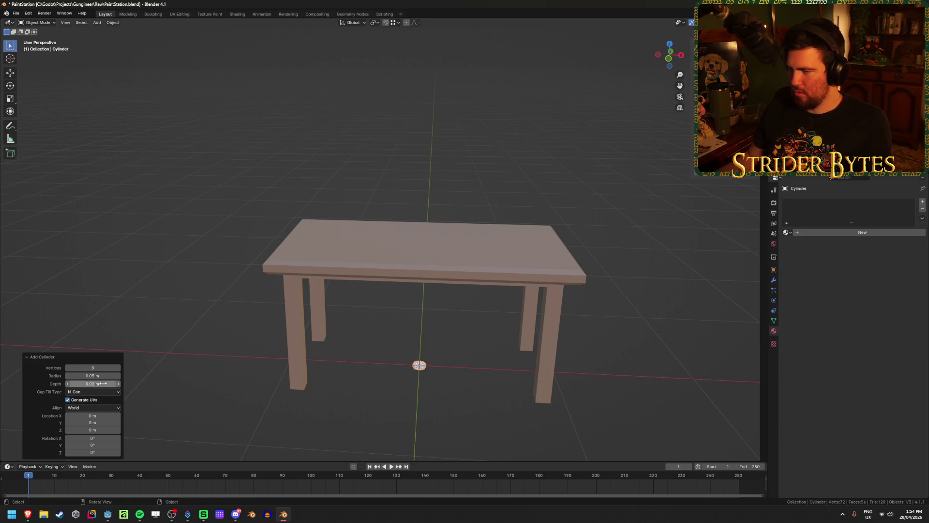
click(103, 384)
text(0.2)
key(Return)
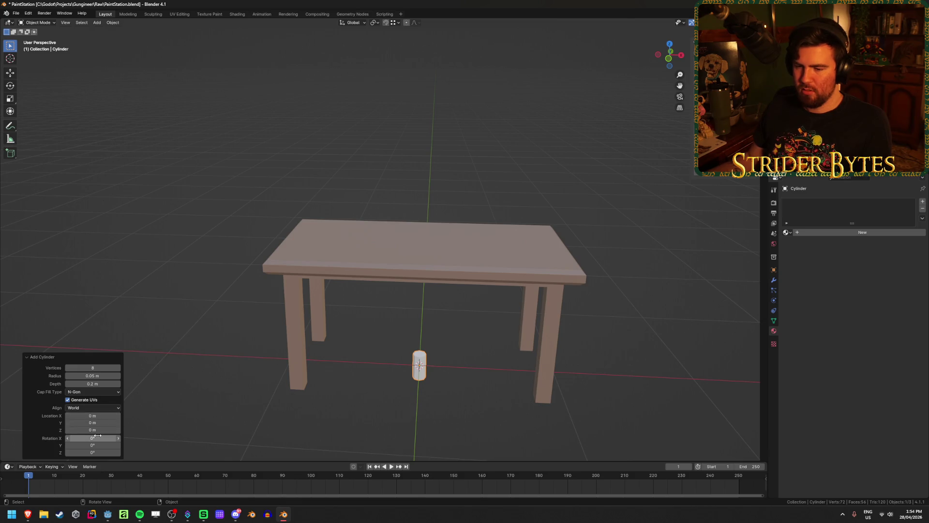
- Raise the cylinder onto the tabletop at Z 1.1 m and try Shade Smooth
mouse_move(94, 430)
mouse_down()
mouse_move(108, 116)
mouse_move(138, 114)
mouse_up()
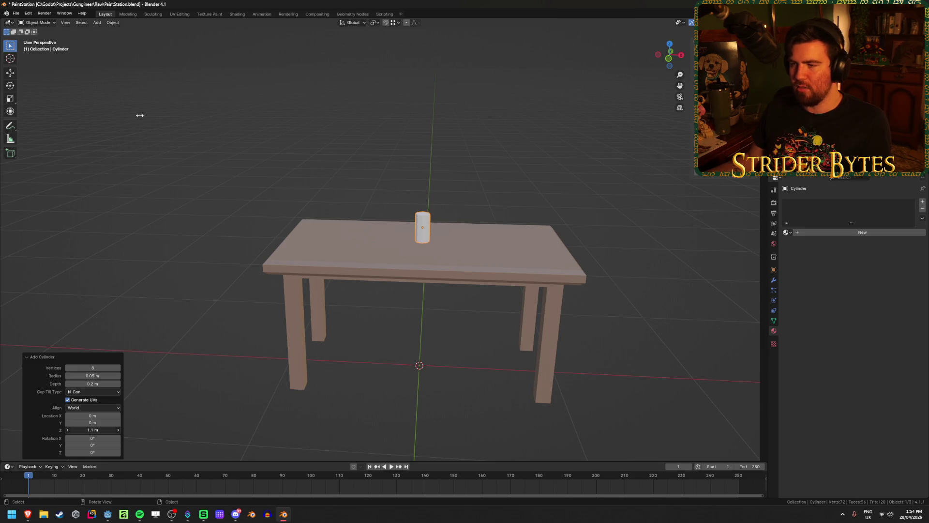
key(KP_Decimal)
scroll(425, 274, down, 5)
mouse_move(432, 259)
middle_down()
mouse_move(436, 305)
mouse_move(440, 237)
mouse_move(389, 260)
mouse_move(49, 270)
middle_up()
right_click(331, 241)
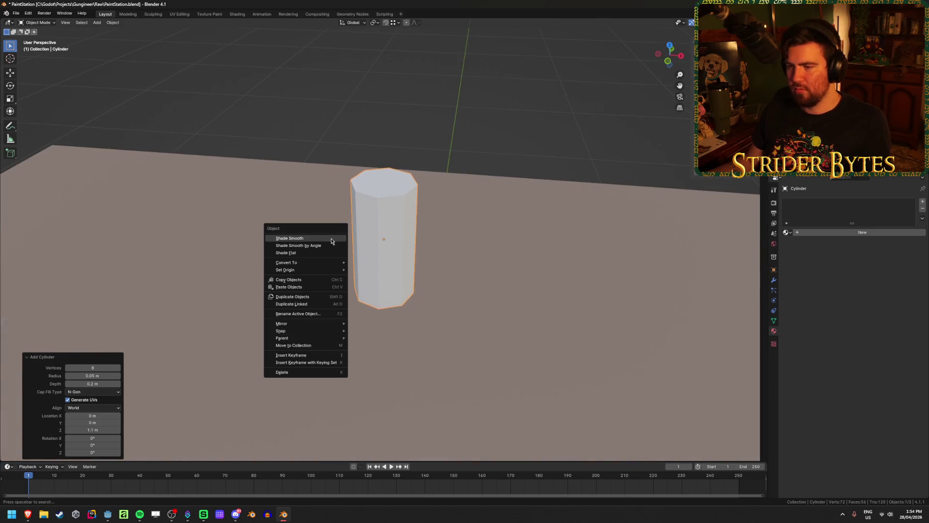
click(331, 239)
mouse_move(332, 239)
middle_down()
mouse_move(406, 219)
mouse_move(265, 285)
mouse_move(422, 236)
middle_up()
- Undo the smooth shading and the trial cylinder, then add a new cylinder
key(ctrl+z)
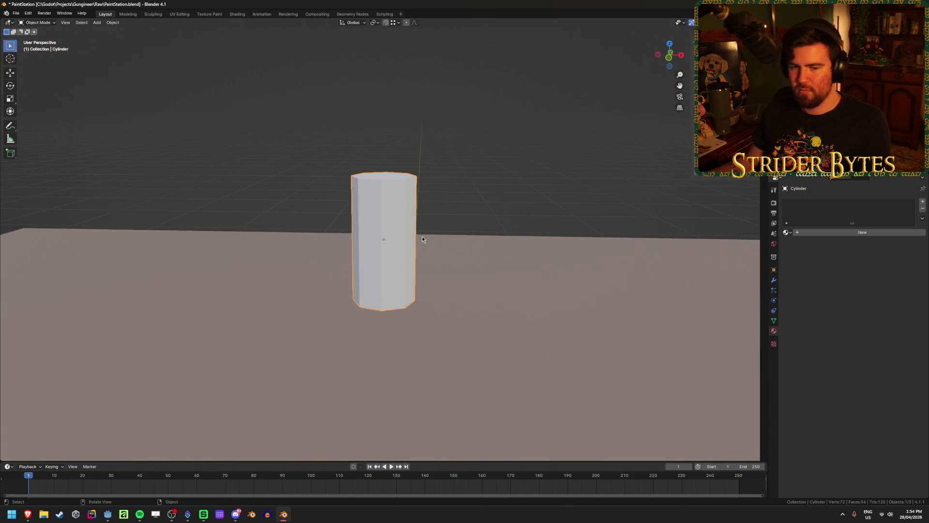
key(ctrl+z)
key(shift+a)
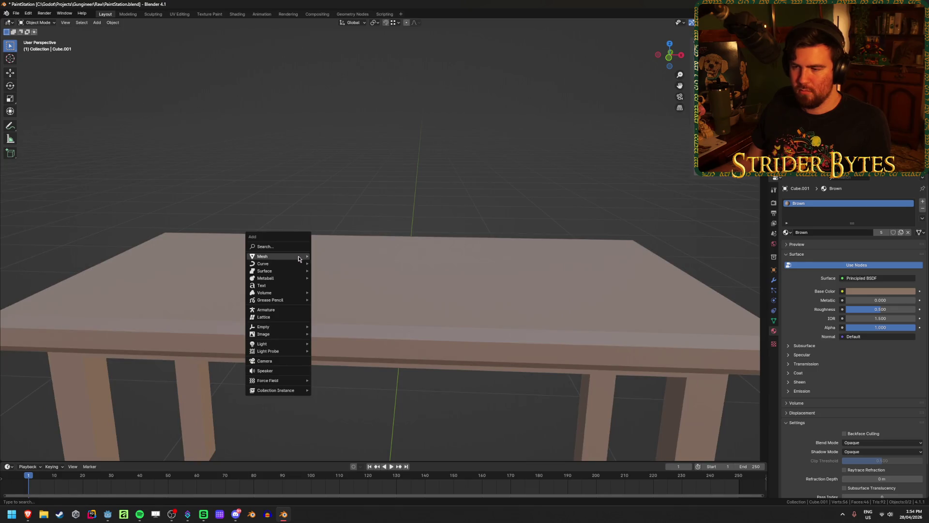
mouse_move(300, 257)
click(345, 292)
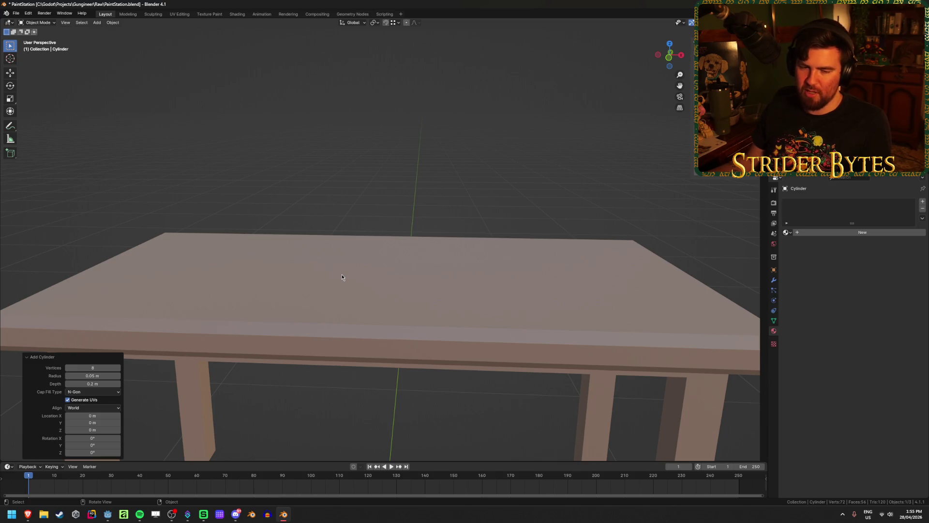
- Try rotating the new cylinder around Z, then undo back to remove it
scroll(259, 348, down, 4)
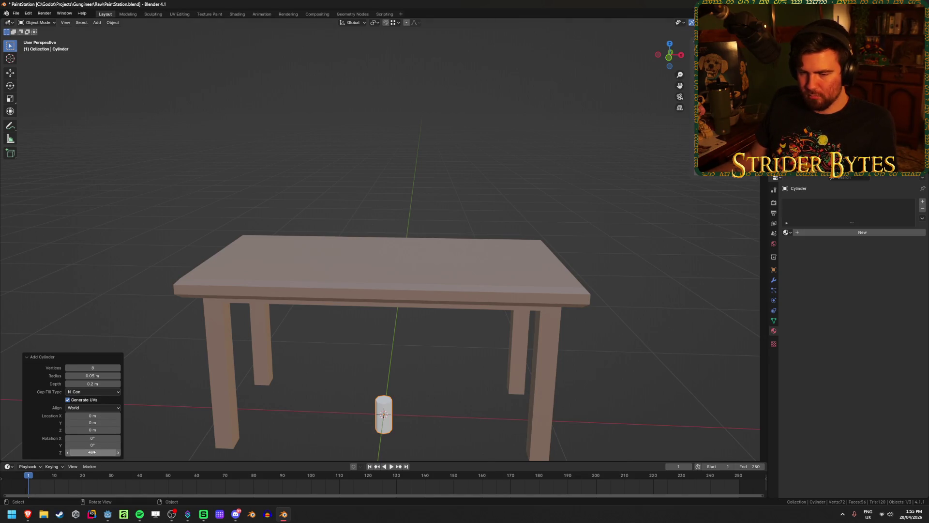
mouse_move(93, 452)
mouse_down()
mouse_move(117, 142)
mouse_move(148, 150)
mouse_up()
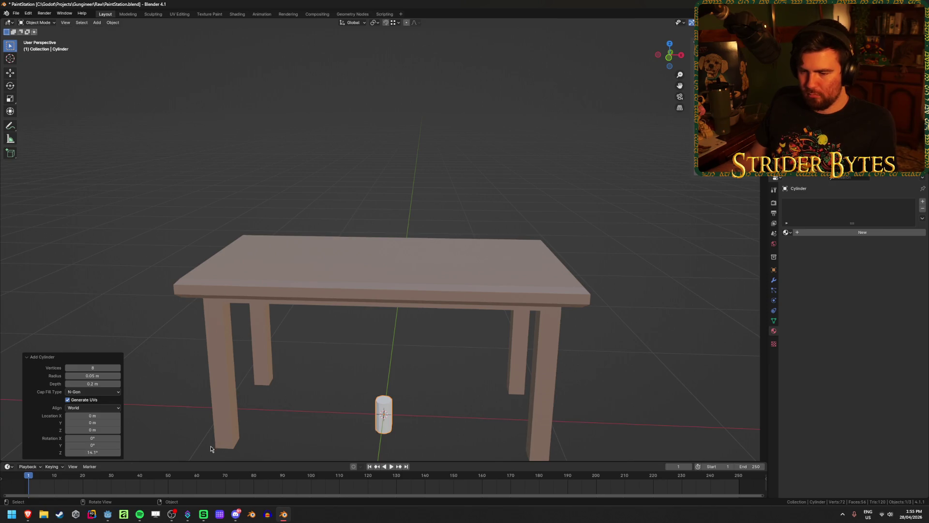
key(ctrl+z)
key(ctrl+shift+z)
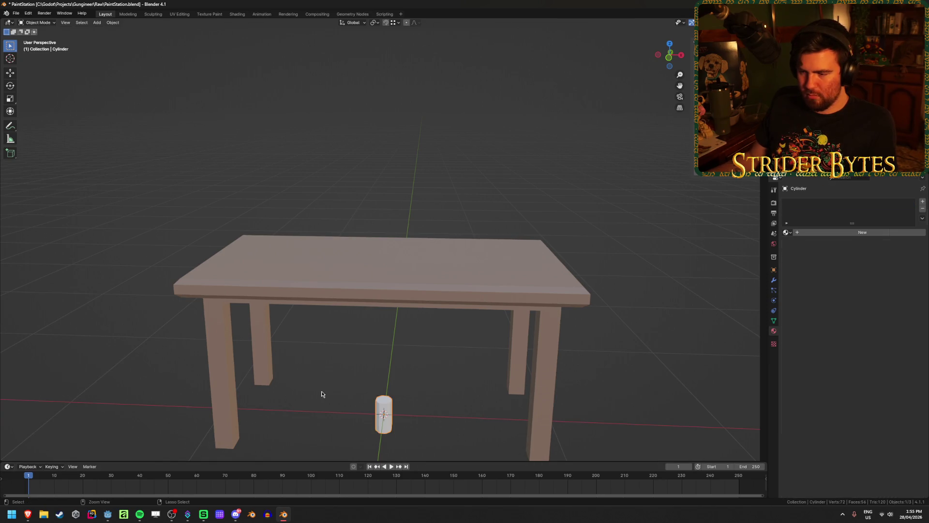
key(ctrl+z)
- Add a fresh cylinder and lift it onto the tabletop at Z 1.1 m
key(shift+a)
mouse_move(307, 363)
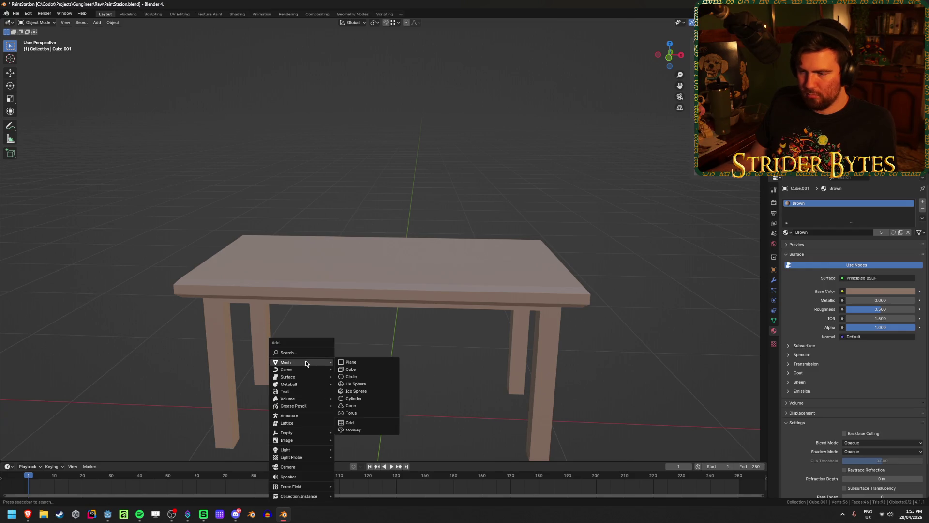
click(358, 401)
mouse_move(92, 430)
mouse_down()
mouse_move(104, 116)
mouse_move(138, 114)
mouse_up()
key(KP_1)
scroll(340, 423, up, 5)
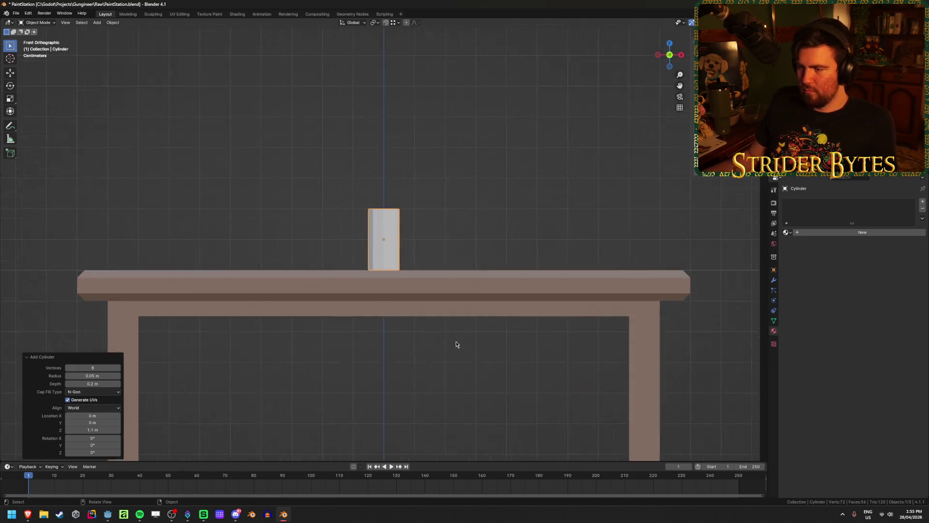
middle_drag(155, 375, 233, 309)
- Give the cylinder 16 vertices and Shade Smooth, then enter Edit Mode
click(93, 368)
text(6)
key(Return)
mouse_move(334, 207)
middle_down()
mouse_move(345, 189)
mouse_move(303, 210)
mouse_move(90, 219)
mouse_move(359, 238)
middle_up()
right_click(342, 187)
click(343, 187)
scroll(358, 236, down, 4)
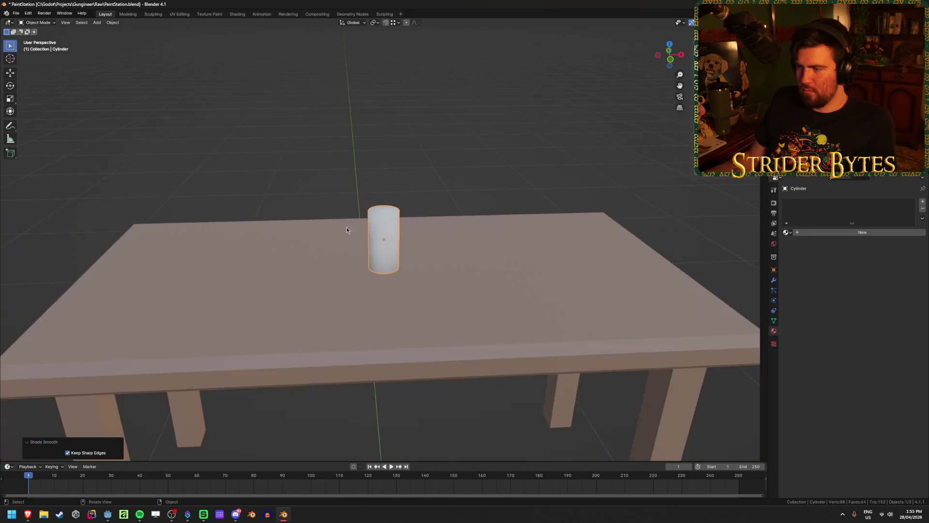
scroll(361, 239, up, 4)
scroll(363, 240, up, 5)
mouse_move(416, 216)
middle_down()
mouse_move(288, 213)
mouse_move(456, 208)
mouse_move(412, 218)
middle_up()
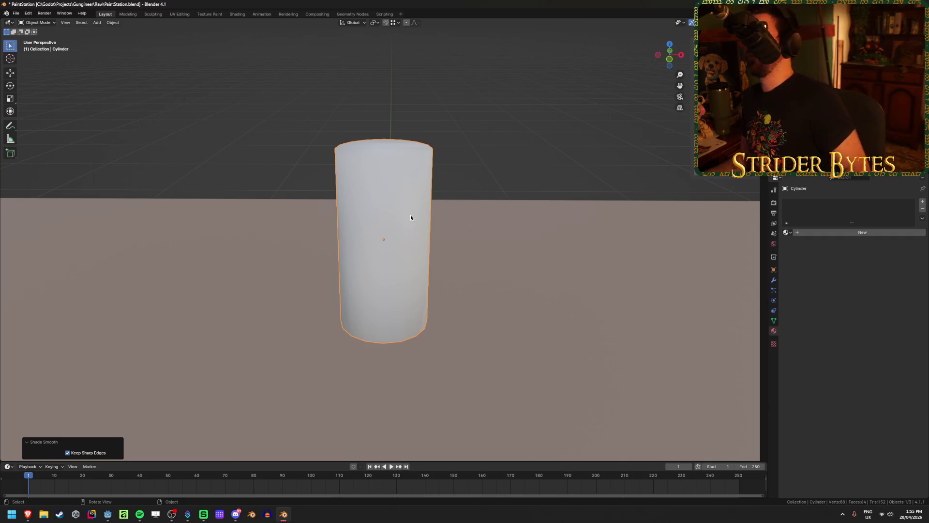
key(Tab)
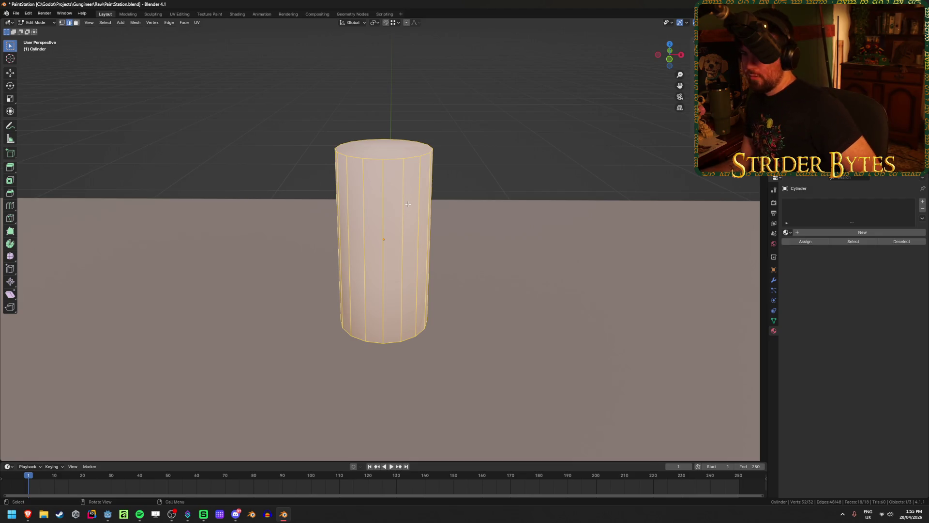
- Select the cylinder's top face and inset it by 0.01 m
key(3)
click(391, 147)
mouse_move(425, 175)
middle_down()
mouse_move(380, 408)
mouse_move(380, 325)
mouse_move(428, 189)
mouse_move(438, 121)
mouse_move(450, 193)
middle_up()
key(i)
click(546, 165)
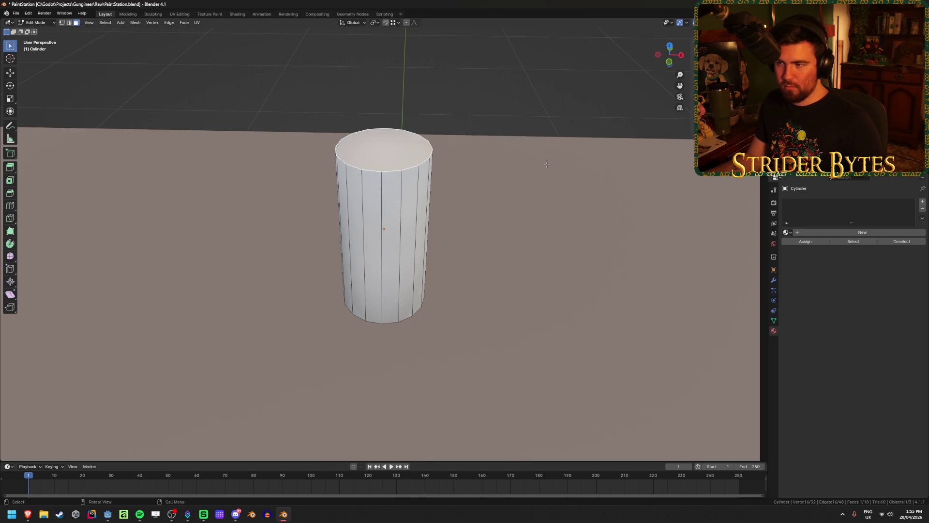
key(Tab)
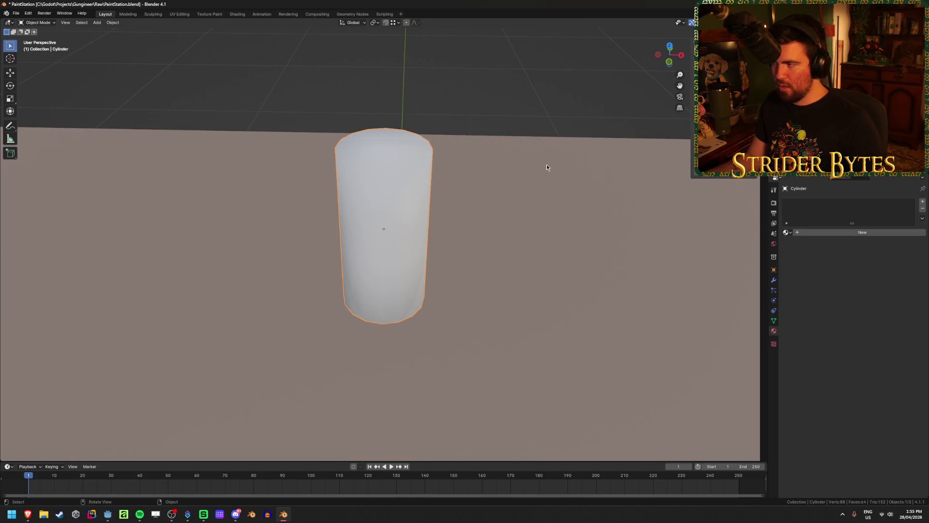
key(Tab)
key(i)
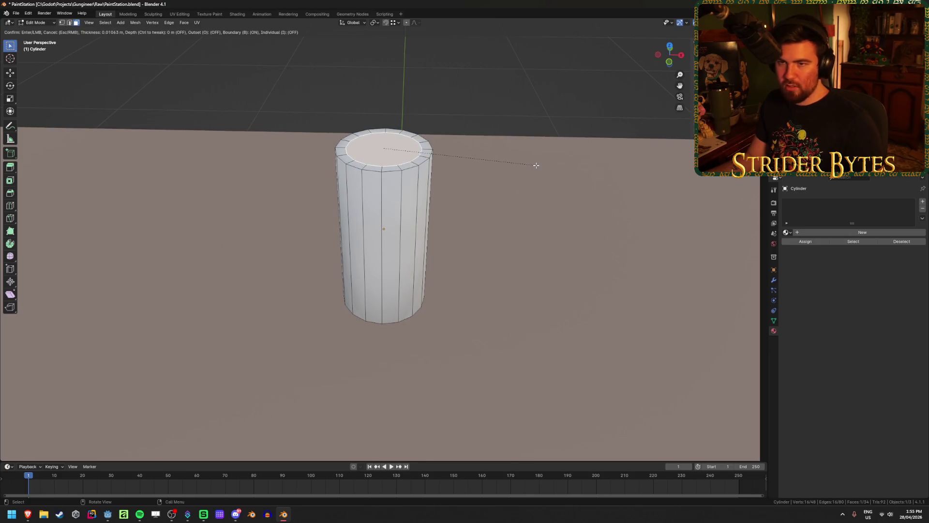
text(0.01)
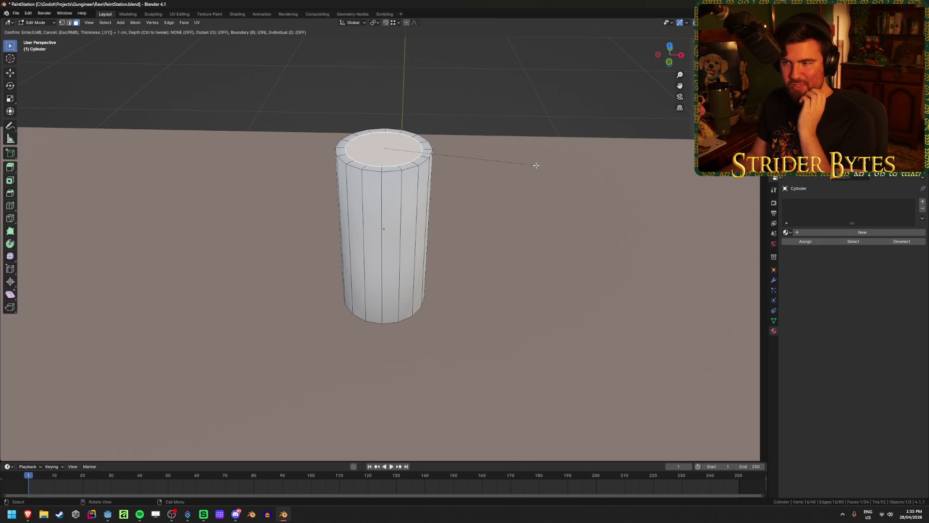
key(Return)
- Extrude the inset top up 0.02 m and scale it inward into a tapered shoulder
key(KP_1)
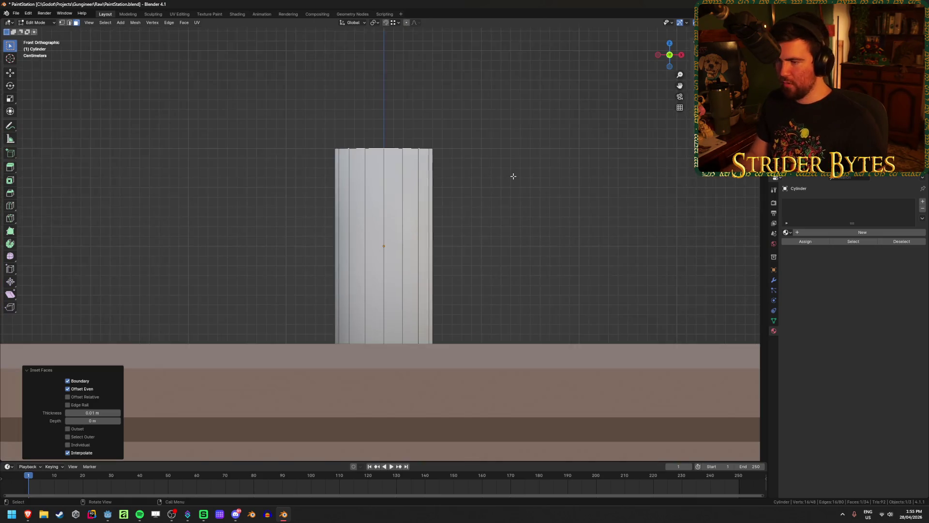
scroll(505, 246, up, 2)
key(e)
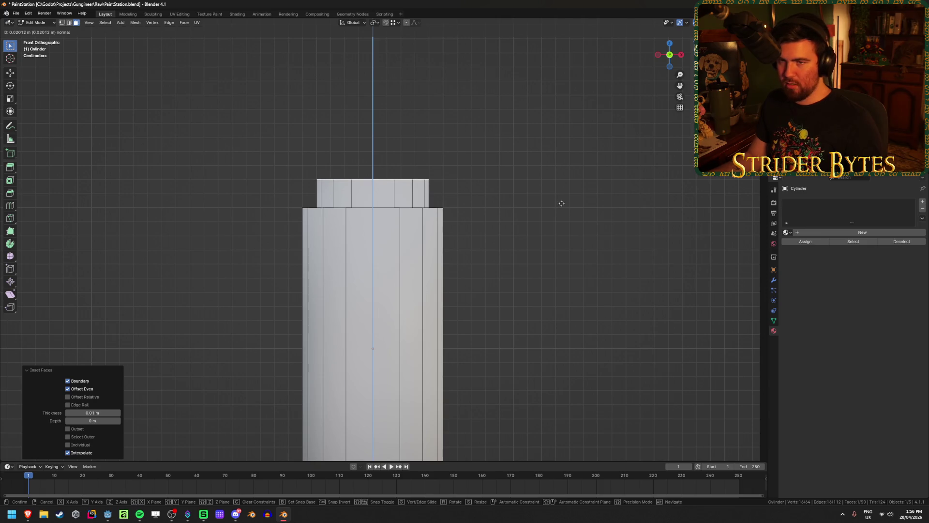
text(0.02)
key(Return)
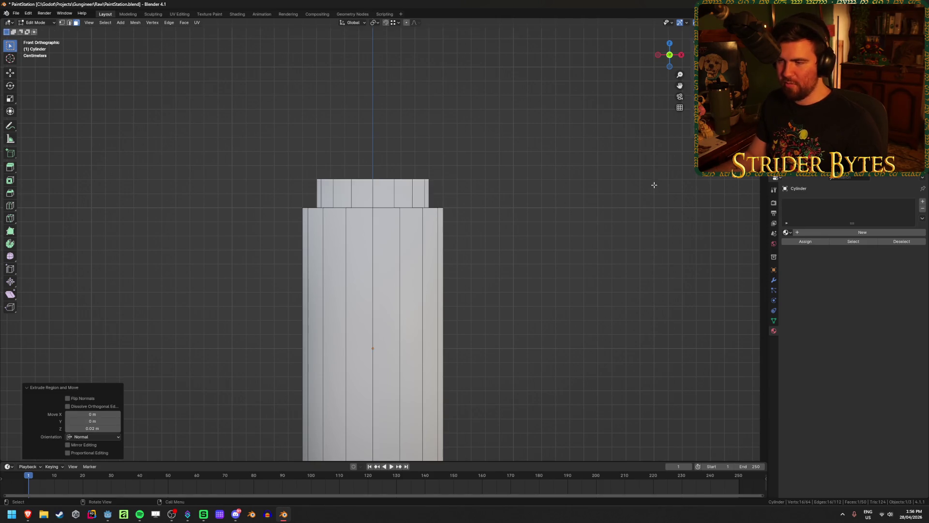
key(s)
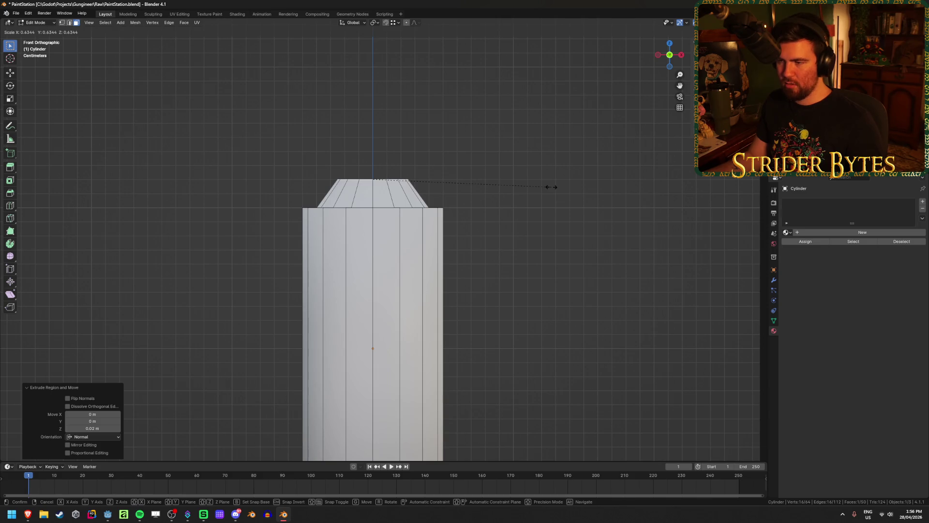
click(550, 188)
- Add a centred loop cut across the shoulder and widen it to 1.125 to round it
key(ctrl+r)
click(473, 188)
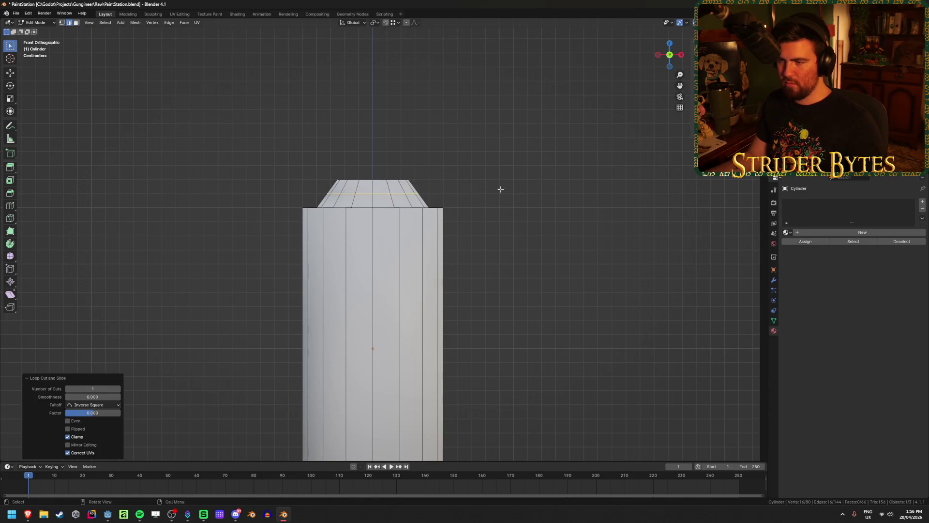
right_click(508, 190)
key(s)
click(550, 190)
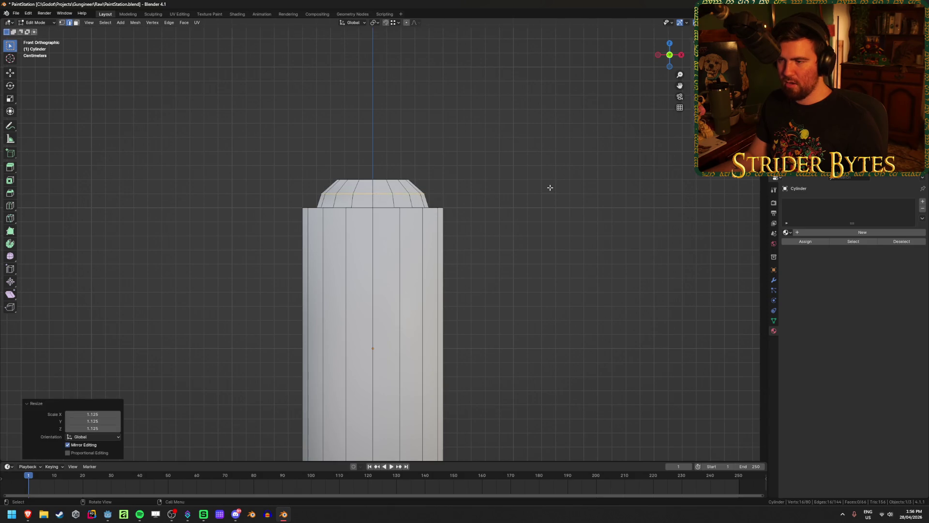
key(Tab)
mouse_move(550, 190)
middle_down()
mouse_move(530, 214)
mouse_move(581, 199)
mouse_move(566, 232)
mouse_move(452, 263)
mouse_move(426, 260)
mouse_move(567, 231)
mouse_move(560, 202)
middle_up()
key(Tab)
key(Tab)
key(Tab)
- Extrude the top cap face upward by 0.0025 m
key(KP_3)
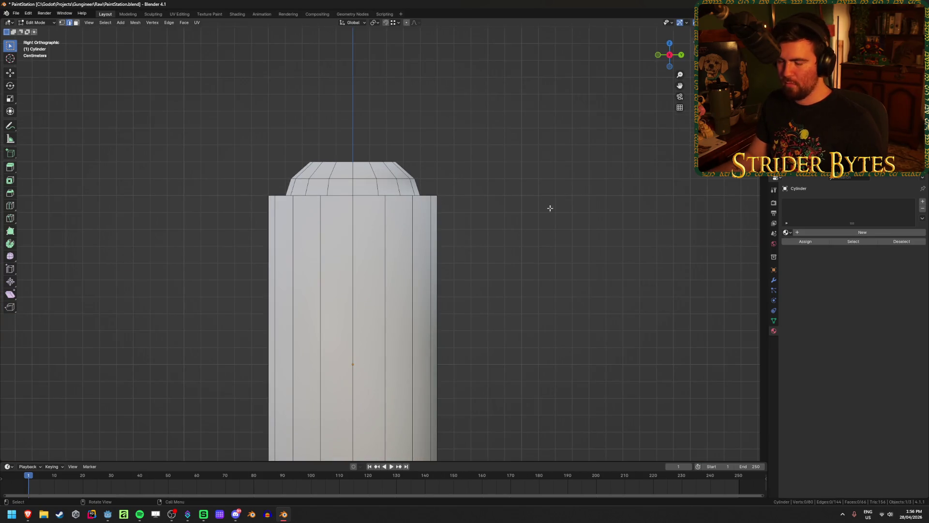
mouse_move(29, 517)
mouse_move(173, 477)
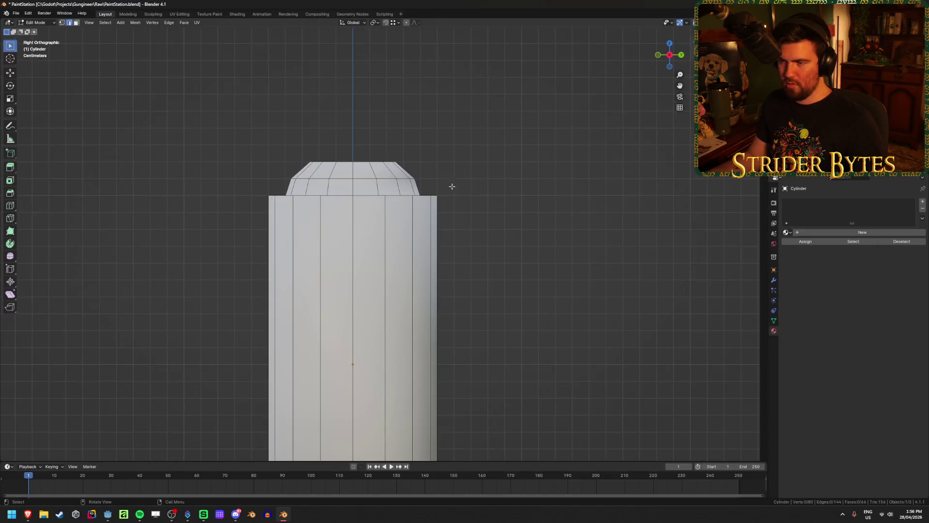
middle_drag(450, 188, 355, 160)
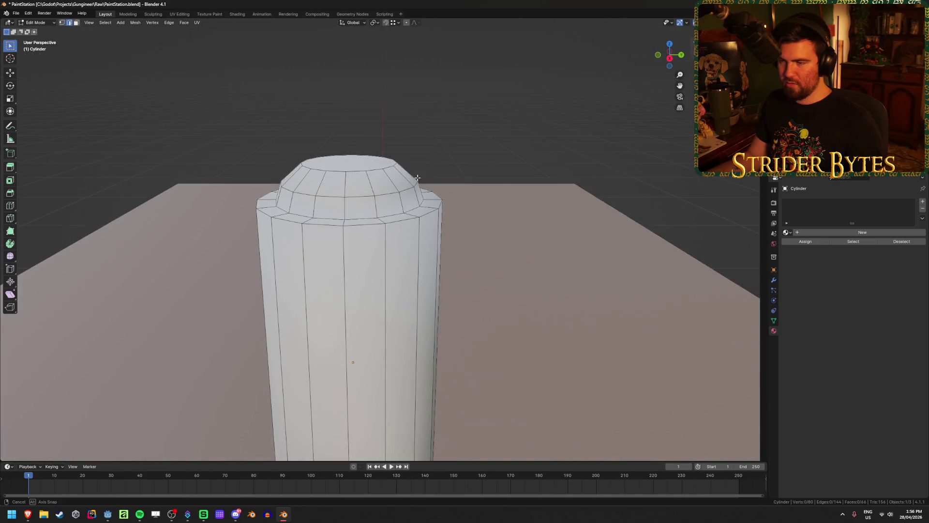
key(3)
click(377, 163)
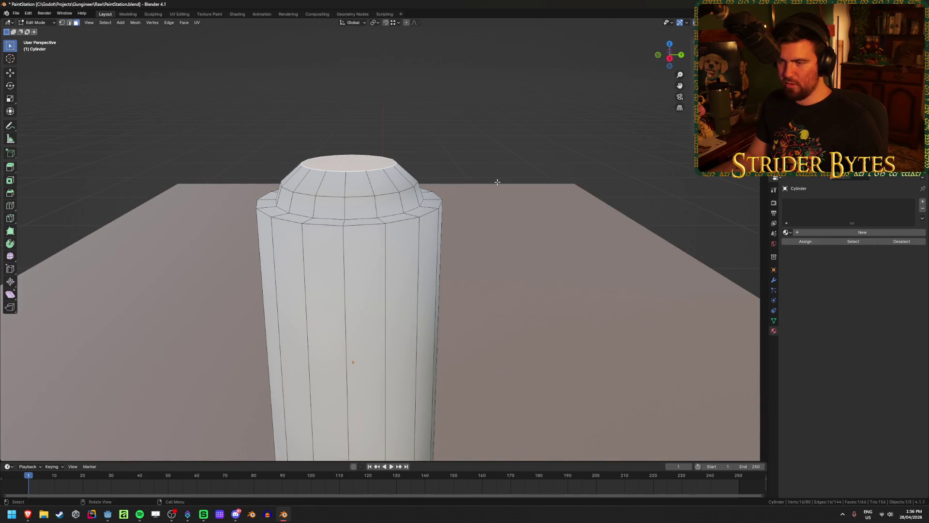
key(e)
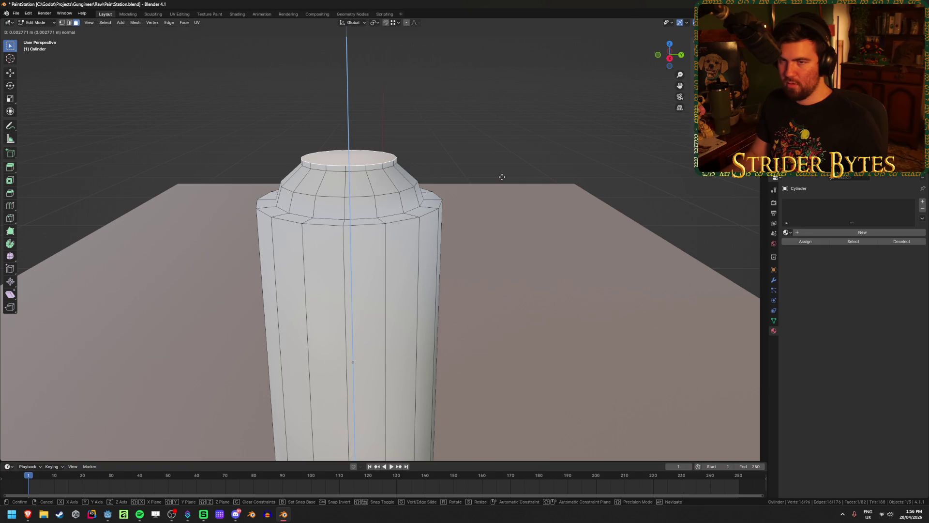
key(equal)
text(25)
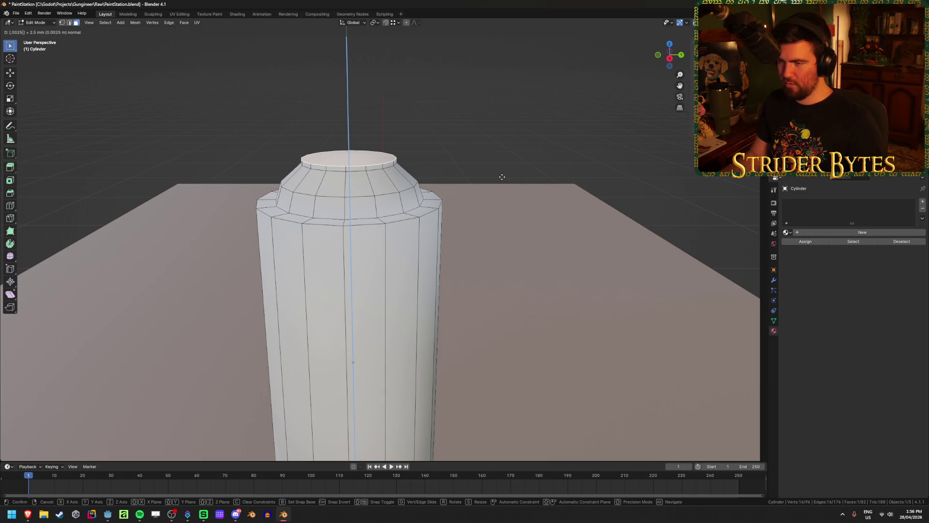
key(Return)
- Check the spray paint reference images, then inset the top face by 1 cm
key(KP_1)
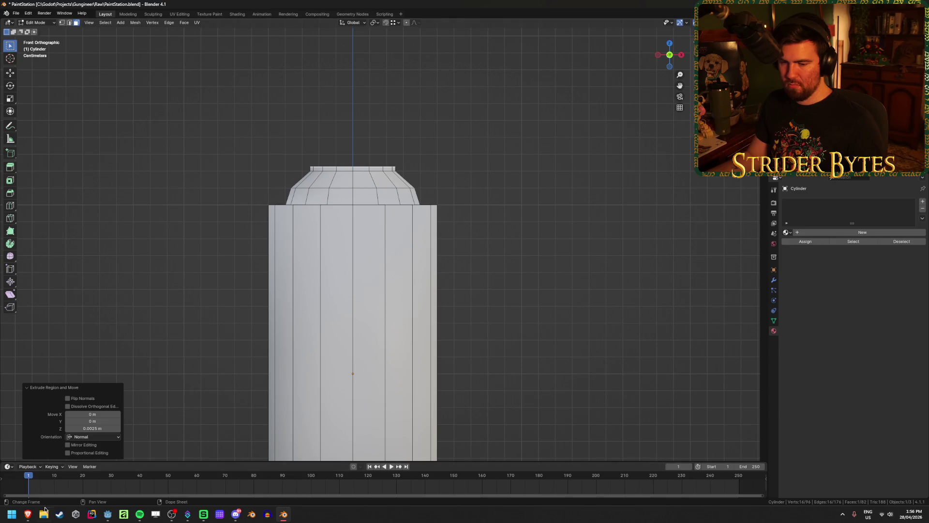
mouse_move(28, 514)
click(174, 472)
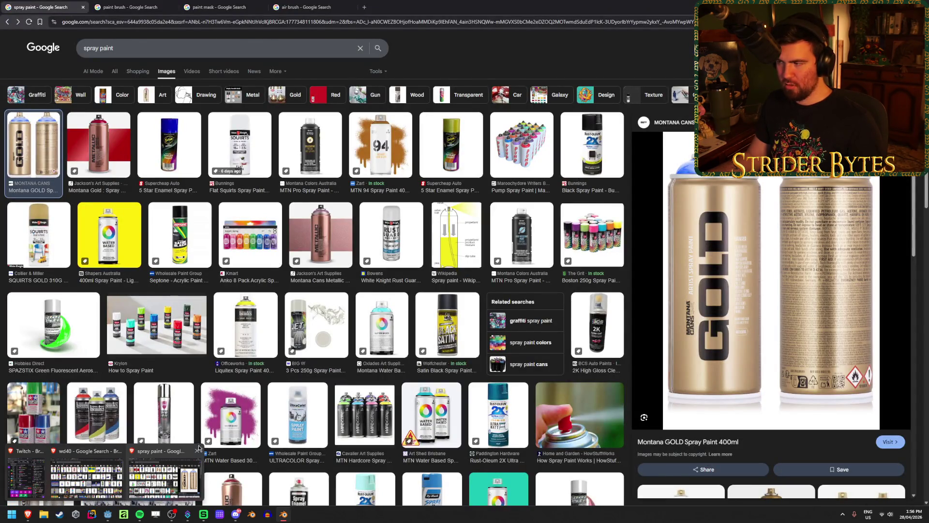
key(KP_8)
key(KP_8)
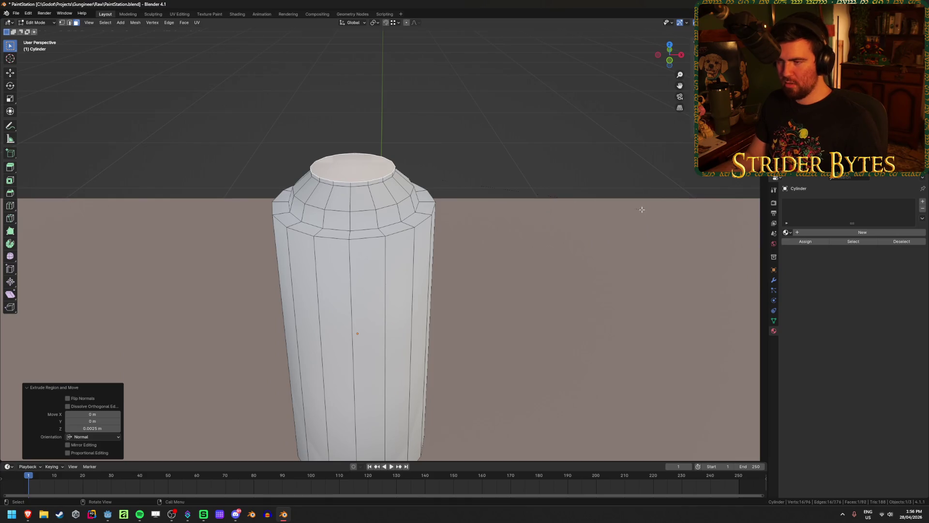
key(i)
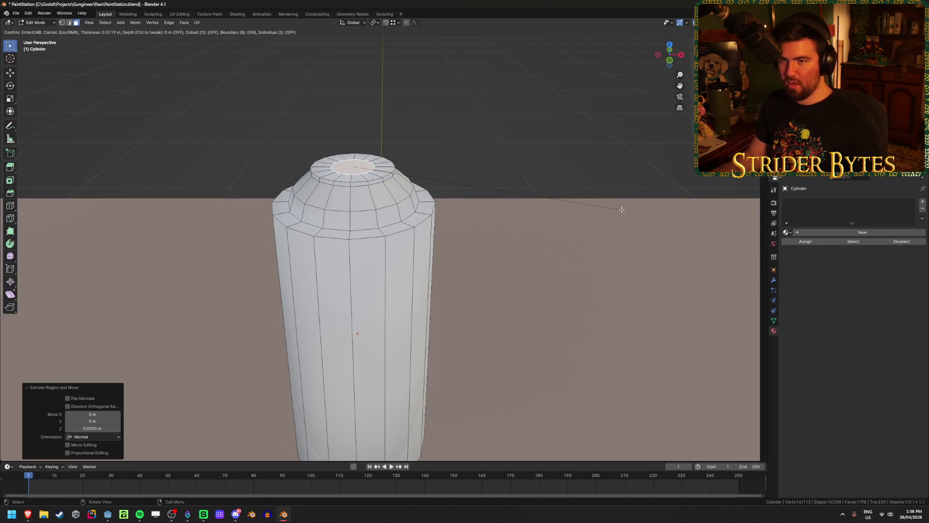
text(.01)
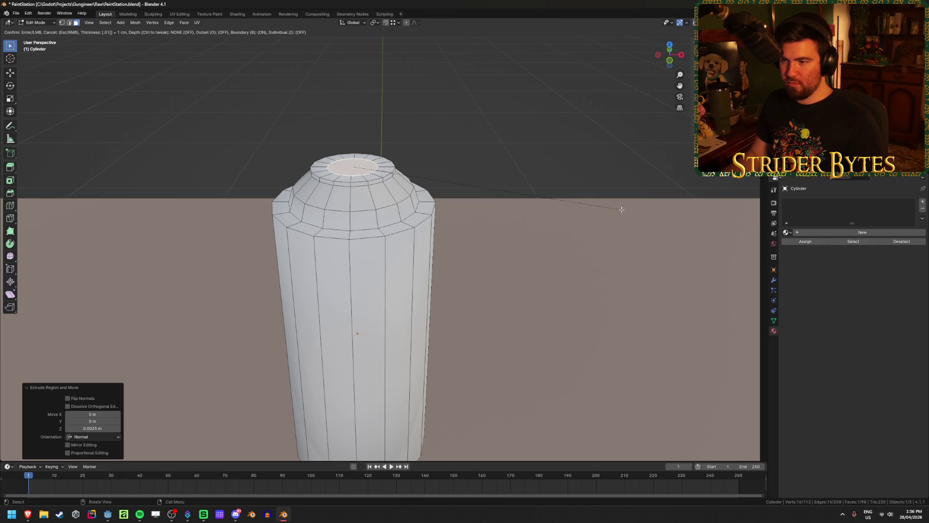
key(Return)
- Extrude the inner top face upward into a nozzle and scale its top to 0.85
key(KP_1)
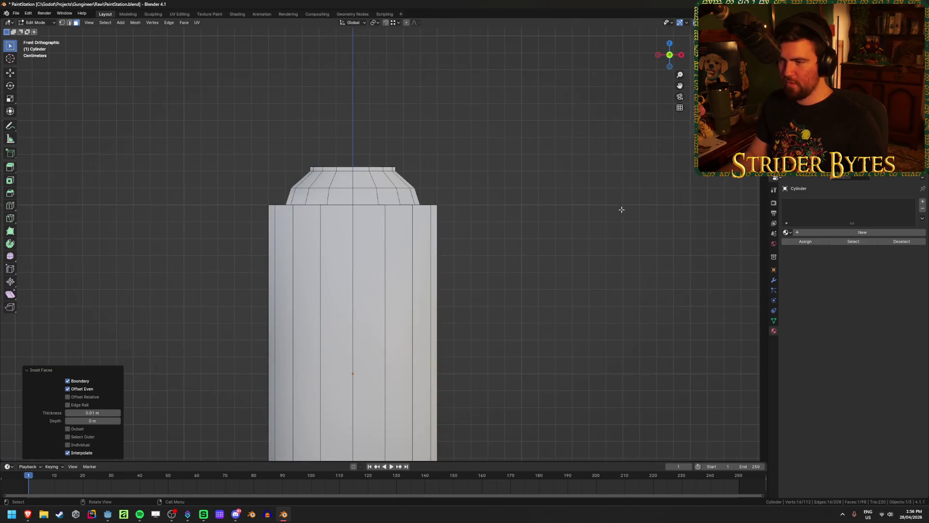
key(g)
key(z)
key(e)
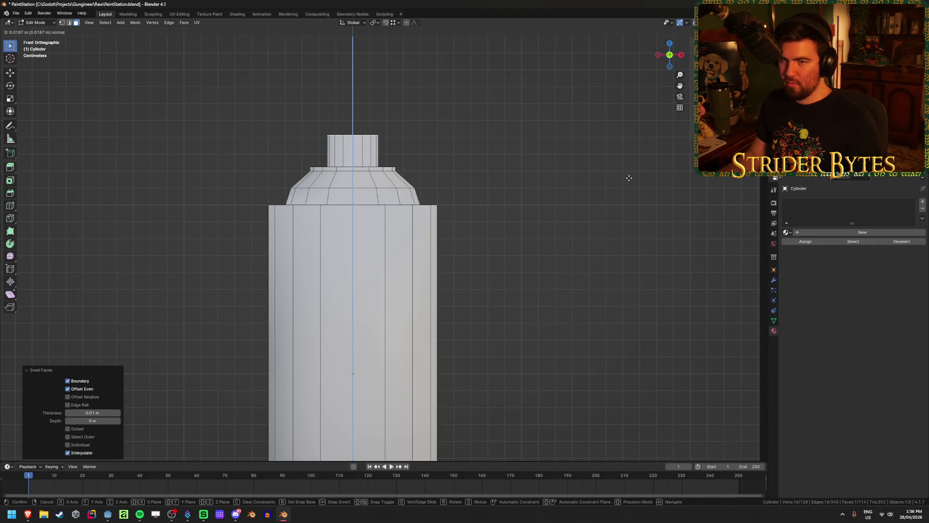
click(629, 177)
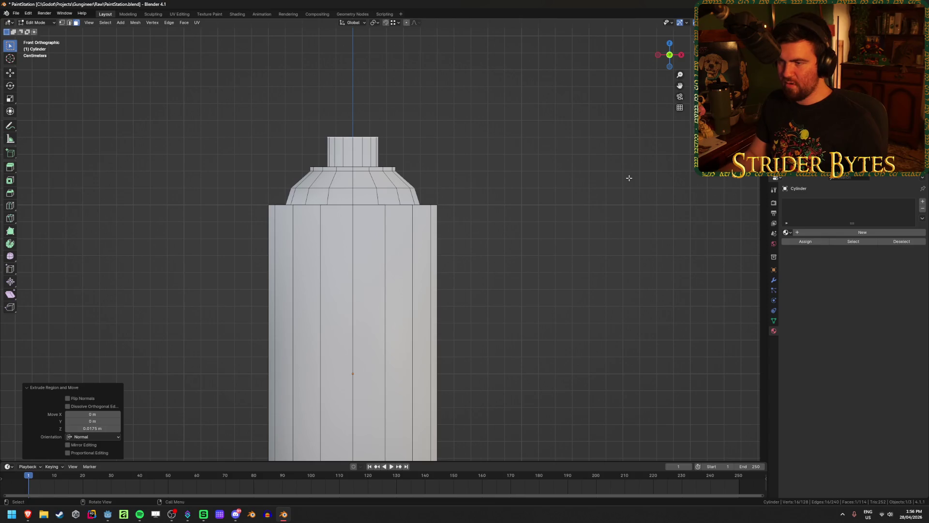
key(s)
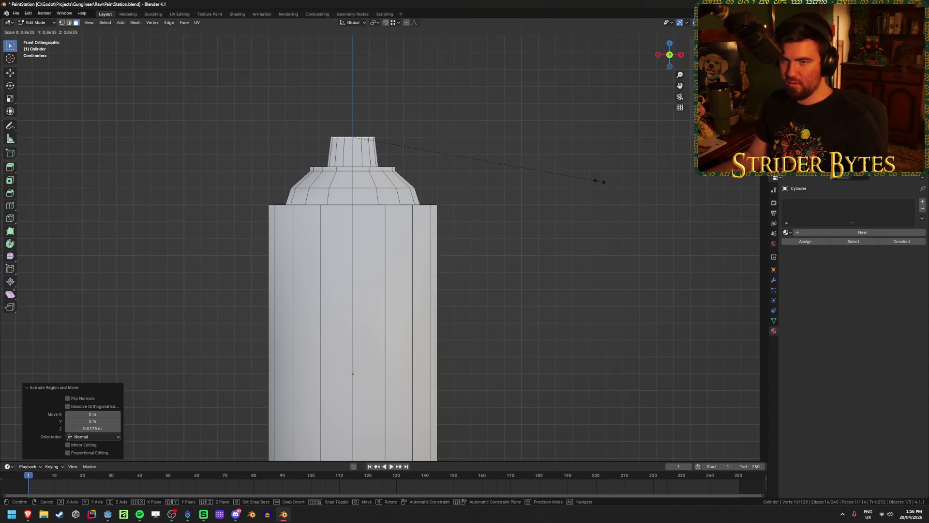
text(.85)
key(Return)
- Leave Edit Mode to inspect the finished can shape in perspective
mouse_move(571, 202)
middle_down()
mouse_move(556, 230)
mouse_move(510, 223)
mouse_move(519, 190)
mouse_move(512, 216)
middle_up()
key(Tab)
scroll(556, 230, down, 3)
scroll(513, 216, up, 4)
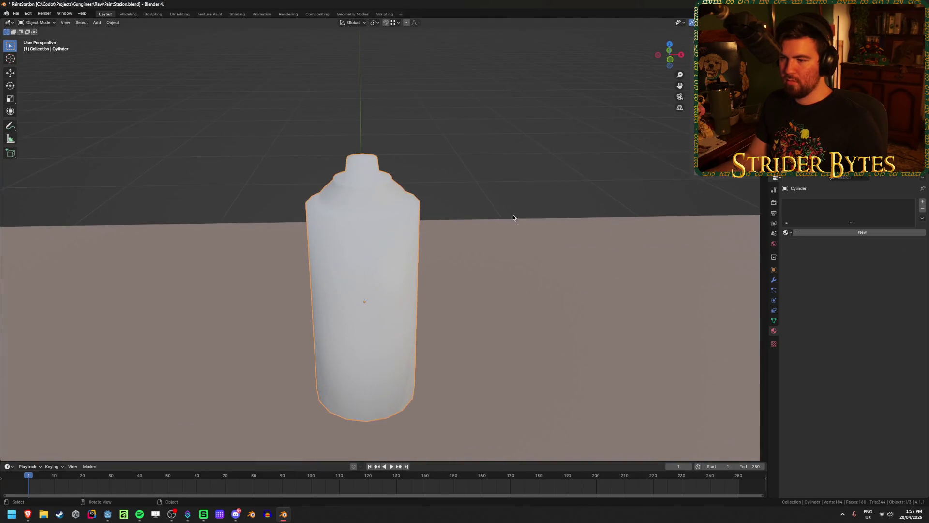
key(Tab)
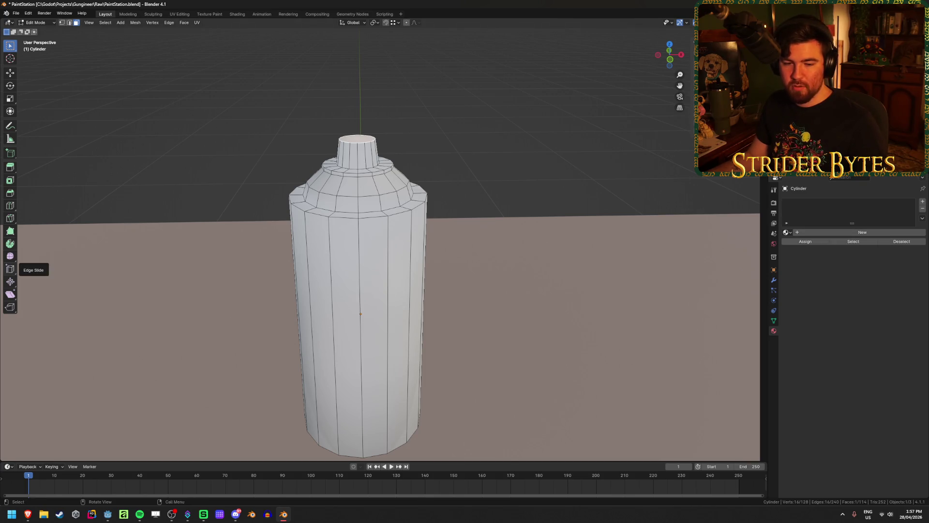
- Create a new material for the can body and bring up the spray paint image search
click(813, 234)
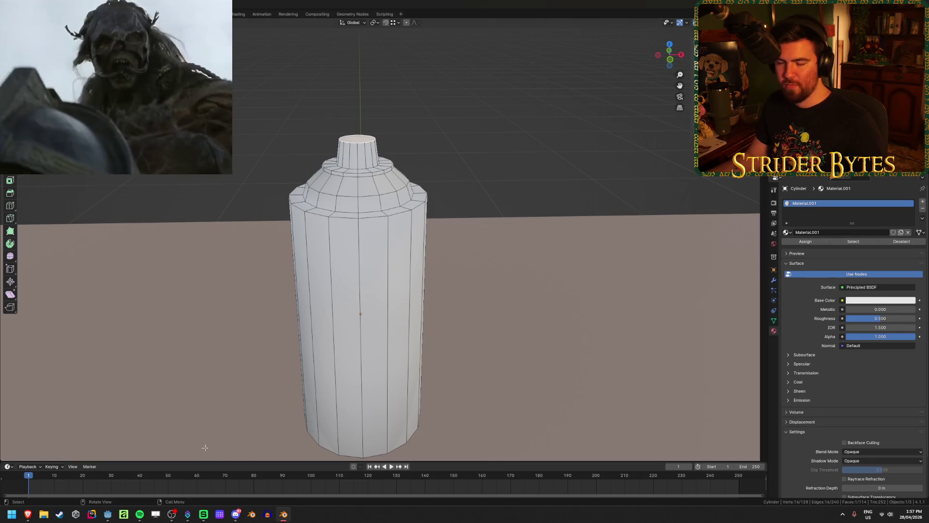
mouse_move(27, 514)
click(186, 479)
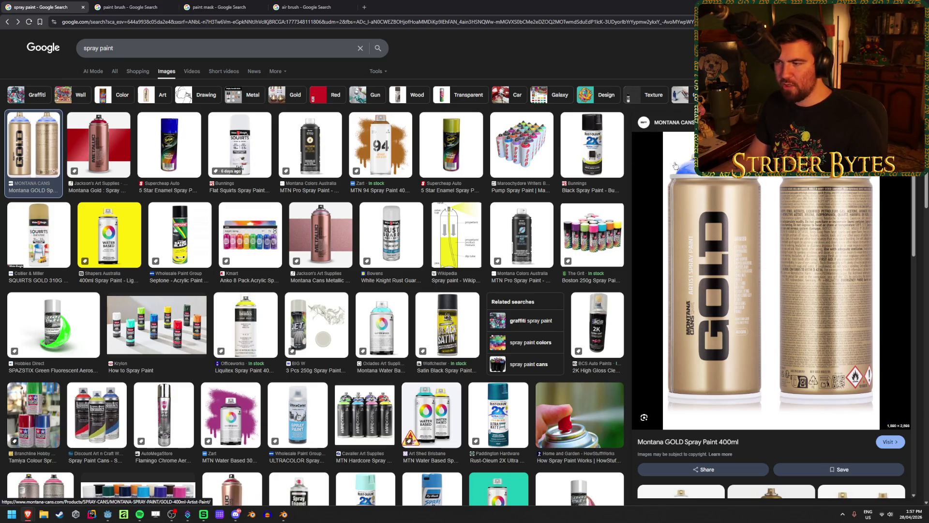
- Preview the Pump Spray Paint set, MTN Waterbased cans and Montana Cans Metallic references
click(521, 145)
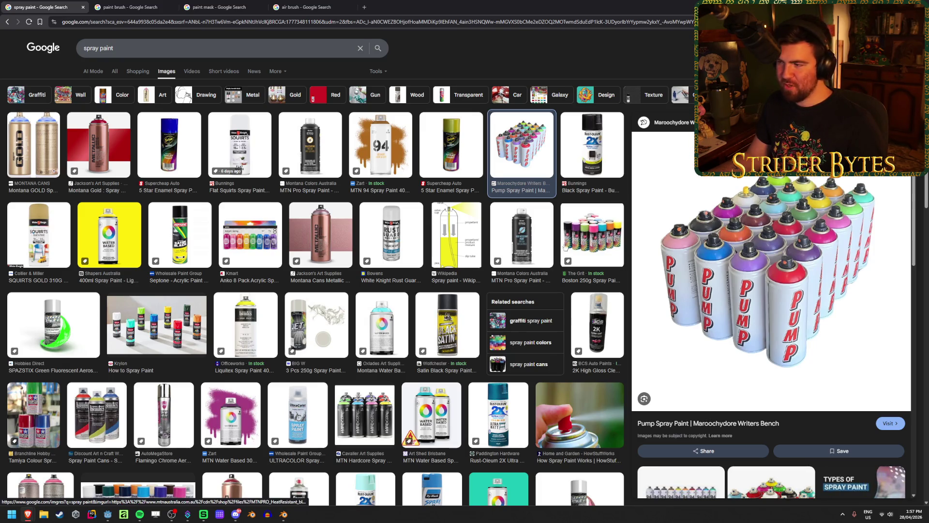
scroll(232, 271, down, 3)
scroll(233, 271, down, 7)
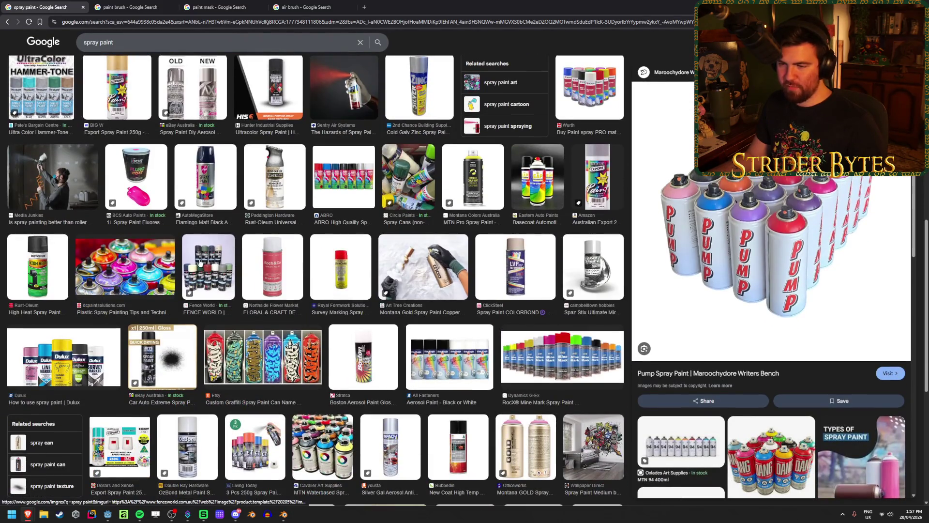
scroll(200, 262, down, 3)
click(328, 299)
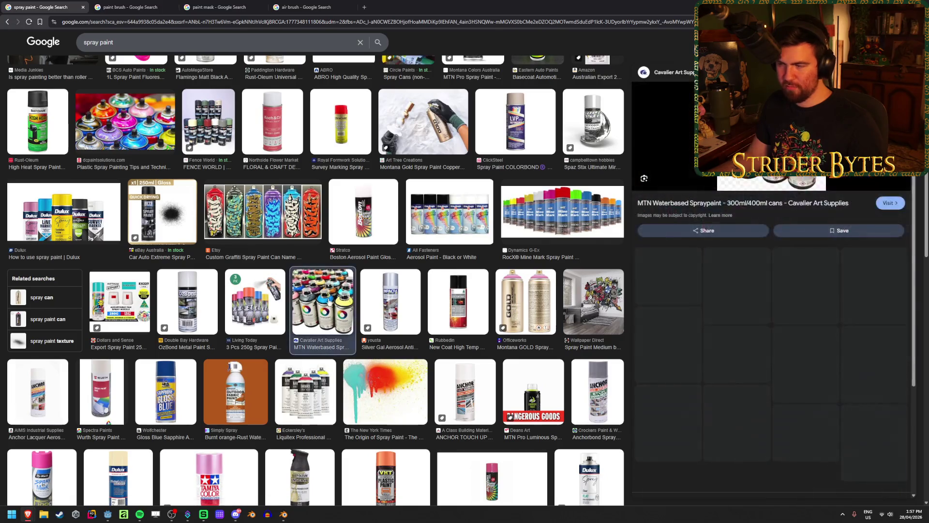
scroll(326, 262, up, 15)
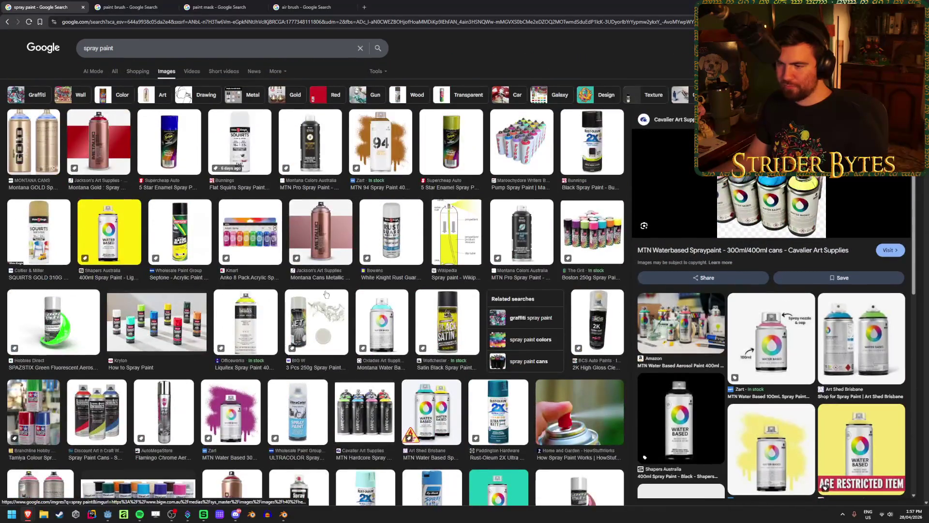
click(324, 224)
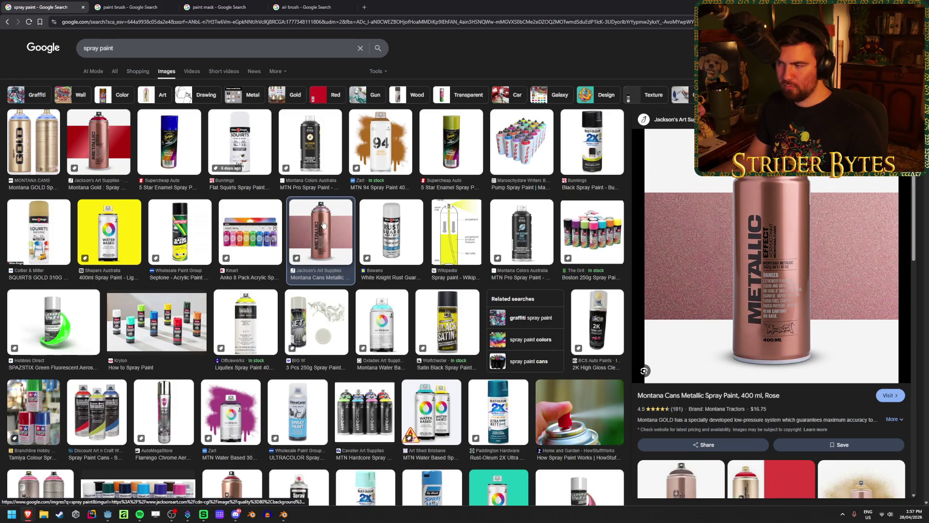
- Compare Montana GOLD, Montana Metallic Red and Anko 8 Pack cans, then return to Blender
click(41, 139)
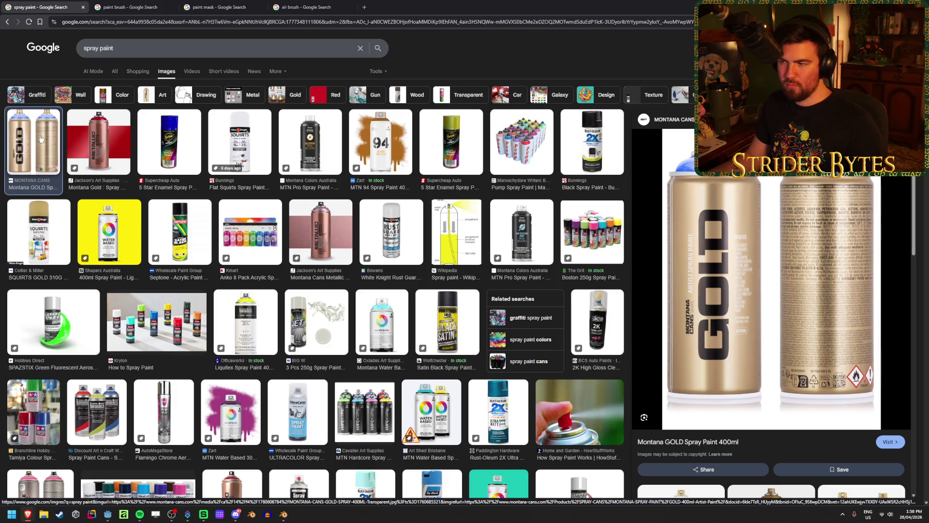
click(101, 143)
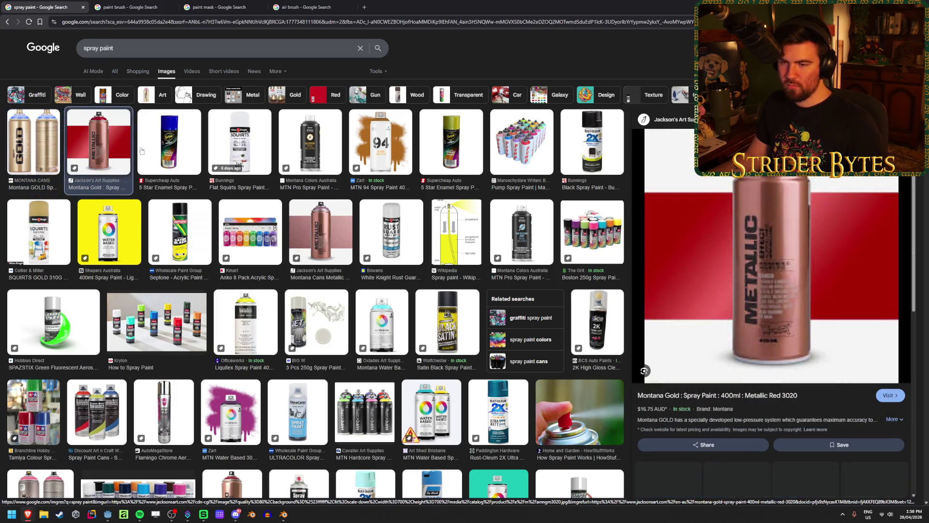
click(234, 243)
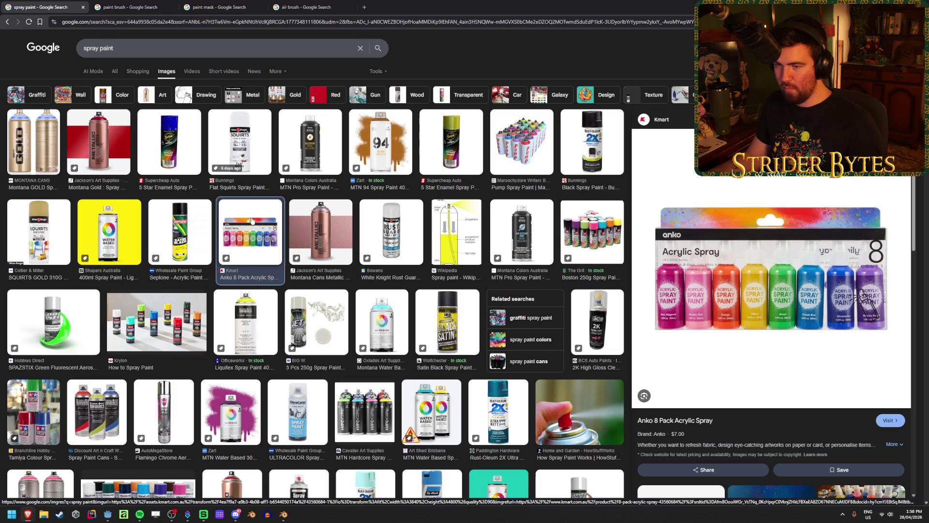
click(55, 154)
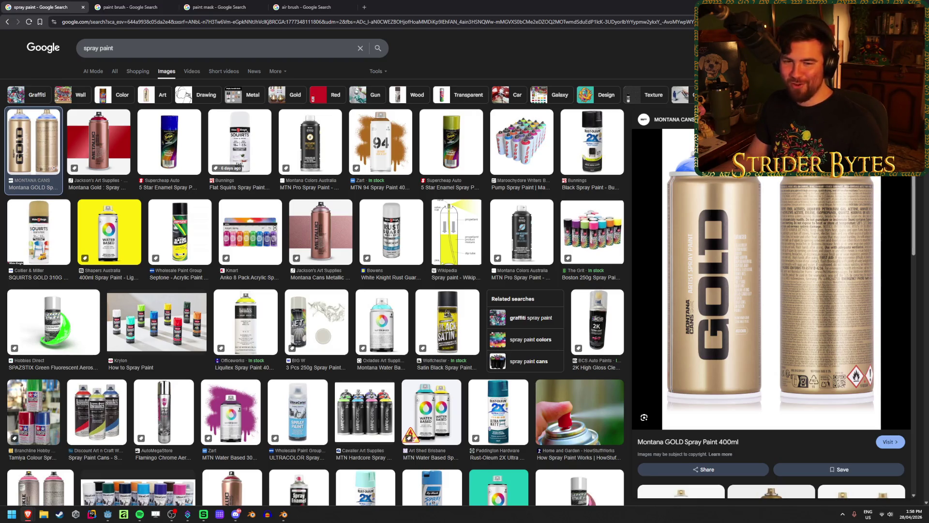
key(alt+Tab)
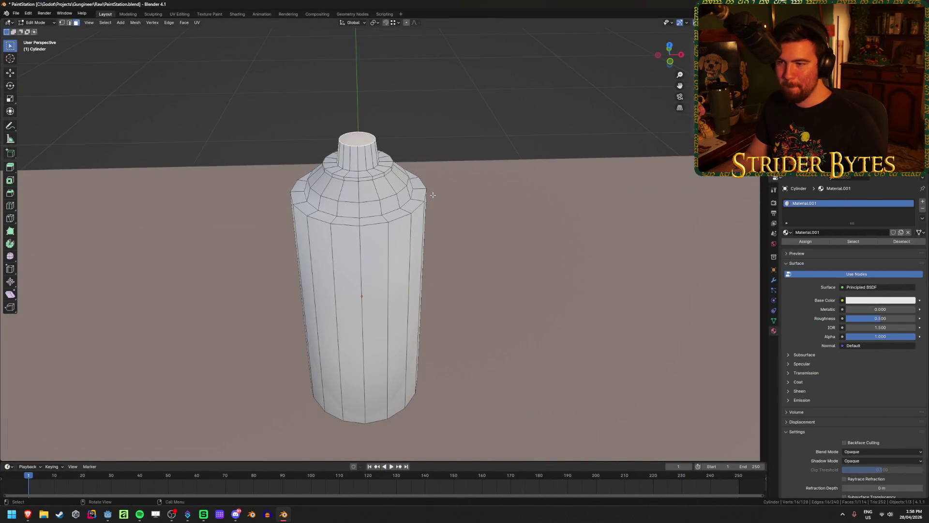
- Give the spray can the existing Black material from the material list
scroll(407, 178, up, 3)
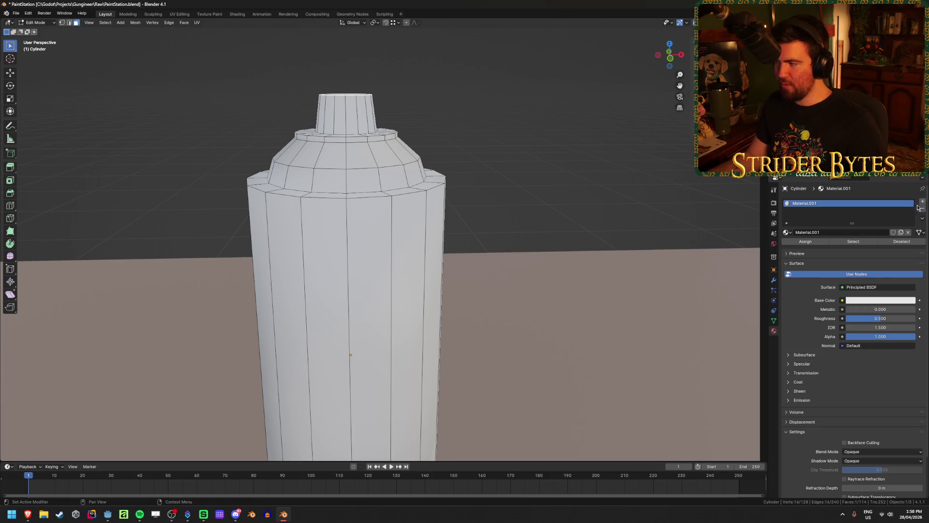
click(813, 235)
text(Black)
key(Return)
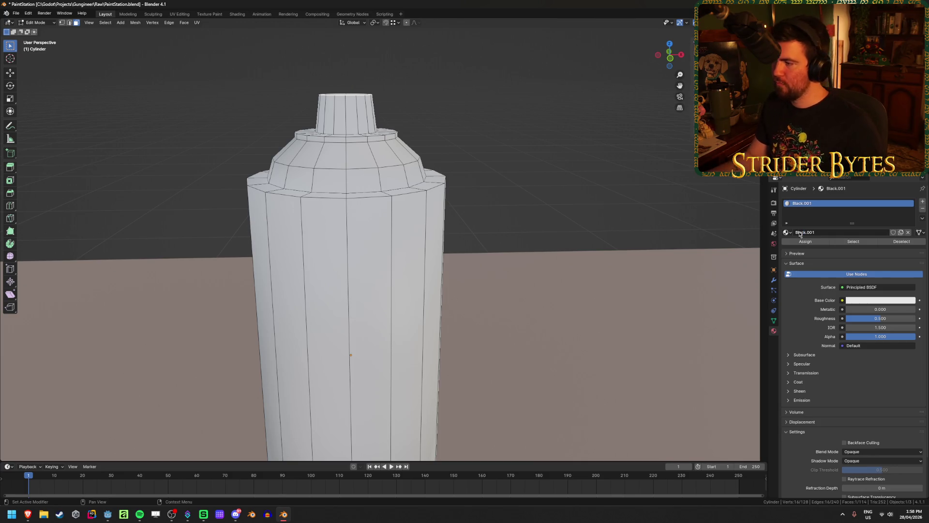
click(787, 233)
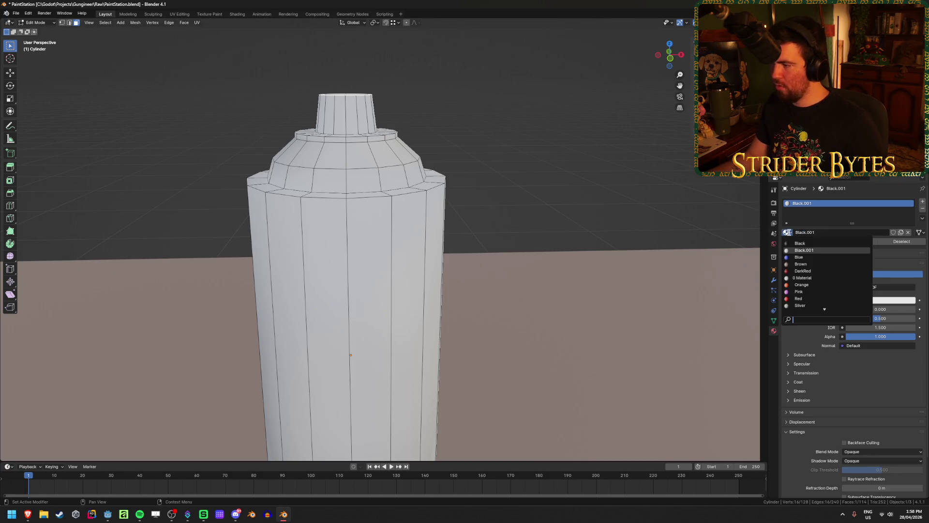
click(800, 244)
- Mark the shoulder ring and the upper shoulder ring as sharp edges
key(Tab)
mouse_move(498, 207)
middle_down()
mouse_move(518, 193)
mouse_move(517, 202)
mouse_move(514, 137)
mouse_move(499, 208)
mouse_move(526, 192)
middle_up()
scroll(526, 192, up, 4)
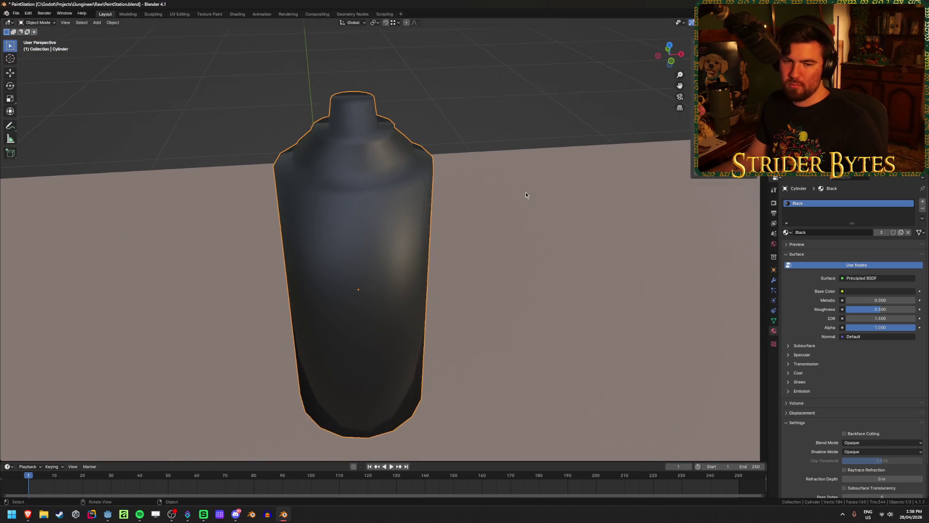
key(Tab)
alt+click(369, 199)
key(ctrl+e)
click(362, 338)
key(Tab)
mouse_move(544, 149)
middle_down()
mouse_move(486, 139)
mouse_move(505, 149)
mouse_move(554, 143)
mouse_move(500, 236)
middle_up()
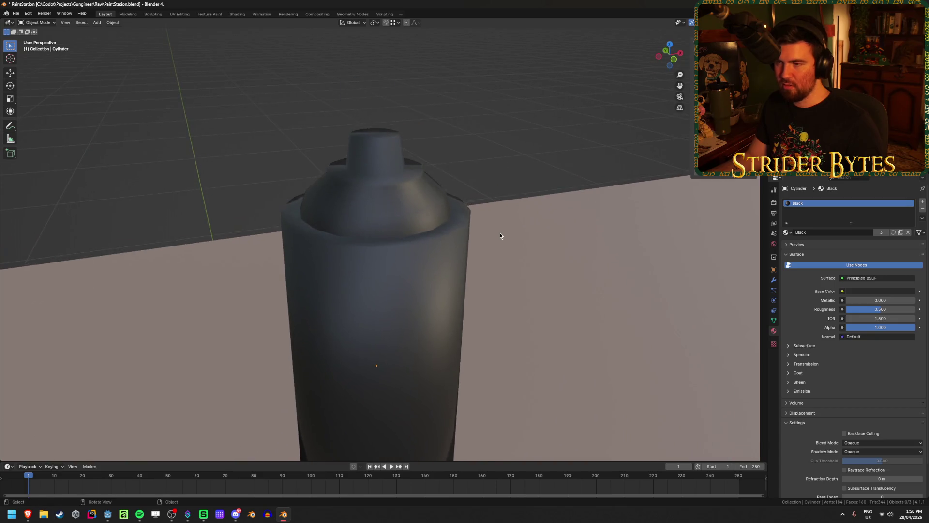
scroll(501, 235, up, 3)
key(Tab)
alt+click(378, 147)
key(ctrl+e)
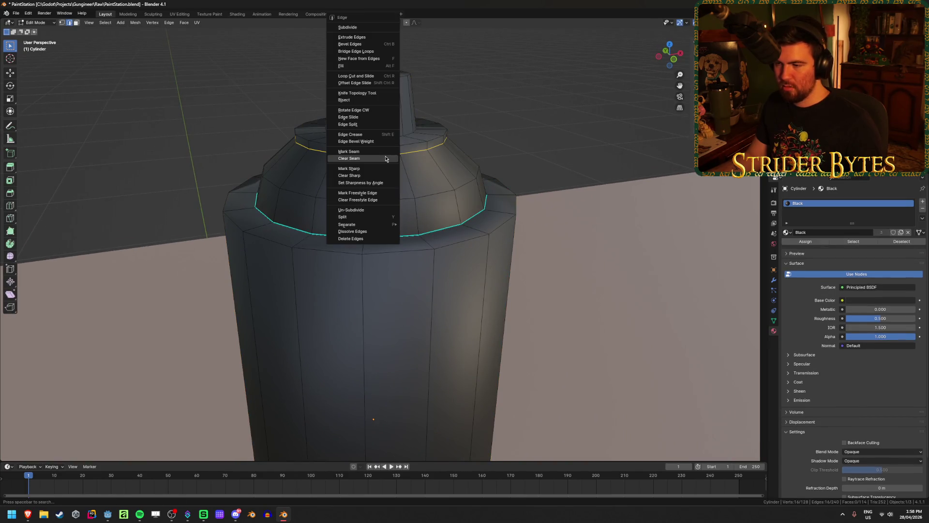
click(385, 168)
- Mark the ring at the nozzle's base as a sharp edge
key(Tab)
mouse_move(561, 150)
middle_down()
mouse_move(515, 118)
mouse_move(518, 140)
middle_up()
key(Tab)
alt+click(373, 193)
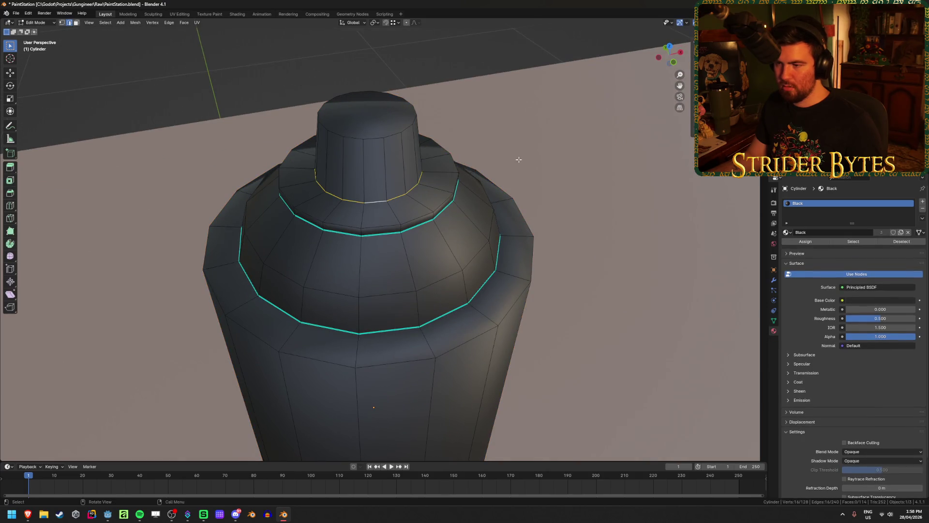
key(ctrl+e)
click(516, 167)
key(Tab)
- Save PaintStation.blend with the finished black can and switch over to Godot
click(556, 154)
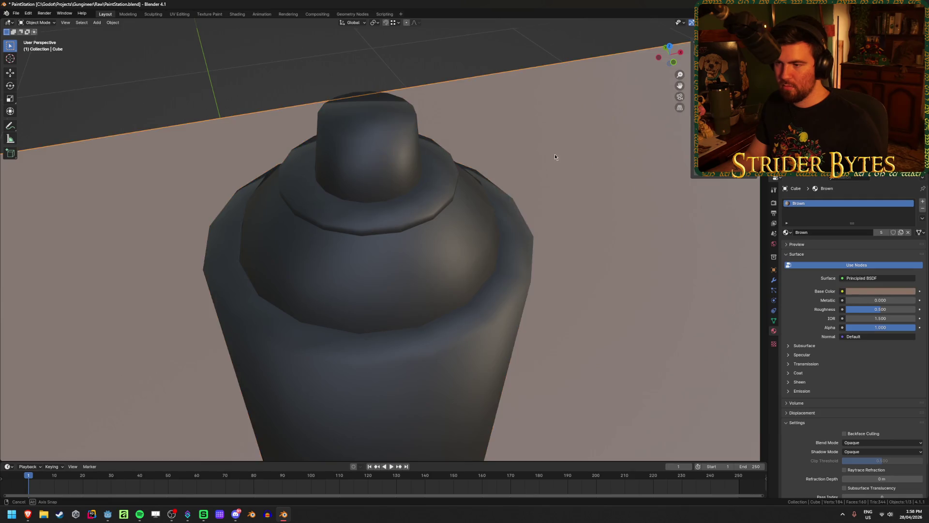
middle_drag(555, 153, 543, 134)
scroll(536, 109, down, 4)
mouse_move(539, 101)
middle_down()
mouse_move(485, 139)
mouse_move(536, 124)
middle_up()
key(ctrl+s)
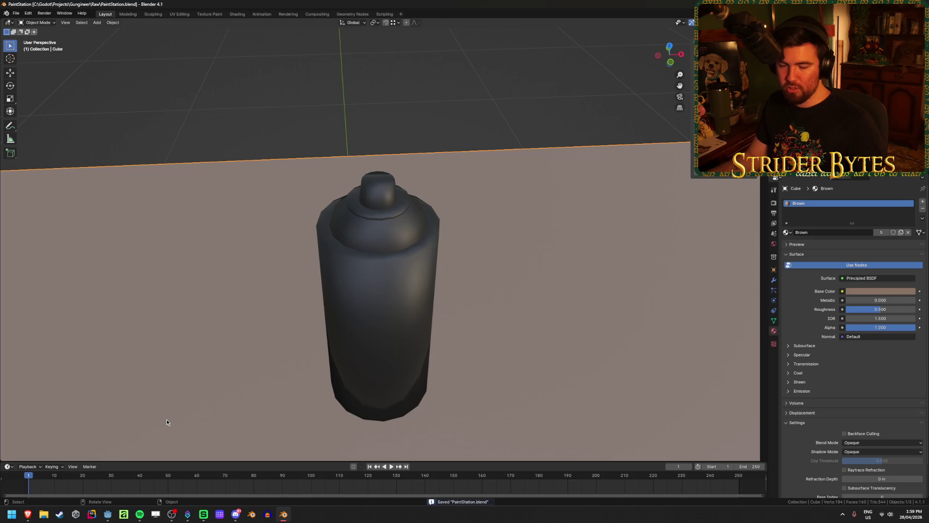
click(107, 515)
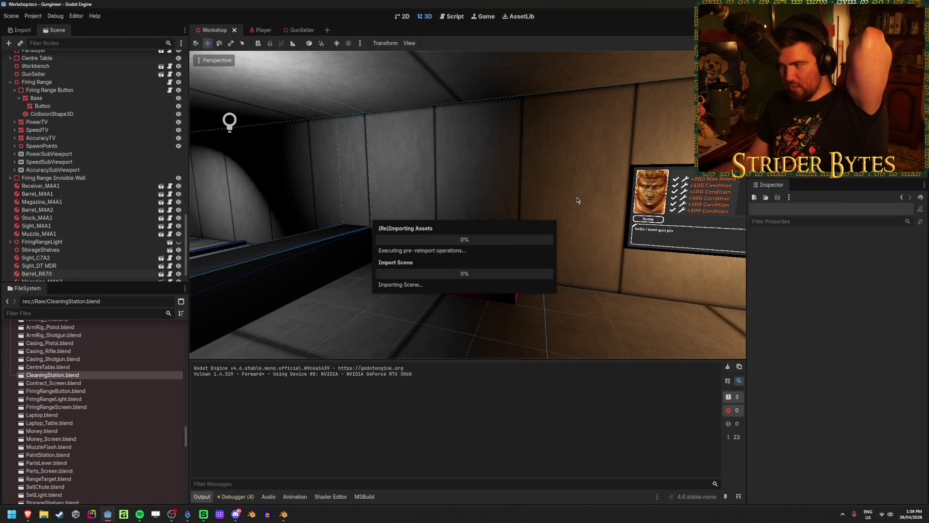
- Fly through the reimported workshop past the cleaning-station table and red box, then return to Blender
mouse_move(577, 197)
right_down()
mouse_move(523, 210)
mouse_move(559, 213)
mouse_move(523, 213)
mouse_move(566, 213)
mouse_move(533, 213)
mouse_move(649, 185)
right_up()
key(w)
mouse_move(643, 188)
right_down()
mouse_move(595, 191)
mouse_move(584, 203)
right_up()
right_drag(367, 238, 365, 236)
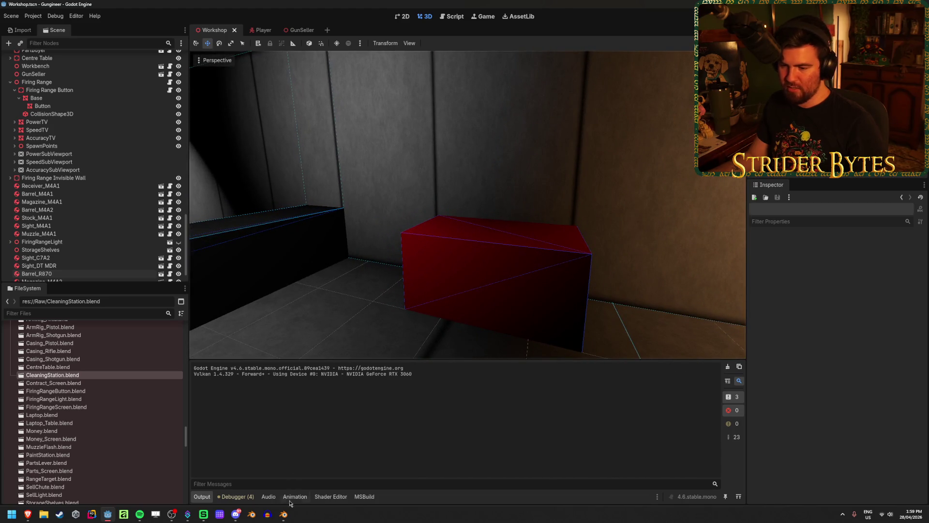
click(283, 514)
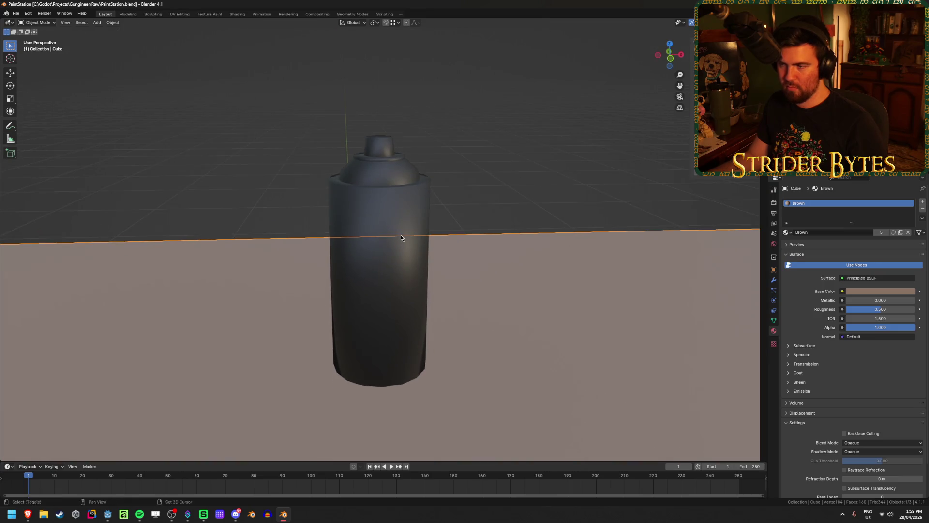
- Get a level front view of the can and glance at the spray paint image results
shift+middle_drag(400, 238, 422, 323)
scroll(439, 295, up, 3)
scroll(439, 284, down, 2)
mouse_move(438, 280)
middle_down()
mouse_move(425, 305)
mouse_move(413, 307)
middle_up()
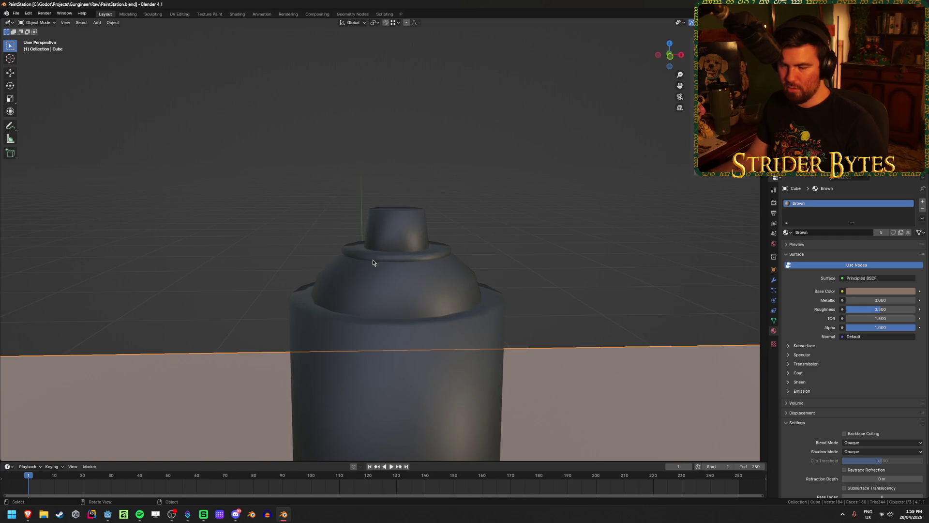
click(29, 516)
click(36, 477)
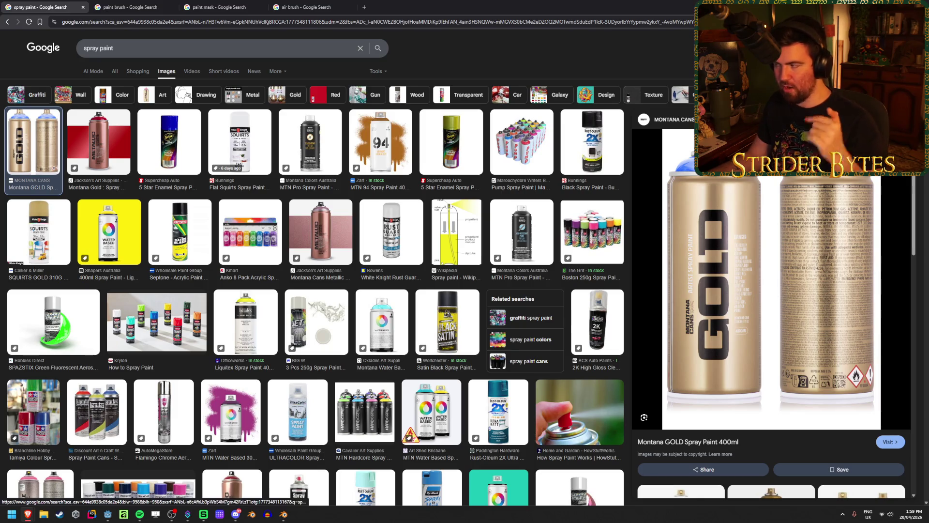
key(alt+Tab)
- Select the Cylinder spray can and zoom in on its nozzle and shoulder
middle_drag(617, 238, 602, 247)
scroll(602, 248, down, 8)
middle_drag(478, 272, 480, 257)
scroll(480, 256, up, 3)
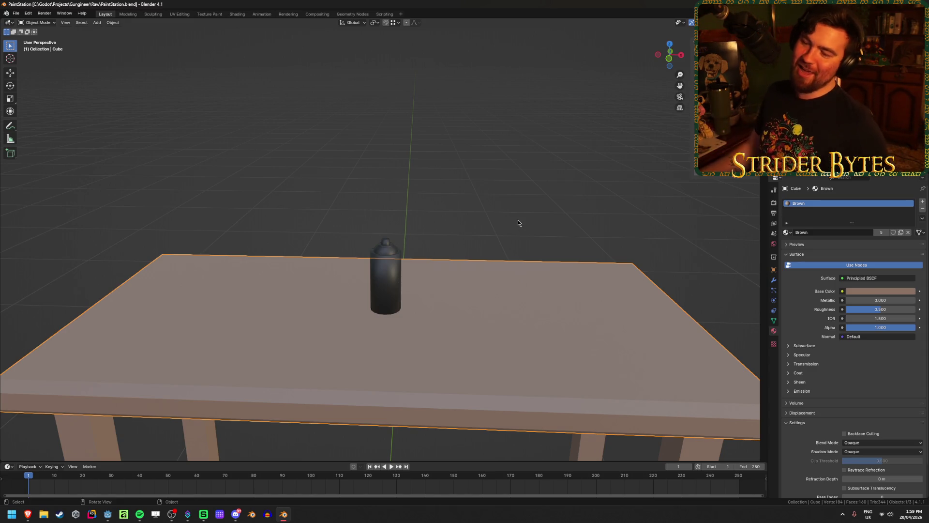
scroll(409, 263, up, 5)
click(408, 262)
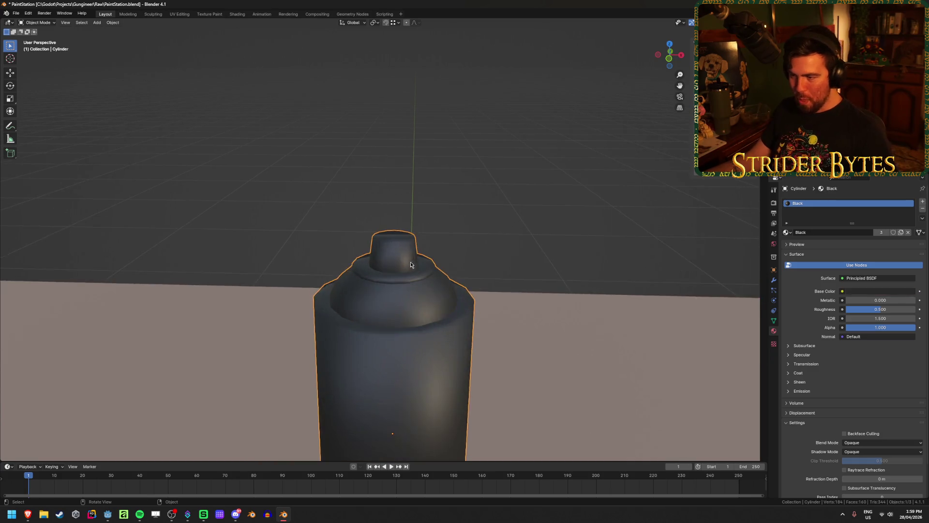
scroll(459, 282, up, 3)
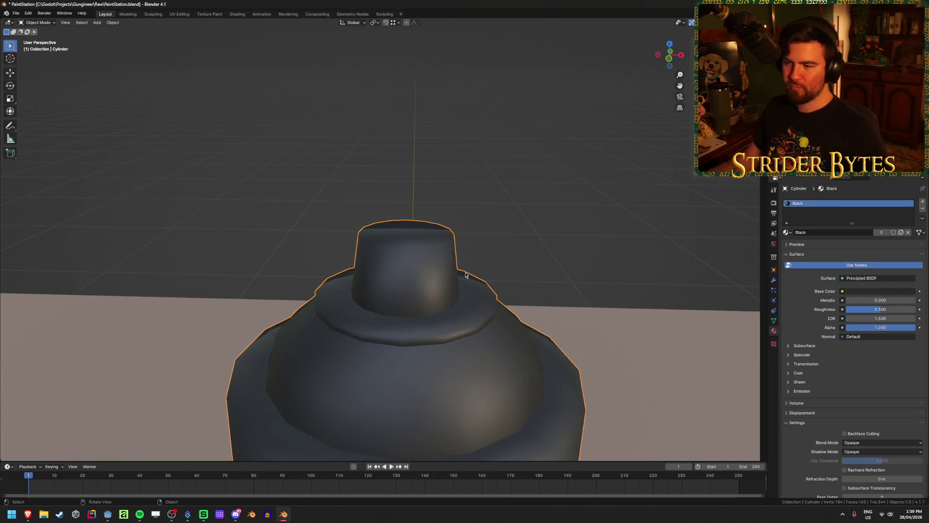
- In an X-ray side view, select all the nozzle faces and extrude them slightly
key(Tab)
middle_drag(466, 273, 471, 258)
scroll(471, 257, up, 2)
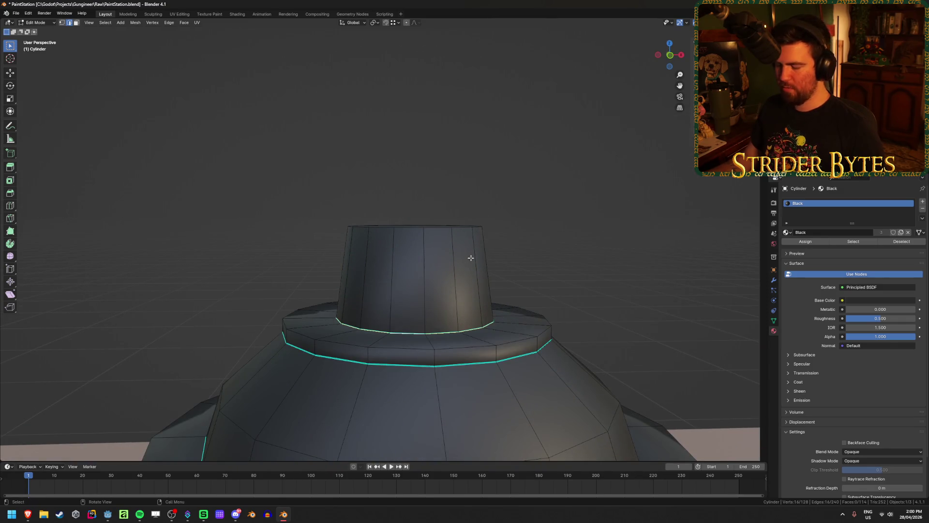
key(KP_3)
key(alt+z)
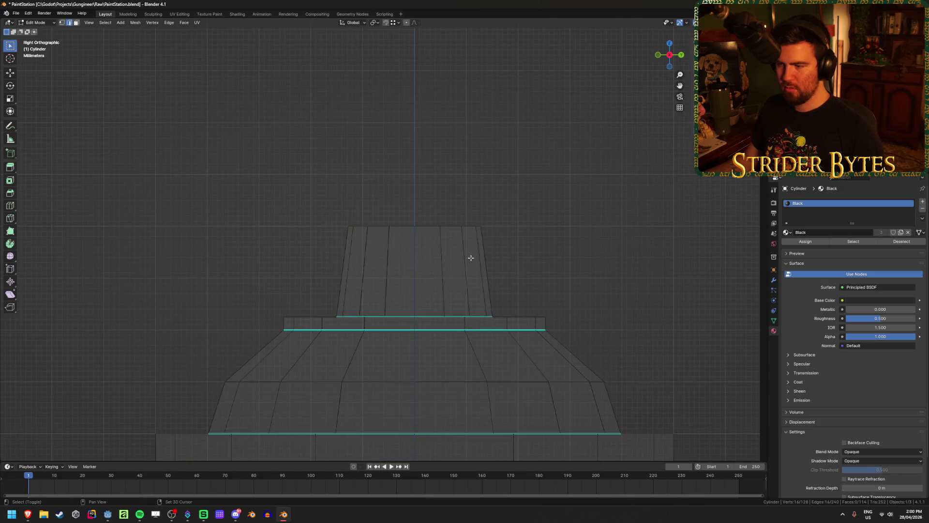
drag(309, 195, 573, 292)
key(g)
key(z)
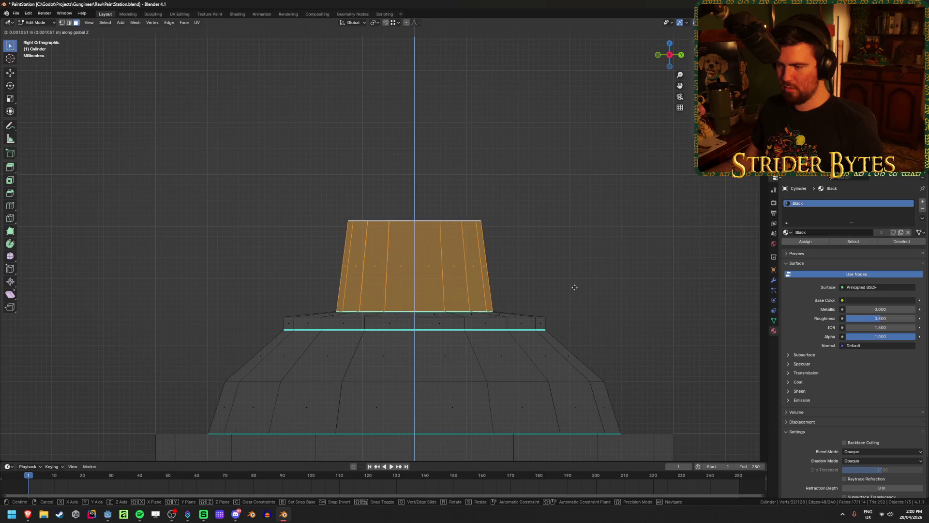
key(Escape)
key(e)
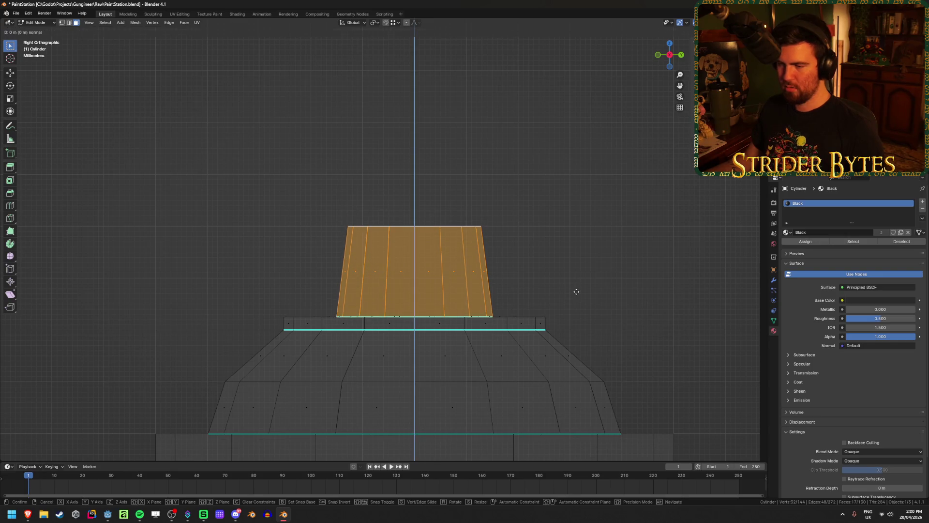
click(578, 279)
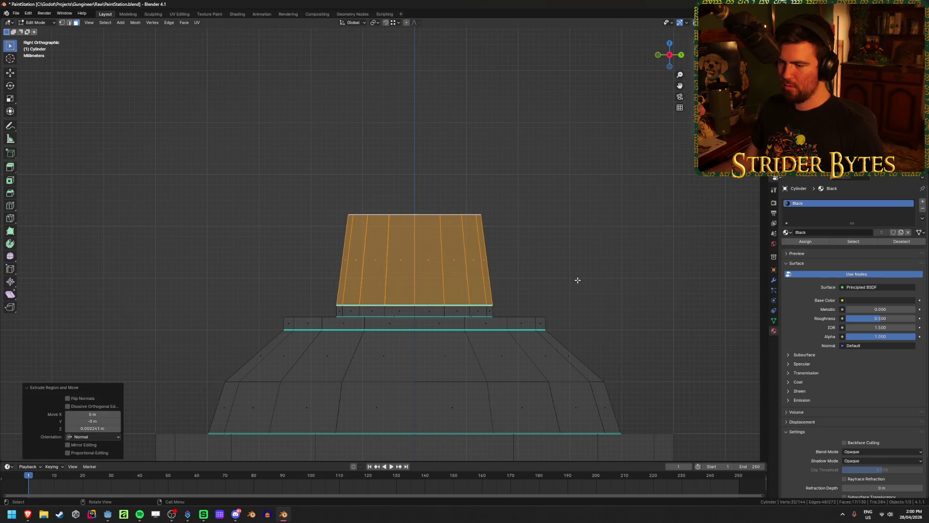
- Scale the thin new ring along Y and shrink the nozzle base loop to pinch it inward
alt+click(451, 312)
key(alt+z)
key(s)
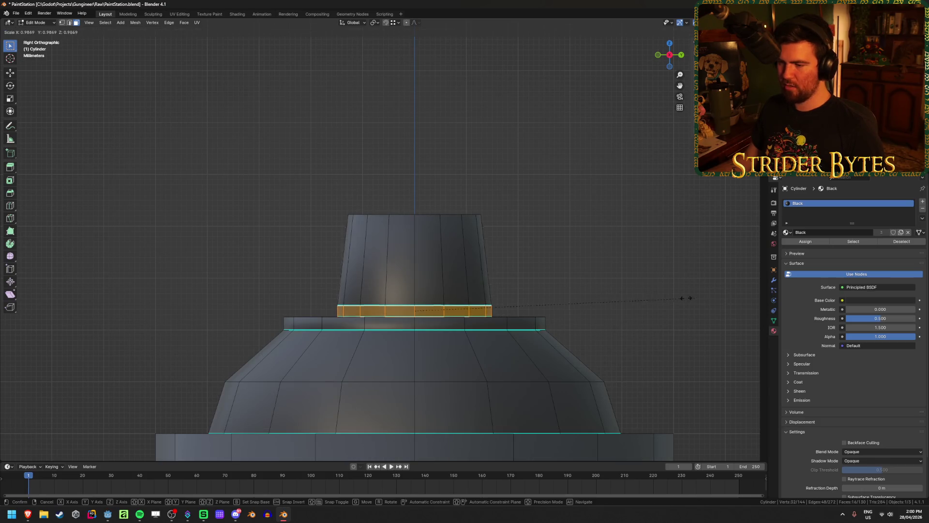
key(y)
click(583, 309)
mouse_move(583, 309)
middle_down()
mouse_move(430, 316)
mouse_move(432, 332)
middle_up()
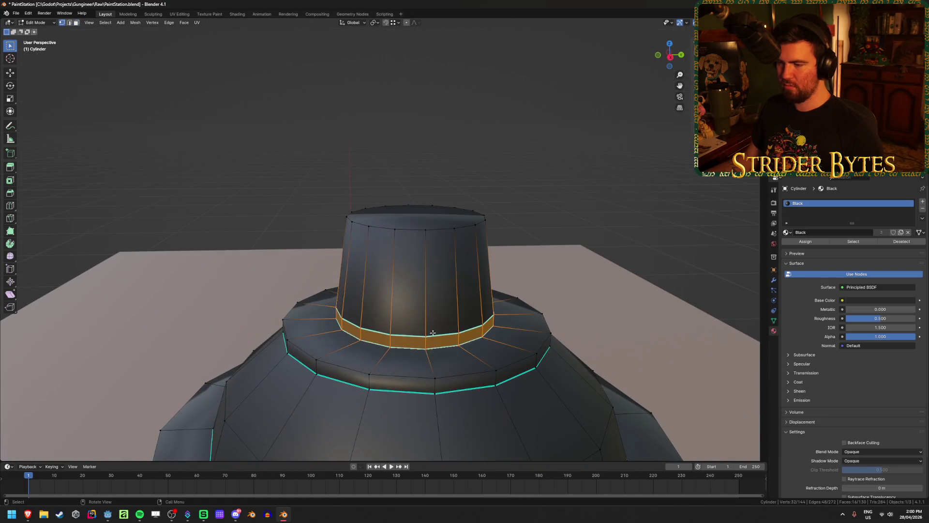
alt+click(408, 350)
key(s)
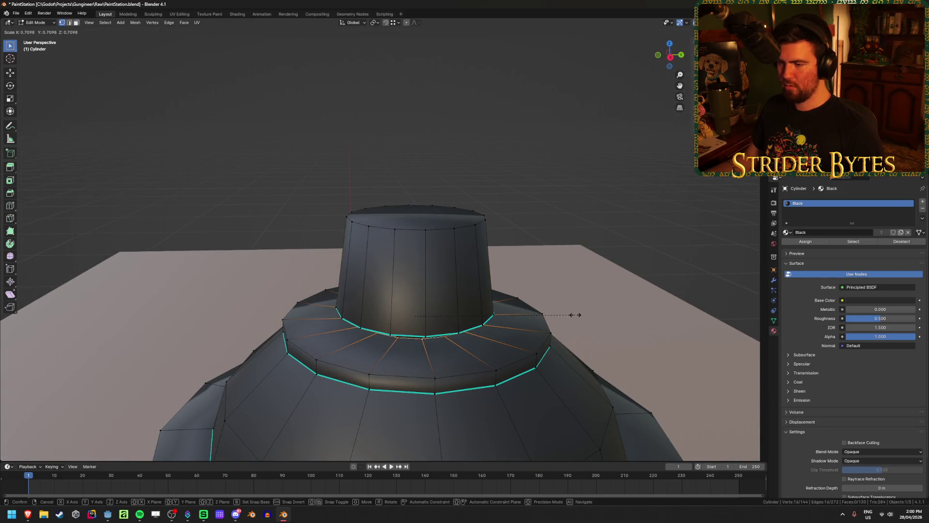
click(575, 314)
middle_drag(575, 314, 576, 300)
key(Tab)
click(585, 261)
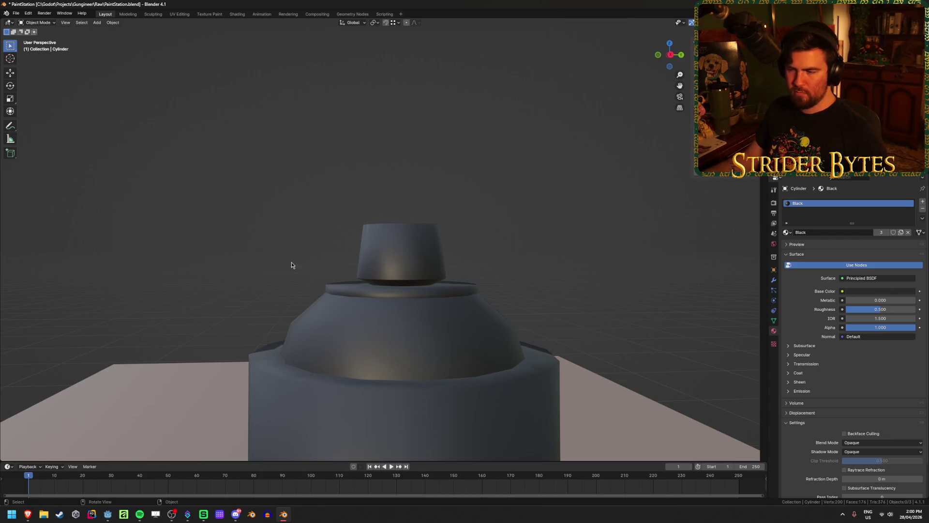
- Save PaintStation.blend with the reshaped nozzle
scroll(417, 401, down, 3)
scroll(418, 402, up, 2)
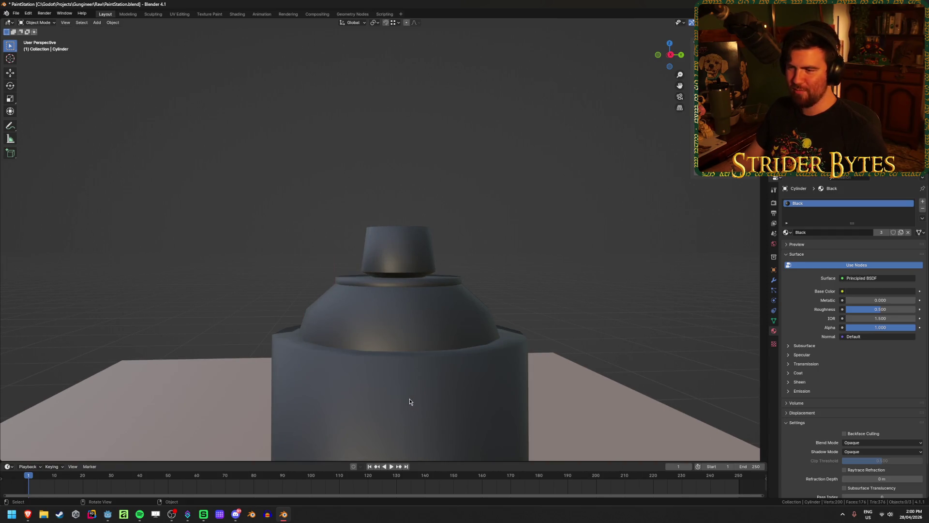
key(Tab)
alt+click(398, 254)
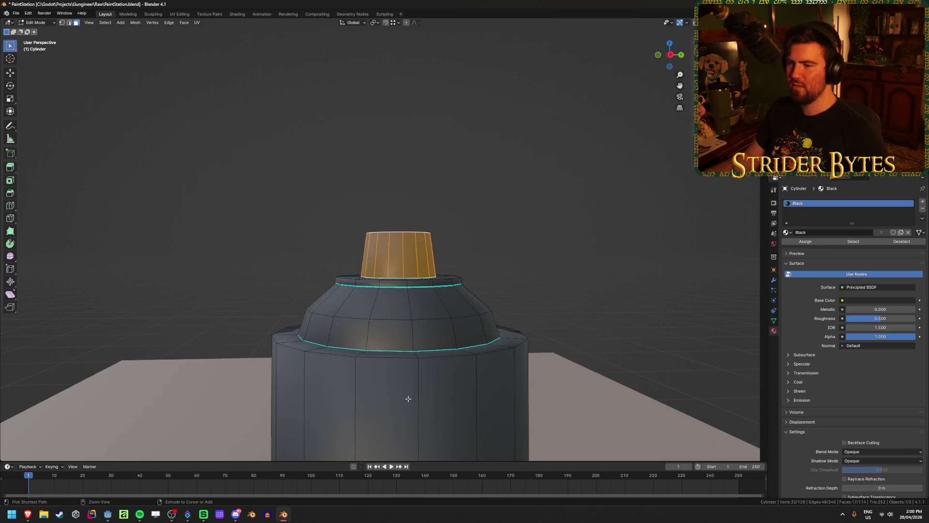
click(552, 273)
key(ctrl+s)
- Inspect the whole spray can from above, then re-enter Edit Mode
mouse_move(492, 269)
middle_down()
mouse_move(545, 257)
mouse_move(519, 252)
mouse_move(570, 273)
mouse_move(496, 297)
mouse_move(498, 279)
middle_up()
scroll(561, 255, up, 2)
key(Tab)
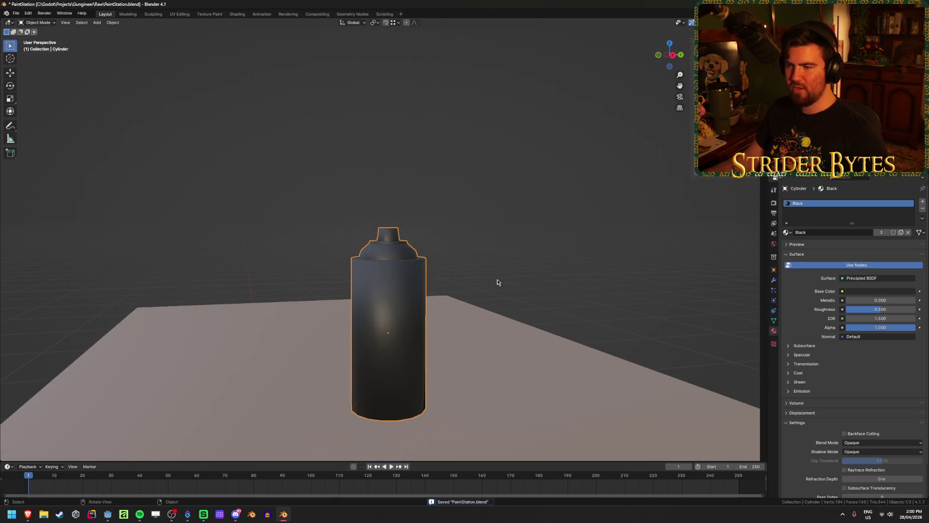
scroll(498, 278, up, 3)
scroll(498, 282, up, 5)
scroll(498, 291, down, 1)
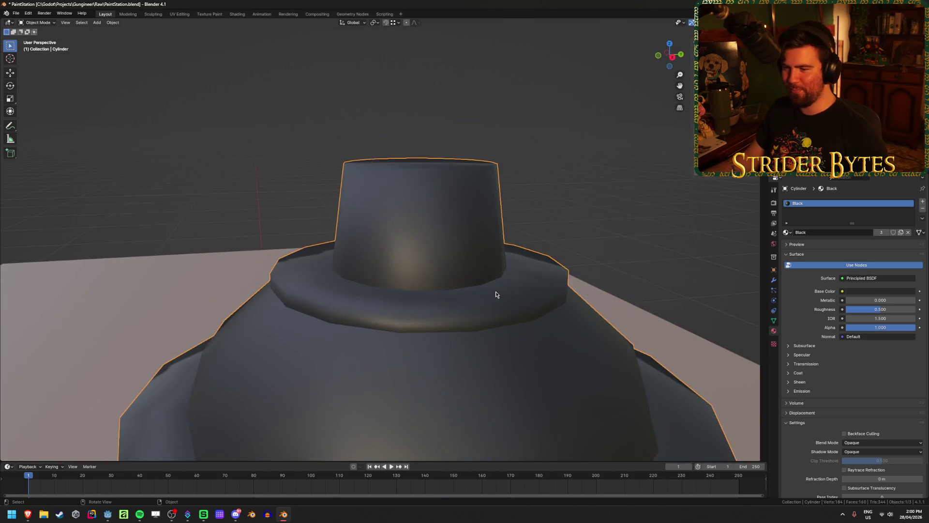
mouse_move(495, 295)
middle_down()
mouse_move(496, 313)
mouse_move(483, 315)
middle_up()
scroll(496, 315, down, 2)
key(Tab)
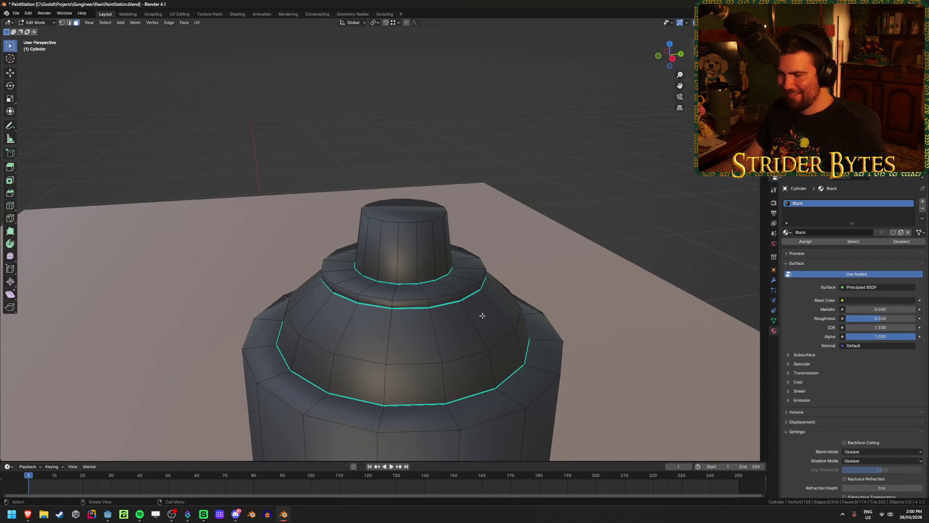
- Assign a new Silver material slot to the collar ring faces around the nozzle base
alt+click(425, 290)
alt+click(429, 303)
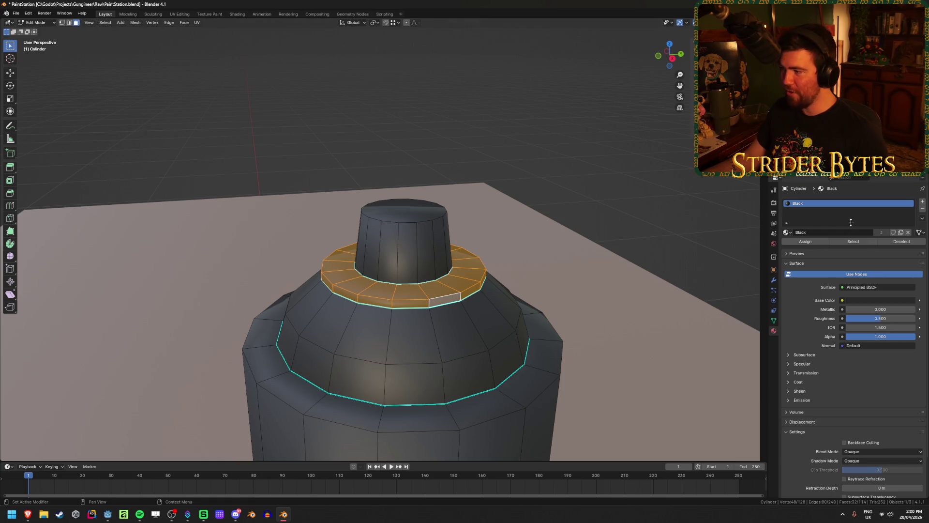
click(922, 201)
click(787, 247)
click(804, 320)
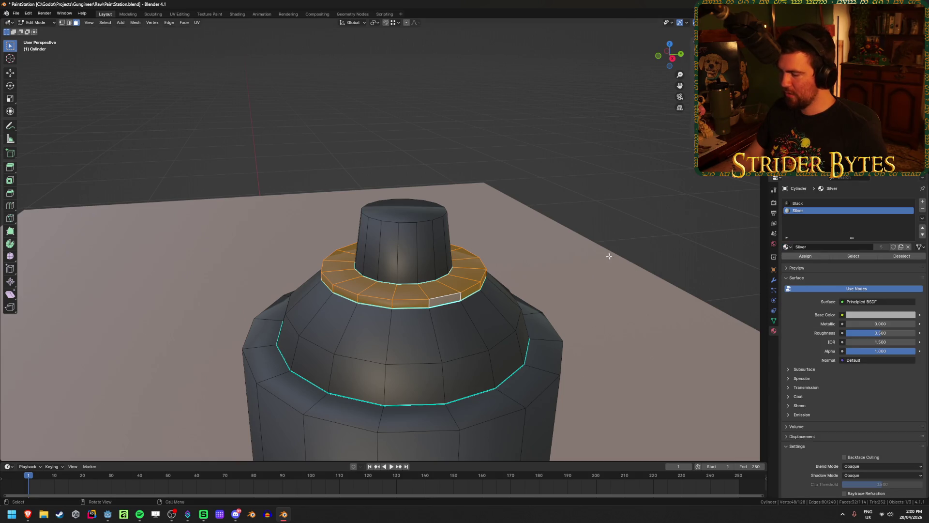
click(811, 255)
key(Tab)
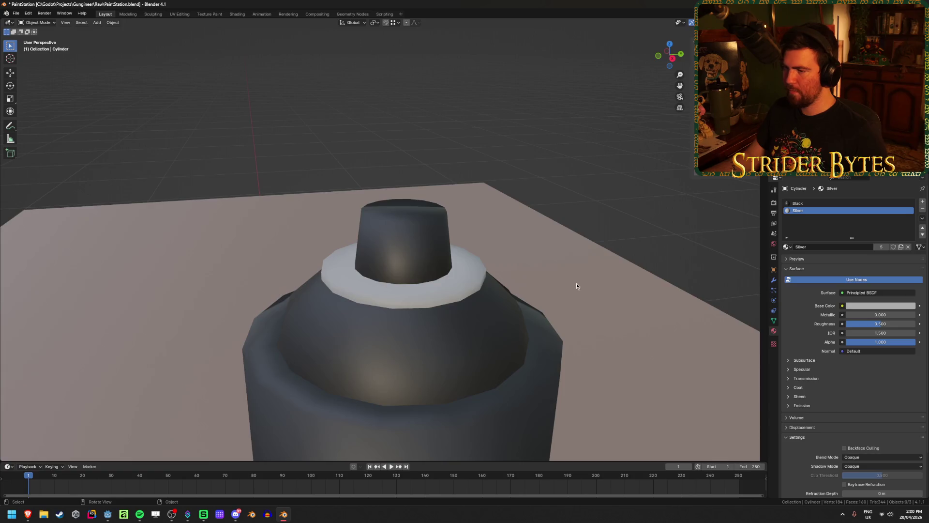
- View the whole black-and-silver can, then bring up the spray paint image search
scroll(484, 256, down, 2)
mouse_move(485, 260)
middle_down()
mouse_move(504, 247)
mouse_move(487, 272)
middle_up()
scroll(488, 272, up, 1)
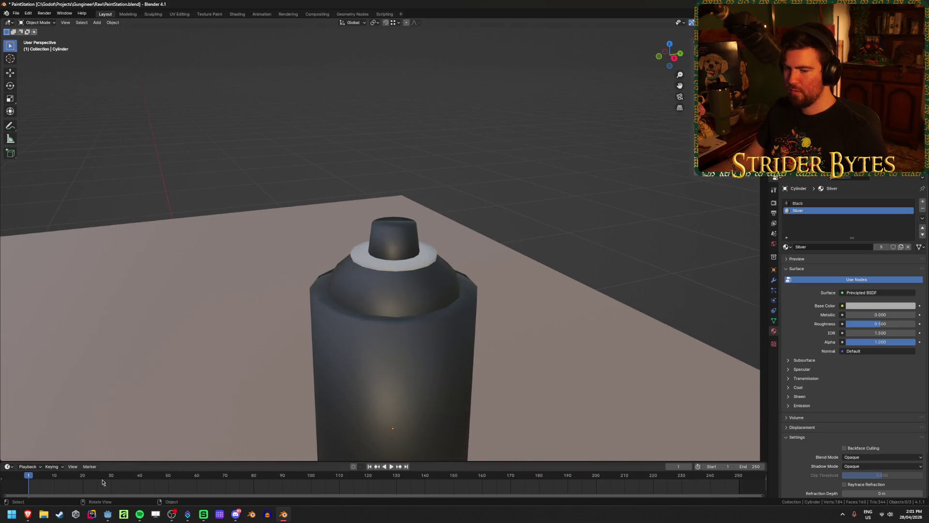
mouse_move(28, 519)
click(138, 484)
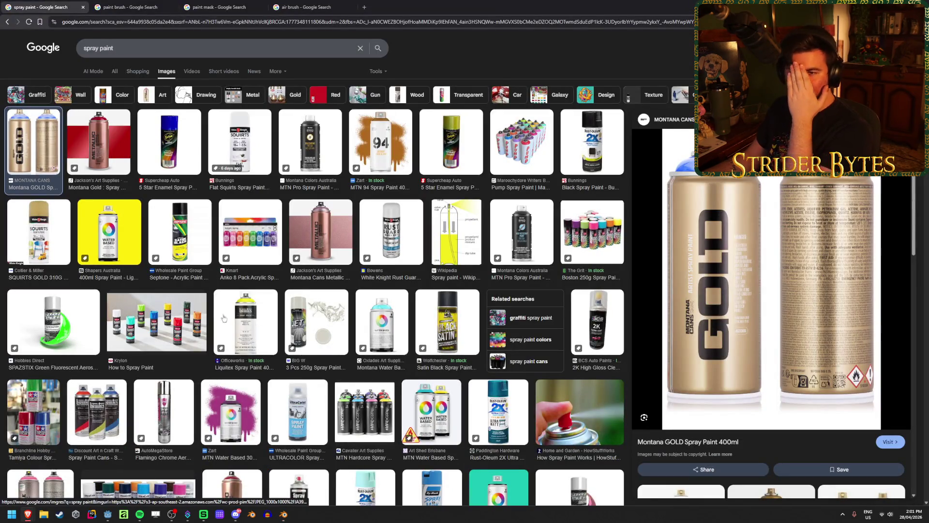
- Preview the Montana Metallic Red, yellow Water Based, Boston 250g and Pump Spray Paint cans
click(109, 168)
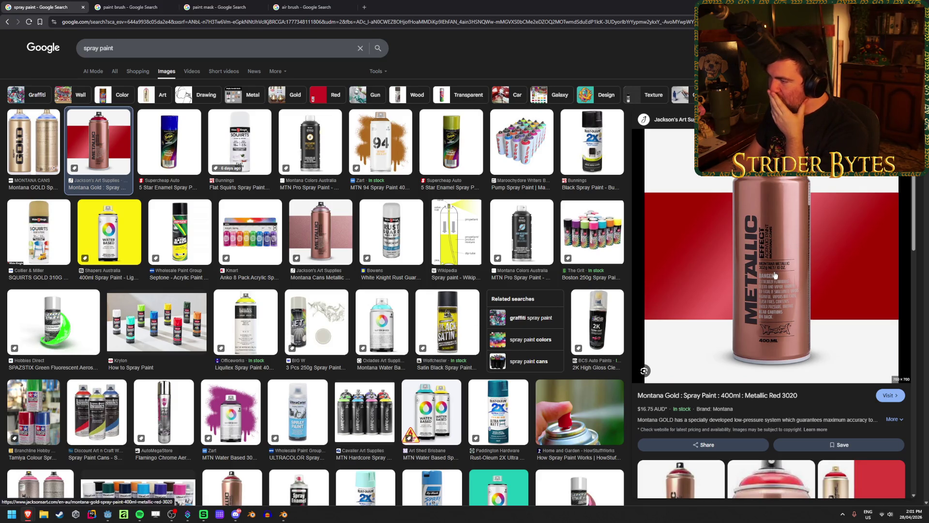
click(123, 235)
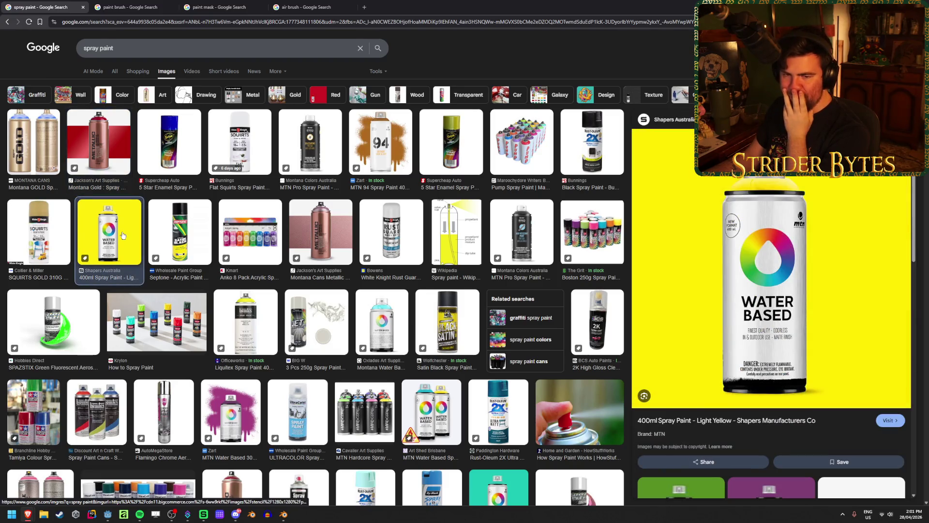
click(605, 259)
click(522, 145)
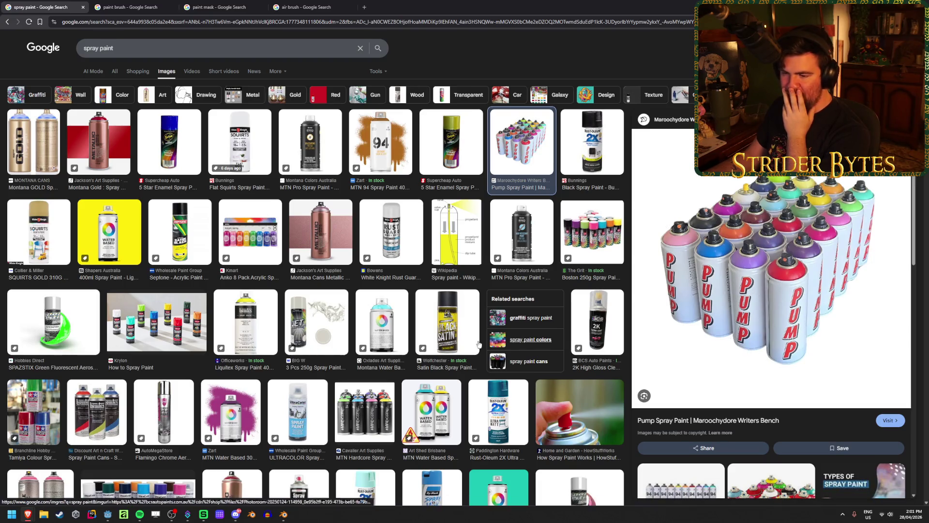
- Scroll further and preview the UltraColor Spray Paint - Sunrise image
scroll(387, 265, down, 4)
scroll(387, 265, up, 4)
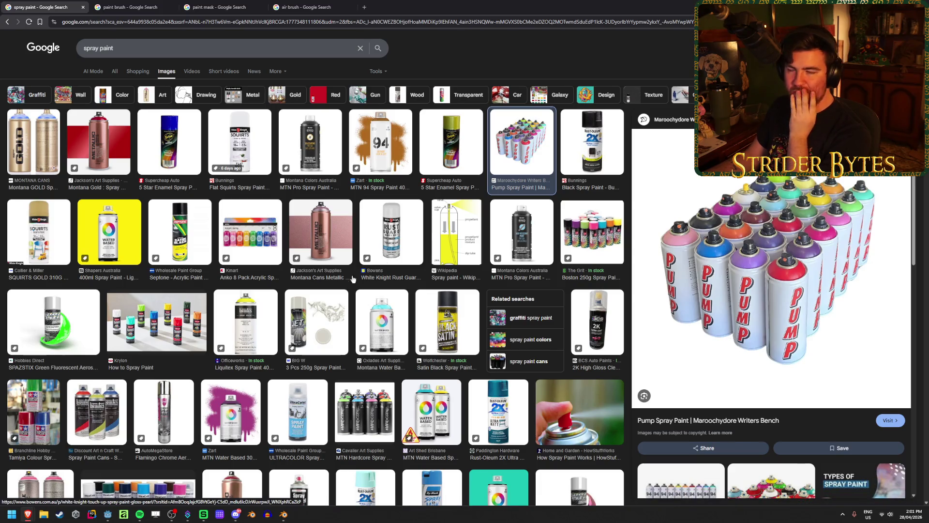
scroll(304, 274, down, 3)
scroll(172, 339, down, 1)
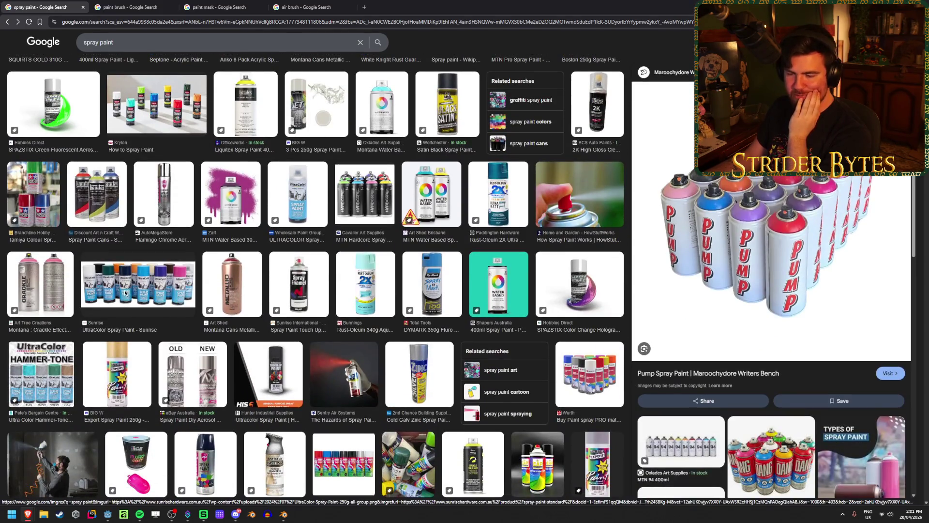
click(171, 292)
- Scroll down to preview the aerosol spray painting tips image, then return to Blender
scroll(172, 292, down, 2)
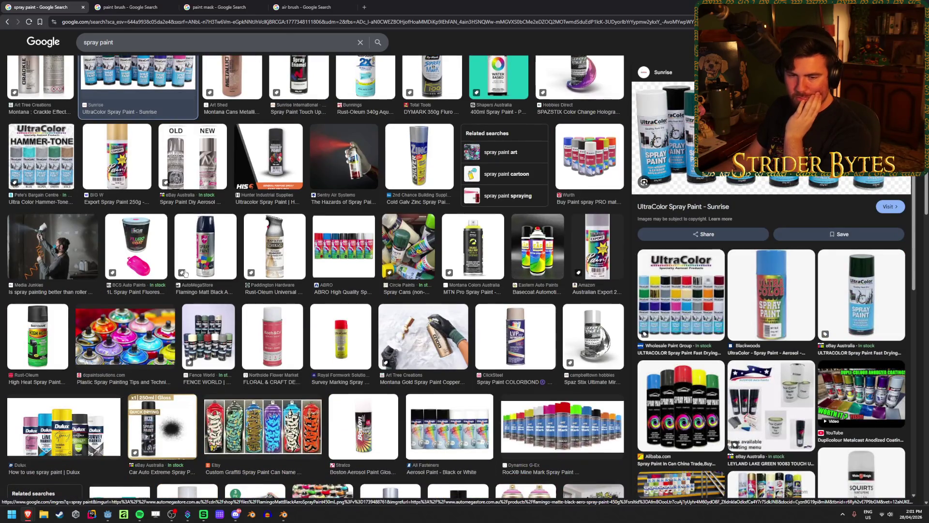
scroll(185, 273, down, 3)
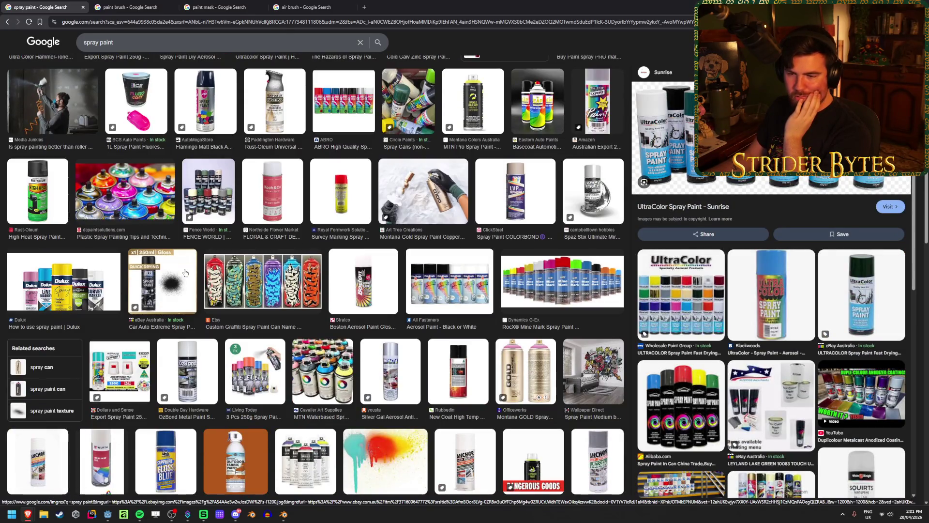
scroll(186, 273, down, 1)
scroll(185, 273, down, 4)
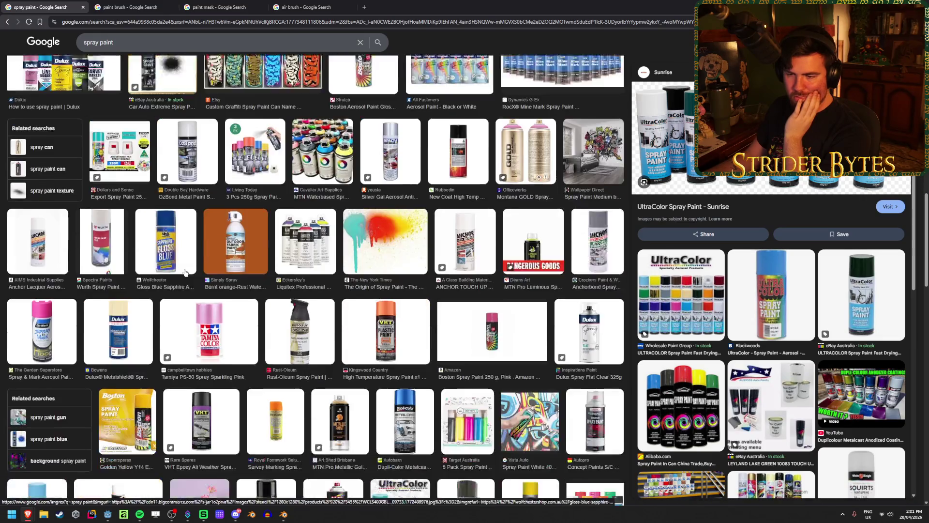
scroll(186, 272, down, 3)
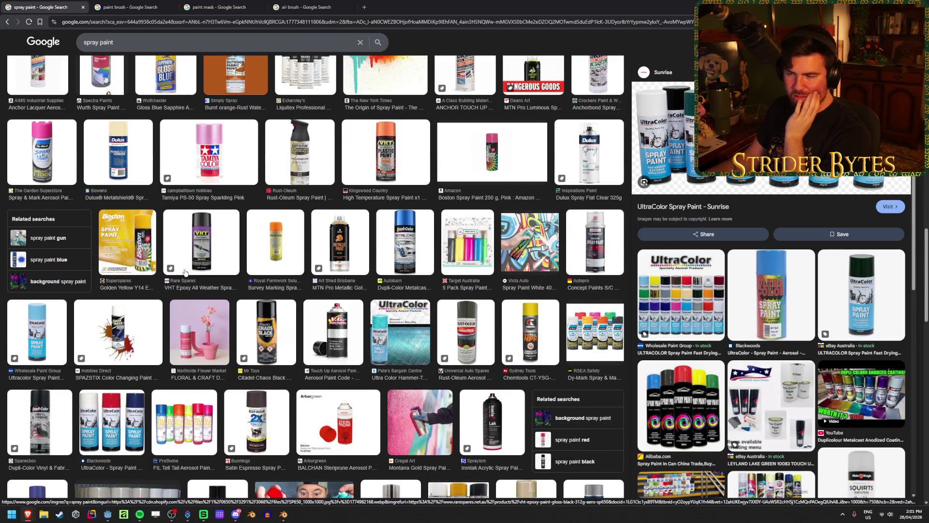
scroll(186, 273, down, 3)
scroll(186, 273, up, 2)
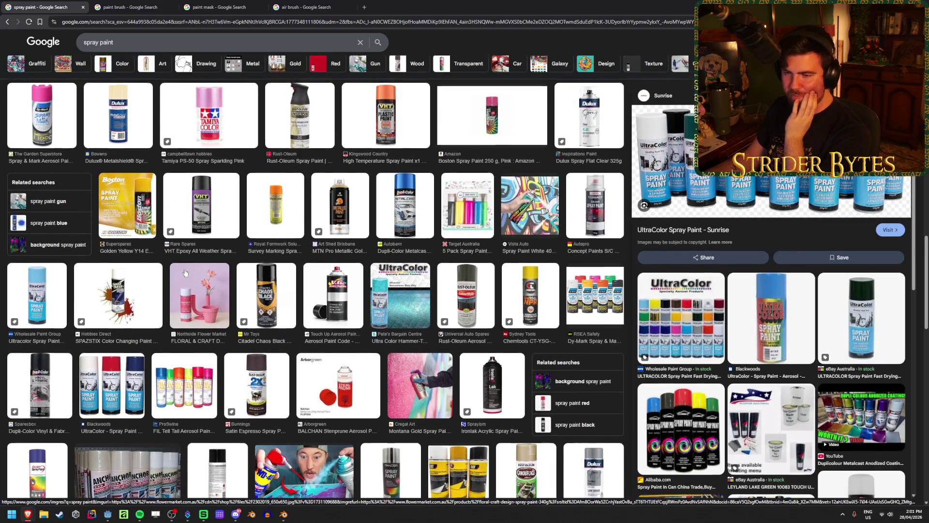
scroll(185, 273, down, 6)
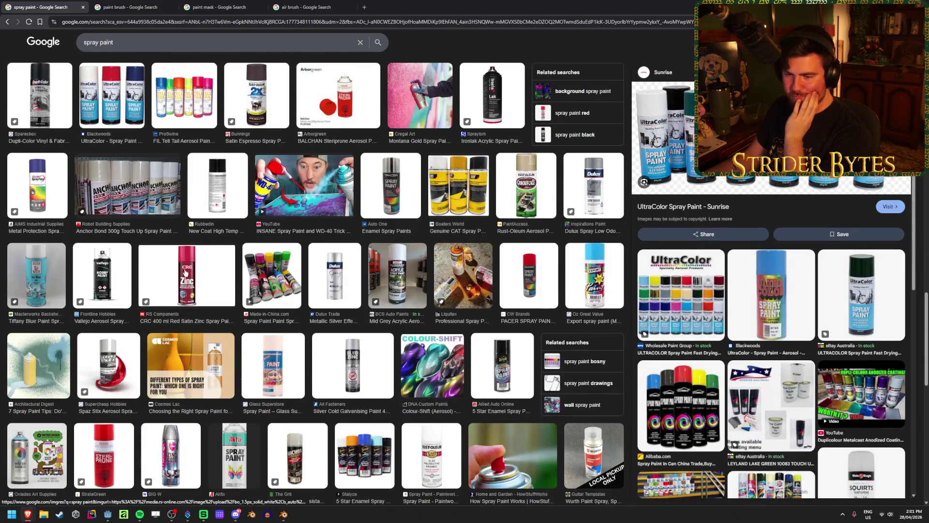
scroll(185, 272, down, 5)
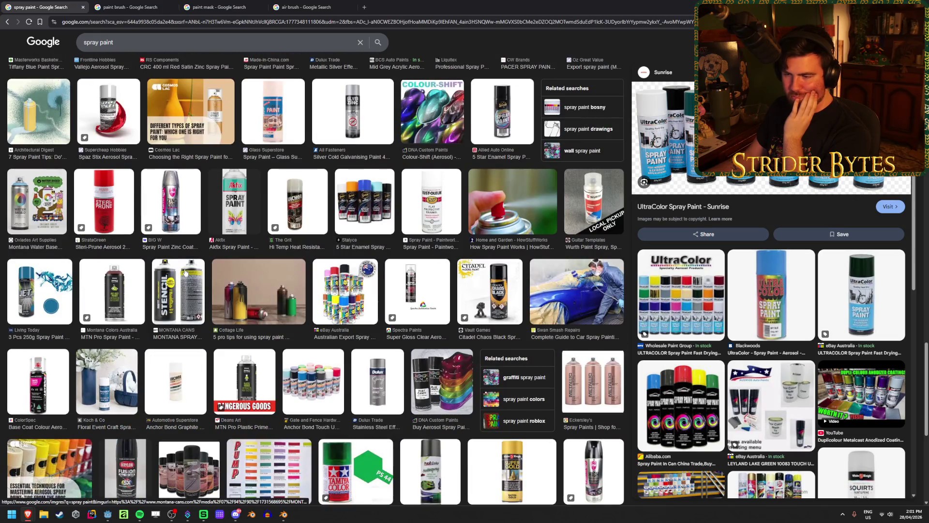
scroll(185, 272, down, 4)
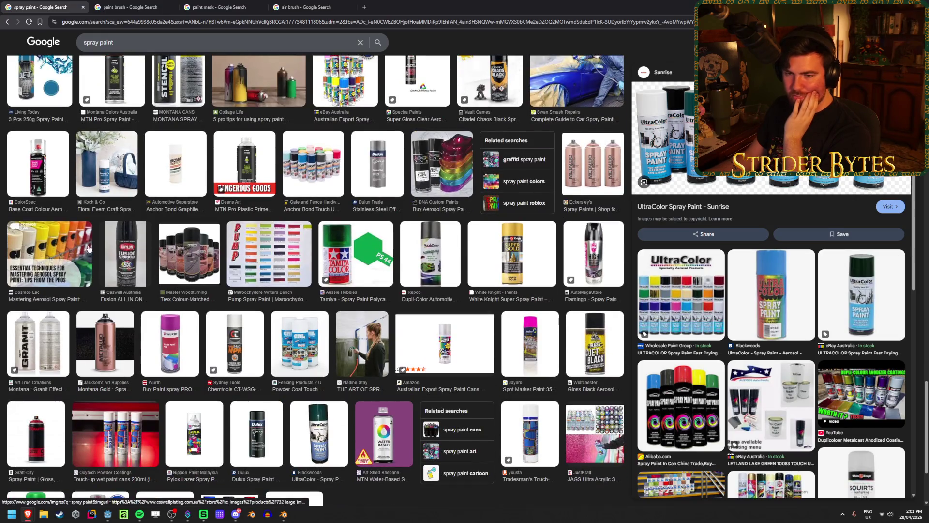
click(97, 251)
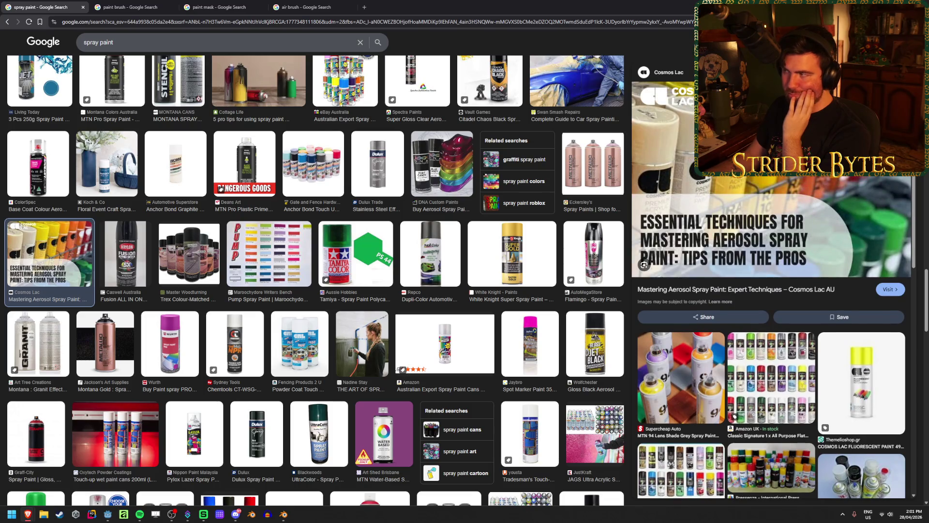
key(alt+Tab)
scroll(388, 312, down, 2)
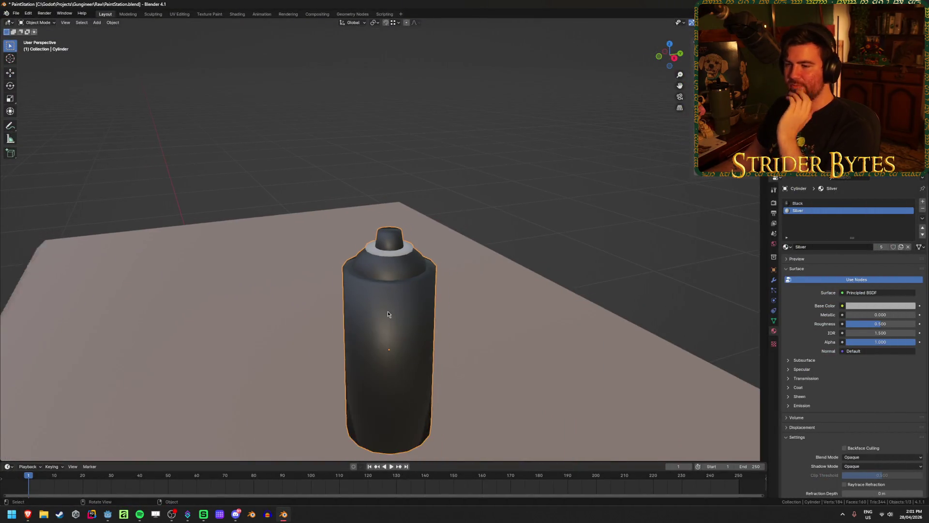
- Give the spray can's body faces the Red material in a new material slot
key(Tab)
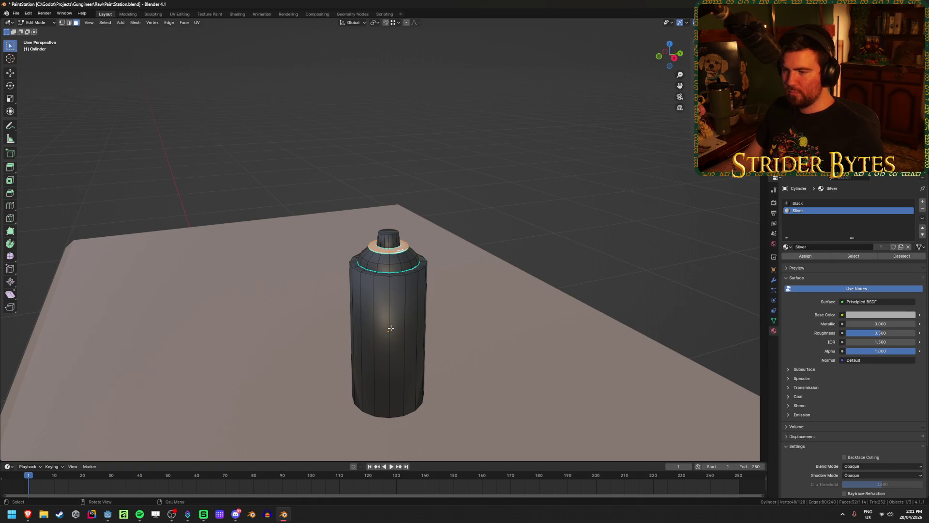
key(l)
middle_drag(390, 328, 435, 339)
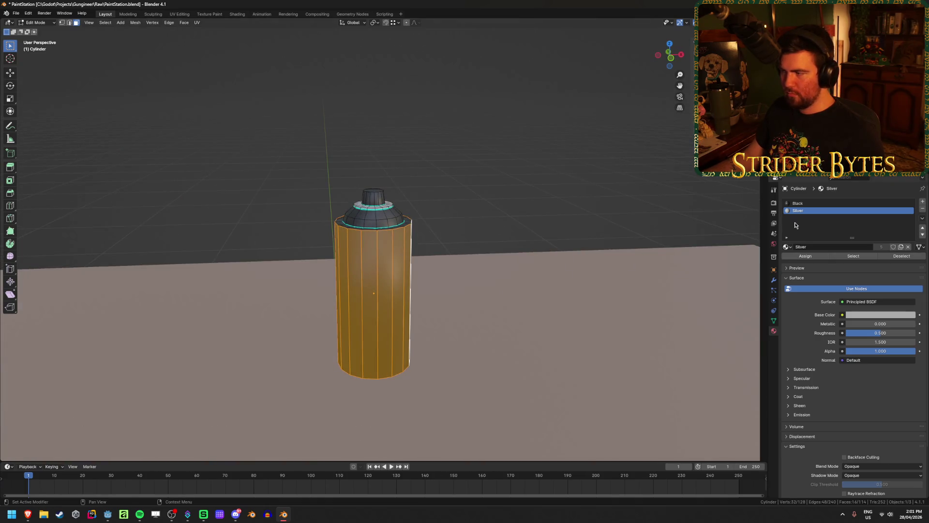
click(922, 202)
click(791, 248)
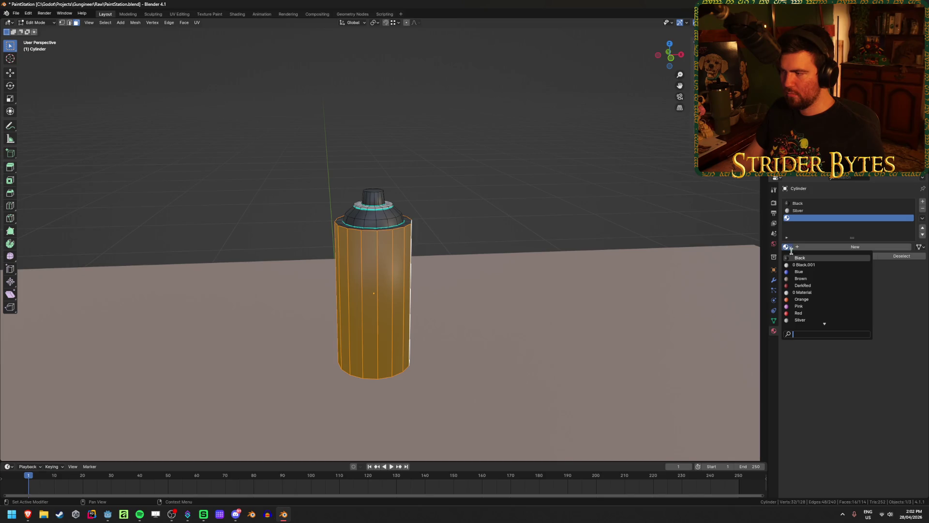
click(815, 305)
click(812, 259)
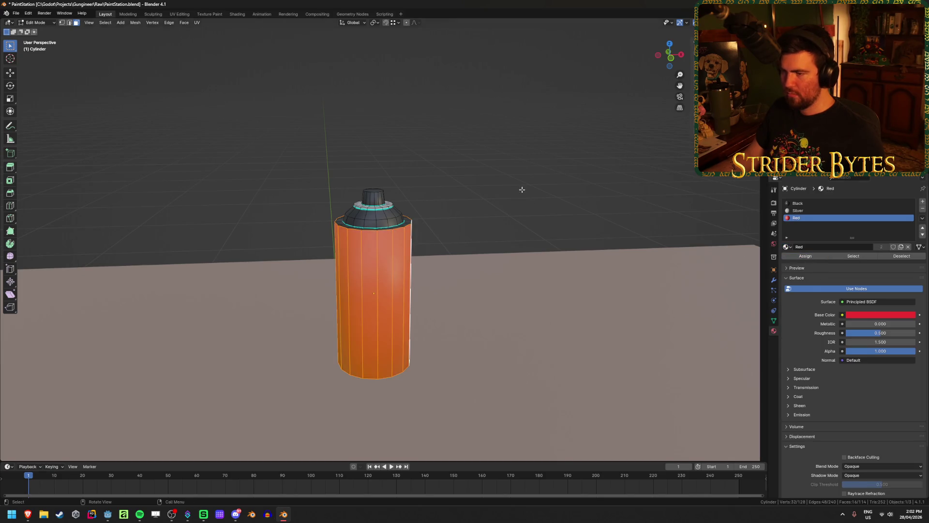
key(Tab)
- Assign the Silver material to the ring of faces under the cap
mouse_move(523, 190)
middle_down()
mouse_move(473, 230)
mouse_move(423, 236)
mouse_move(457, 269)
mouse_move(397, 278)
mouse_move(390, 274)
mouse_move(406, 249)
mouse_move(405, 262)
mouse_move(398, 257)
middle_up()
scroll(457, 268, up, 2)
scroll(394, 280, up, 4)
key(Tab)
alt+click(398, 257)
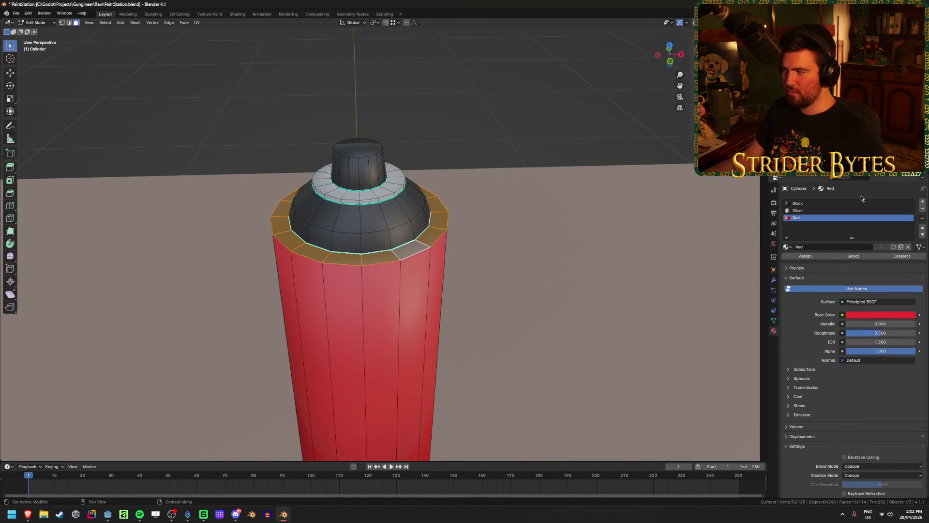
click(826, 210)
click(805, 256)
key(Tab)
- Orbit and zoom around the can to view the table beneath it
scroll(512, 211, down, 3)
scroll(513, 210, down, 2)
mouse_move(513, 210)
middle_down()
mouse_move(512, 190)
mouse_move(393, 184)
mouse_move(389, 194)
middle_up()
scroll(511, 201, down, 3)
right_click(512, 189)
scroll(388, 218, up, 3)
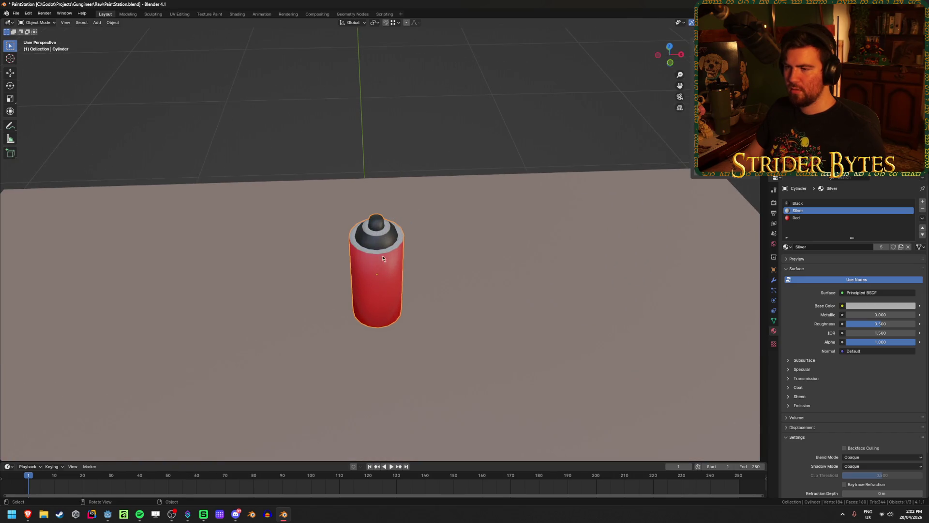
scroll(487, 202, down, 3)
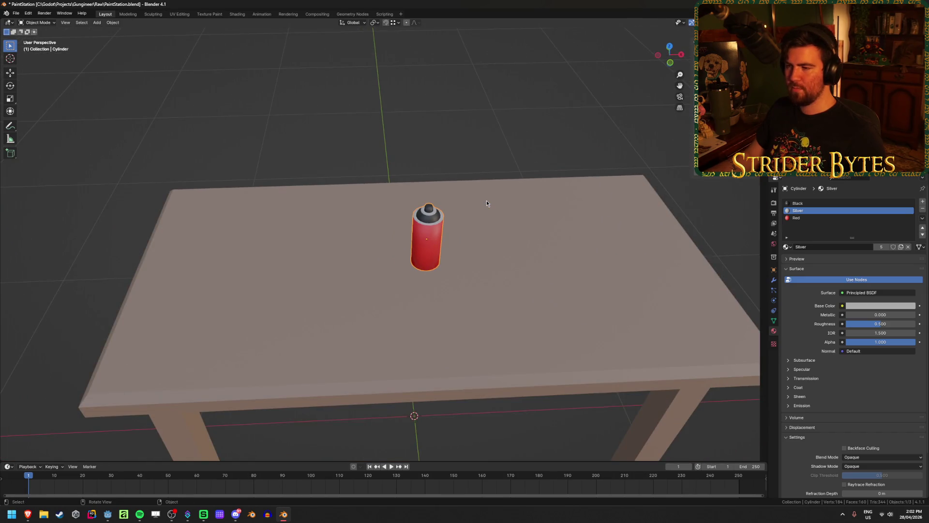
mouse_move(487, 200)
middle_down()
mouse_move(417, 261)
mouse_move(426, 234)
mouse_move(408, 318)
mouse_move(431, 251)
middle_up()
- Duplicate the can and offset the copy -0.15323 m along X beside the original
key(Tab)
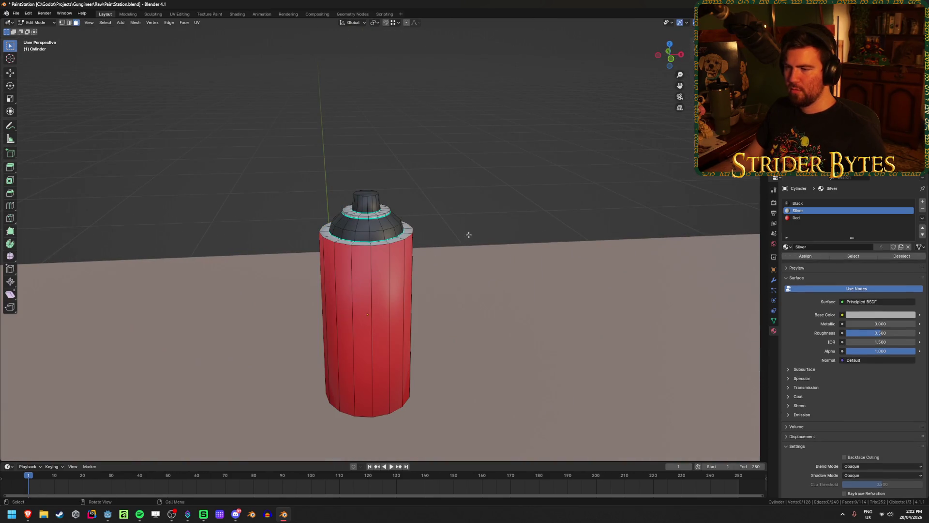
alt+click(361, 327)
key(alt+a)
key(ctrl+z)
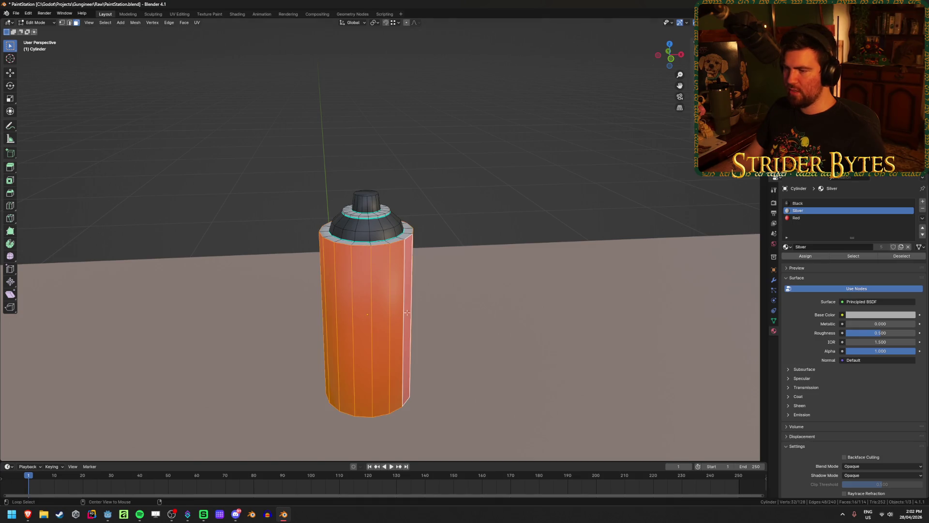
key(Tab)
mouse_move(498, 201)
middle_down()
mouse_move(489, 237)
mouse_move(506, 232)
mouse_move(431, 242)
mouse_move(431, 210)
mouse_move(421, 232)
middle_up()
key(shift+d)
key(x)
click(416, 245)
- Give the copied can's body faces the White material in a new slot
key(Tab)
alt+click(421, 232)
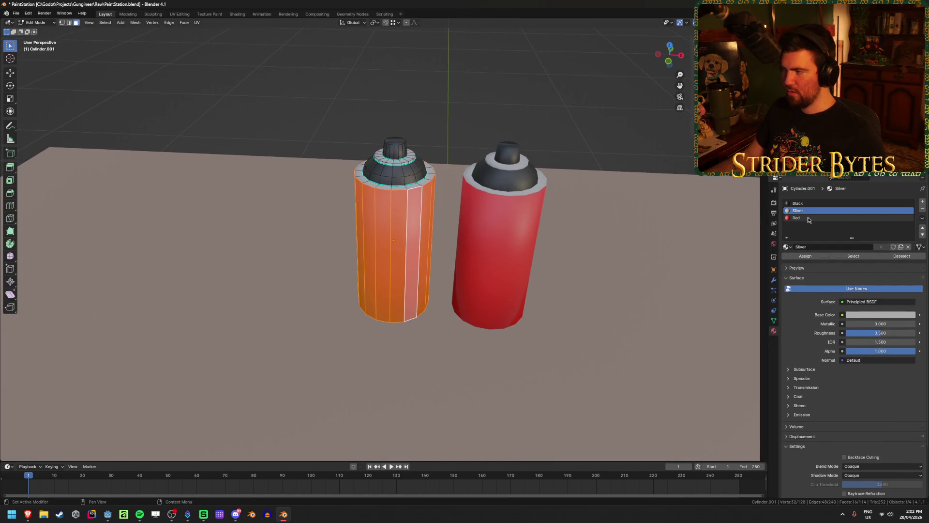
click(923, 201)
click(787, 247)
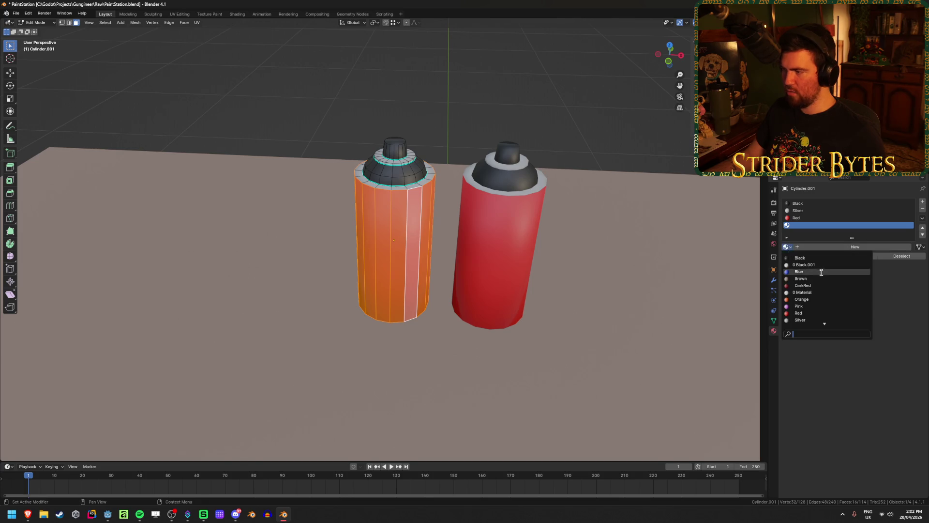
click(808, 317)
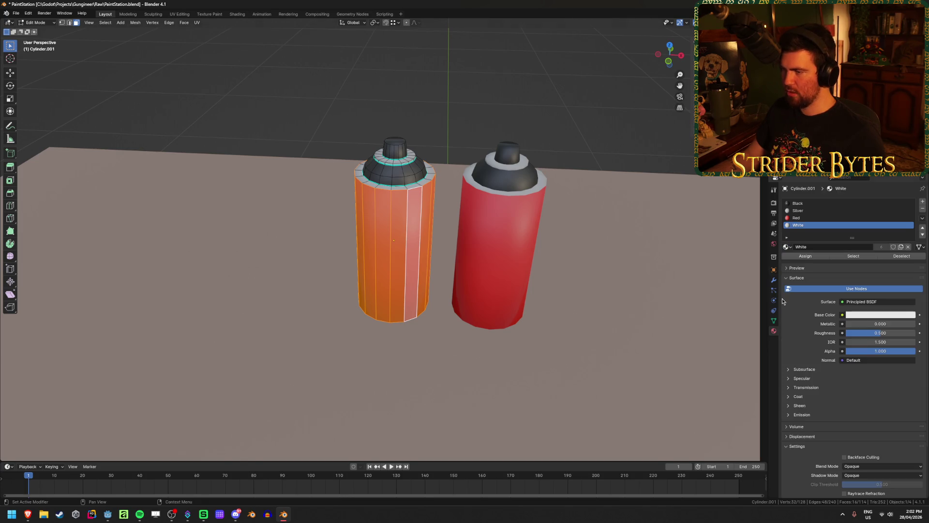
click(825, 259)
- Make the copied can's cap shoulder faces red
click(410, 180)
key(l)
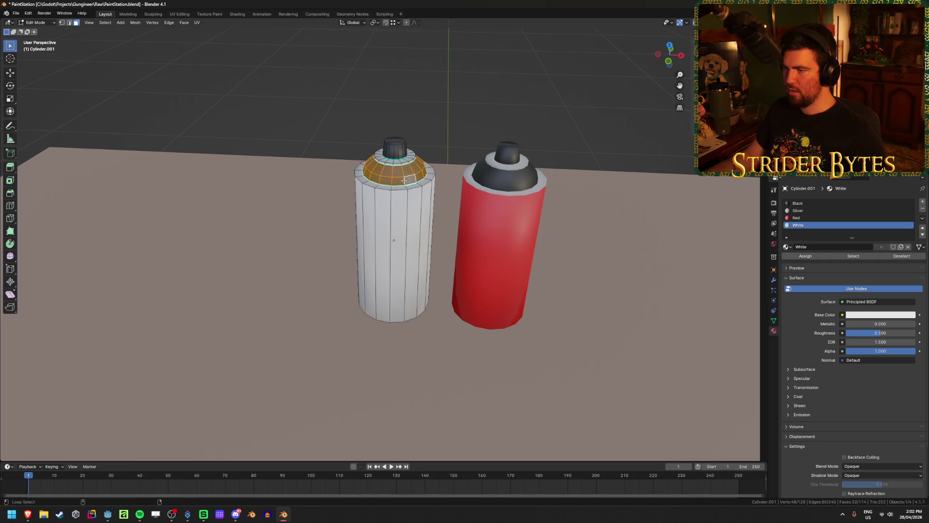
click(797, 218)
click(806, 257)
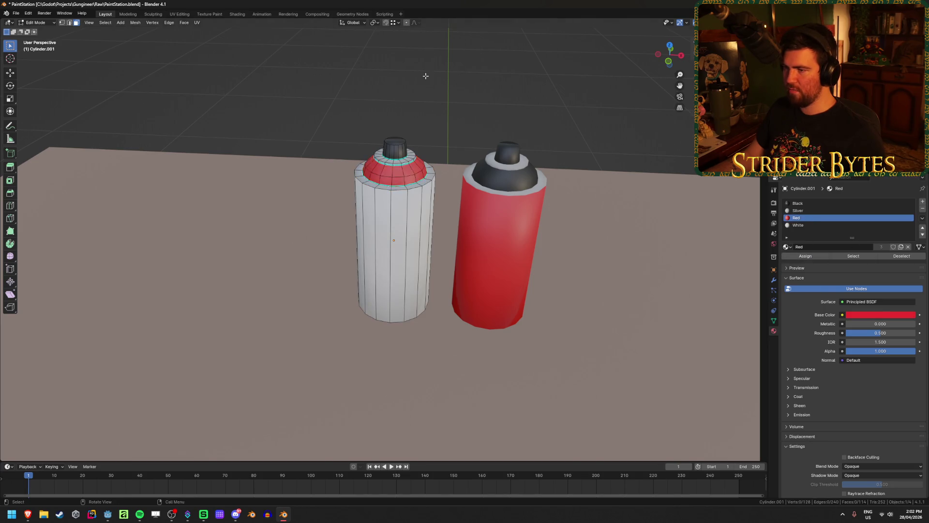
key(Tab)
middle_drag(458, 120, 472, 94)
scroll(515, 131, down, 4)
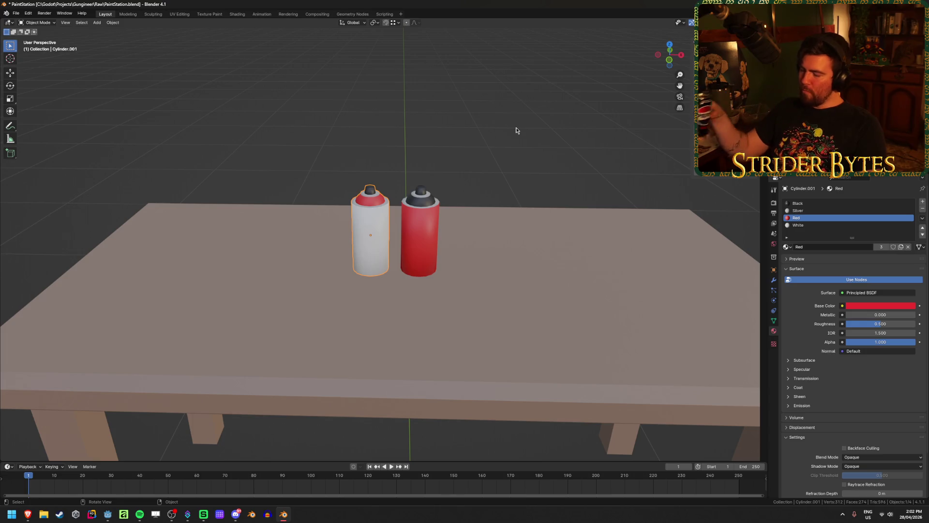
click(468, 134)
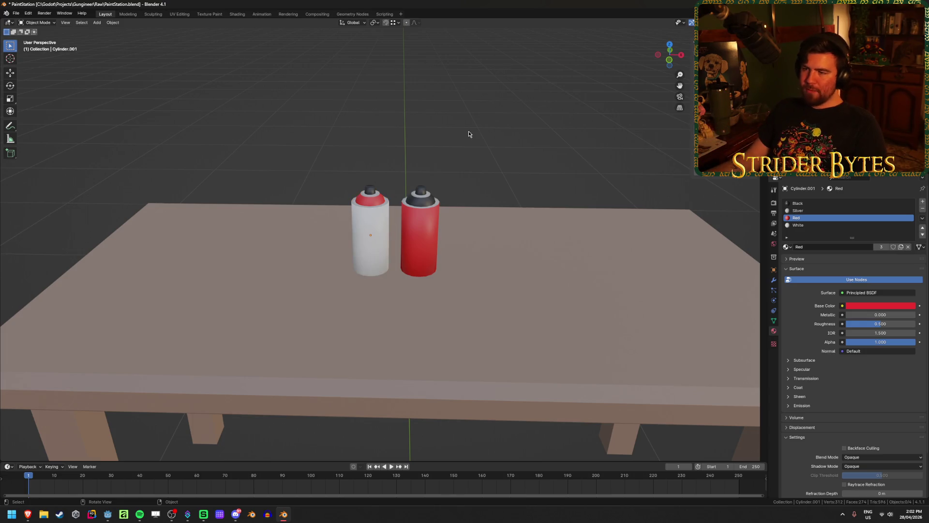
scroll(468, 134, up, 2)
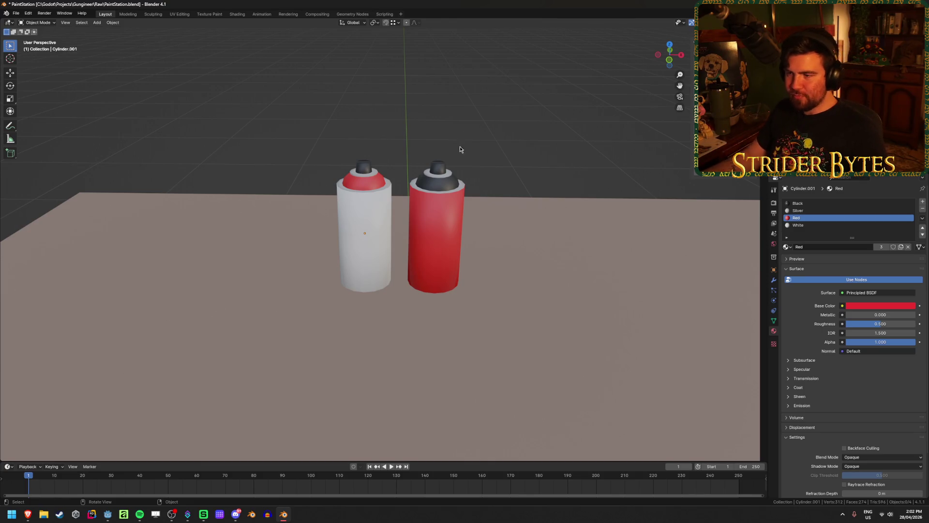
scroll(462, 151, up, 2)
scroll(440, 193, up, 3)
- Assign the Black material to the ring of faces around the white can's cap, then deselect everything
key(Tab)
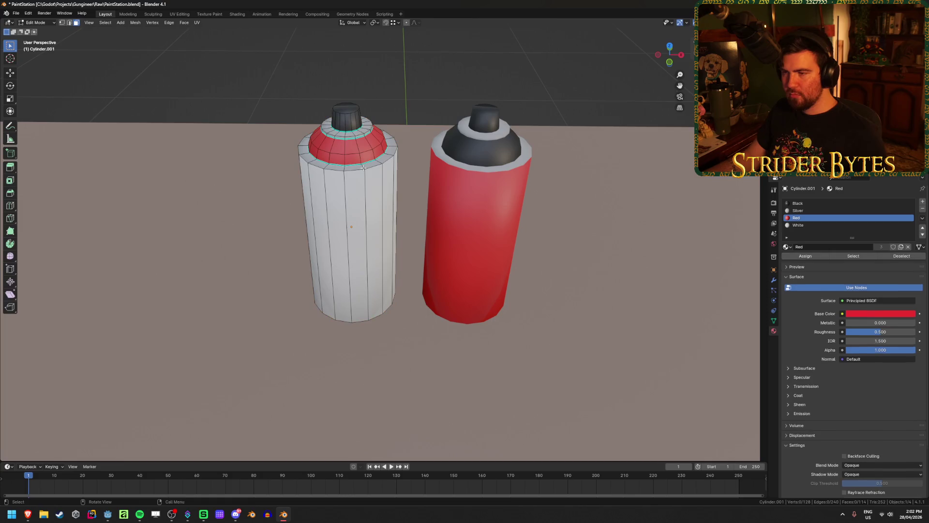
alt+click(363, 167)
click(803, 206)
click(805, 255)
key(Tab)
scroll(426, 102, down, 4)
key(alt+a)
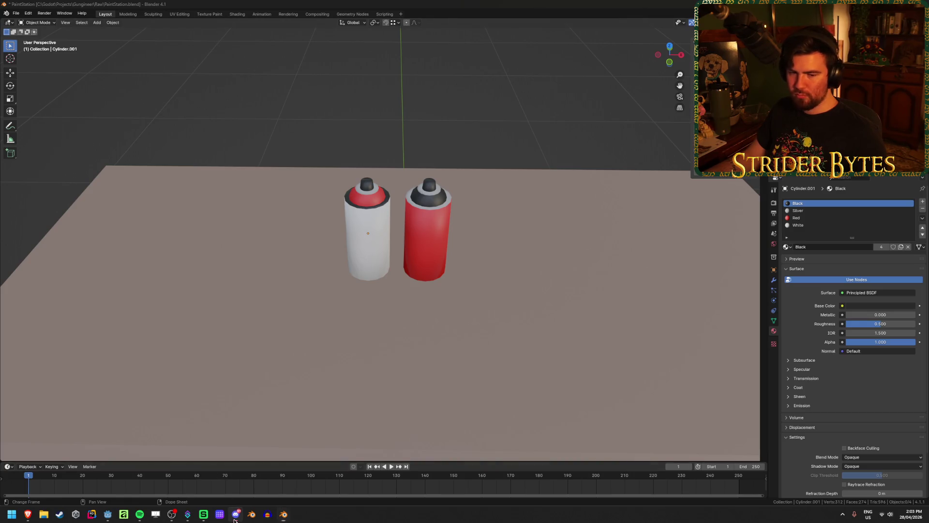
click(236, 514)
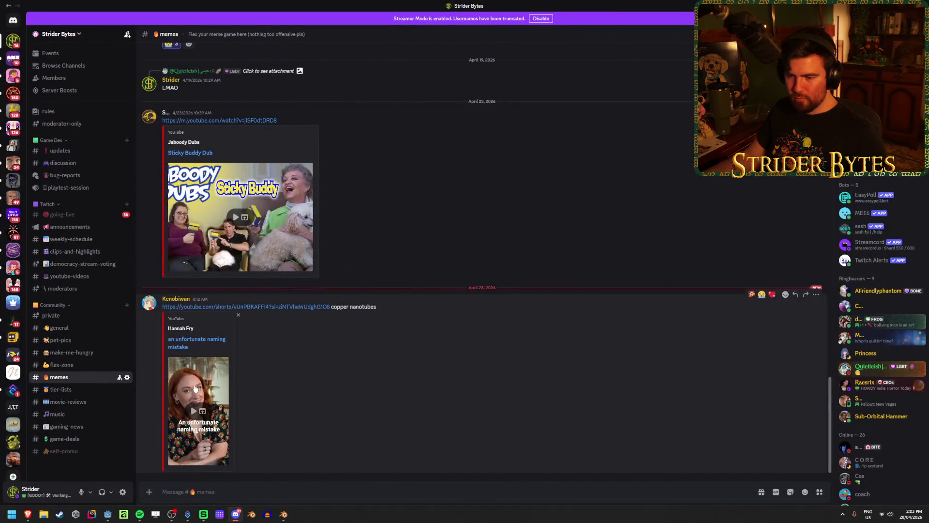
- Play the 'an unfortunate naming mistake' Short in #memes and open its link on YouTube
click(207, 399)
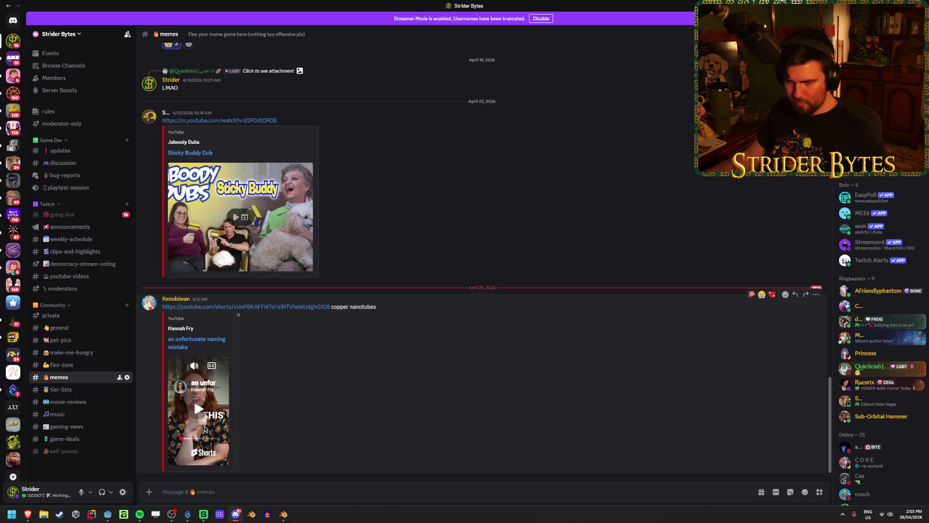
click(193, 353)
click(428, 284)
click(197, 345)
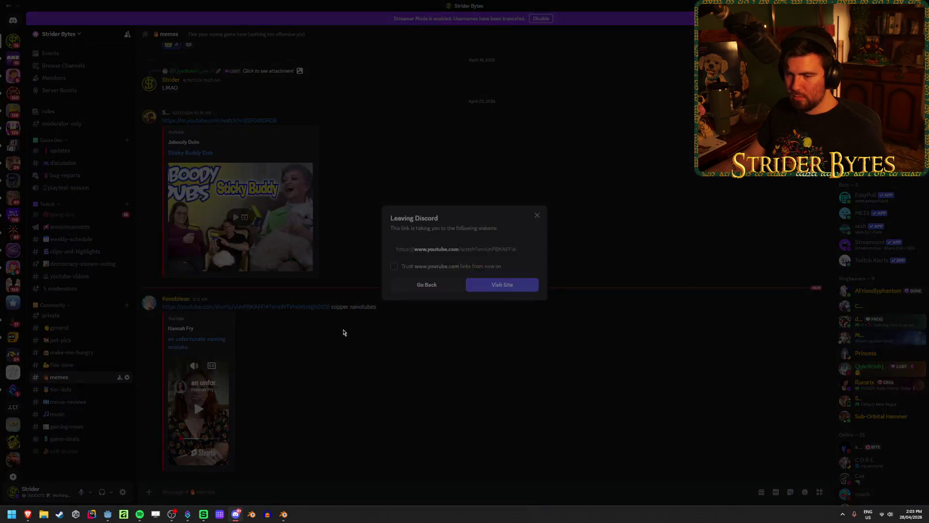
click(515, 287)
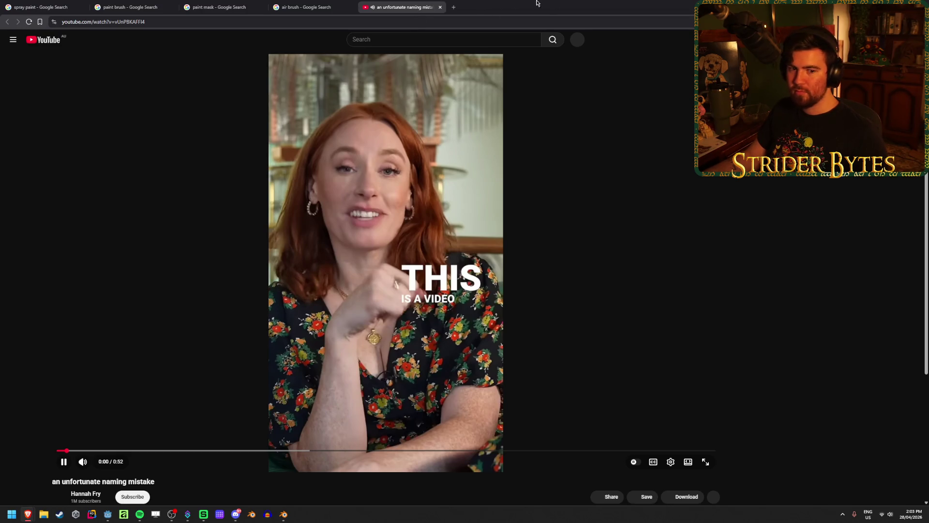
- Watch the maximized YouTube Short to its end at 0:52, close its tab, and return to Blender
click(235, 514)
mouse_move(27, 514)
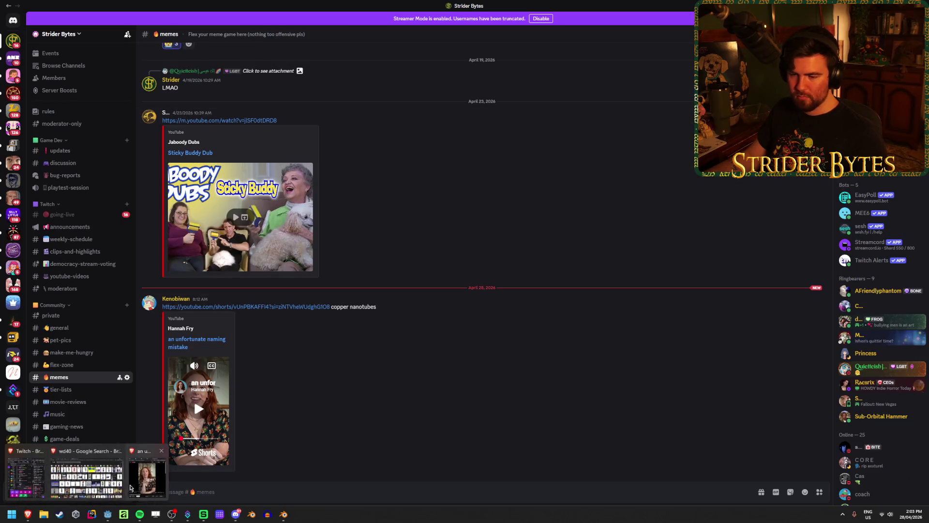
click(130, 488)
double_click(329, 6)
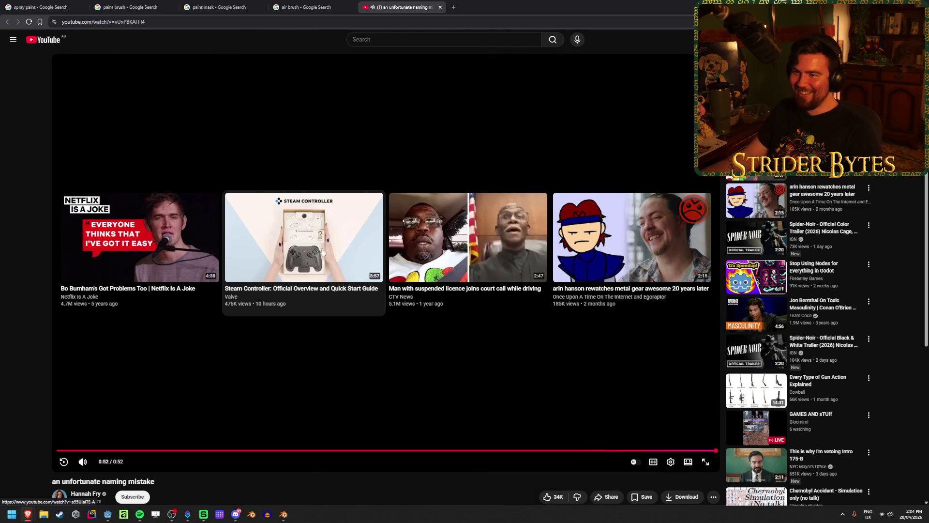
middle_click(400, 2)
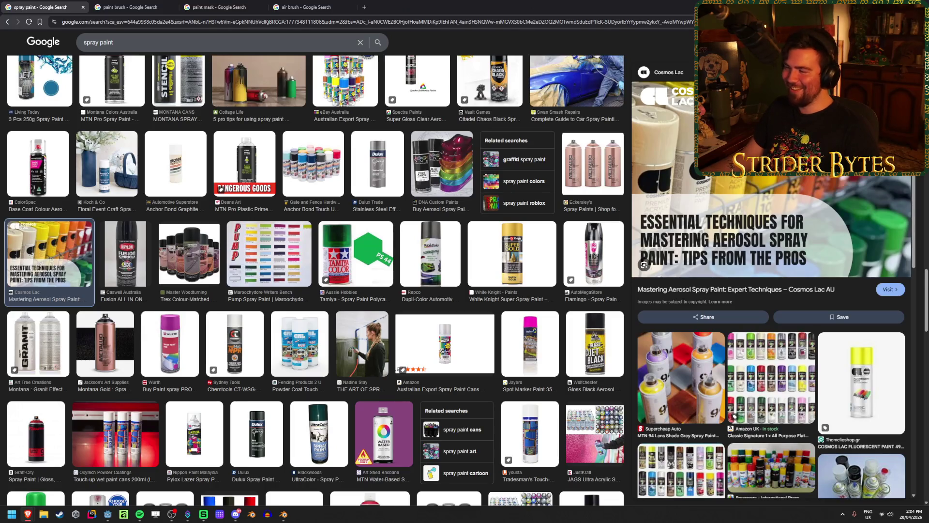
key(alt+Tab)
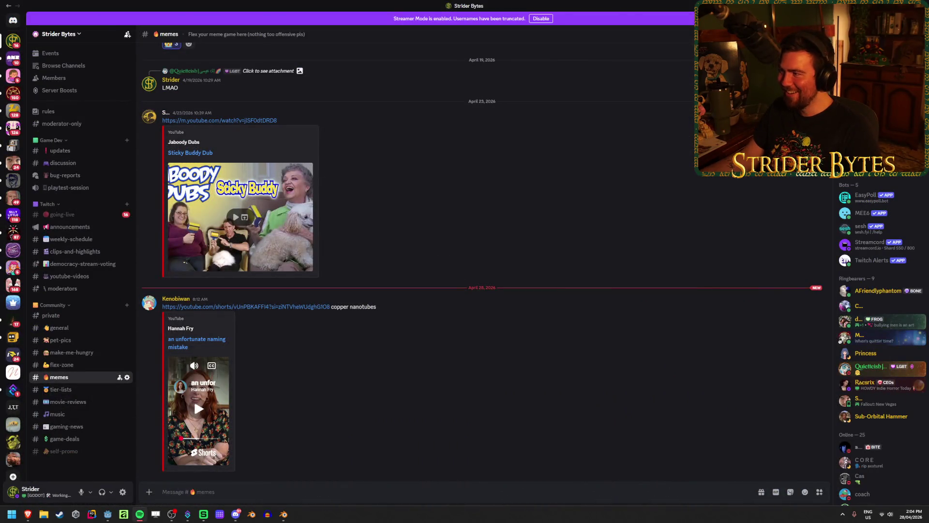
key(alt+Tab)
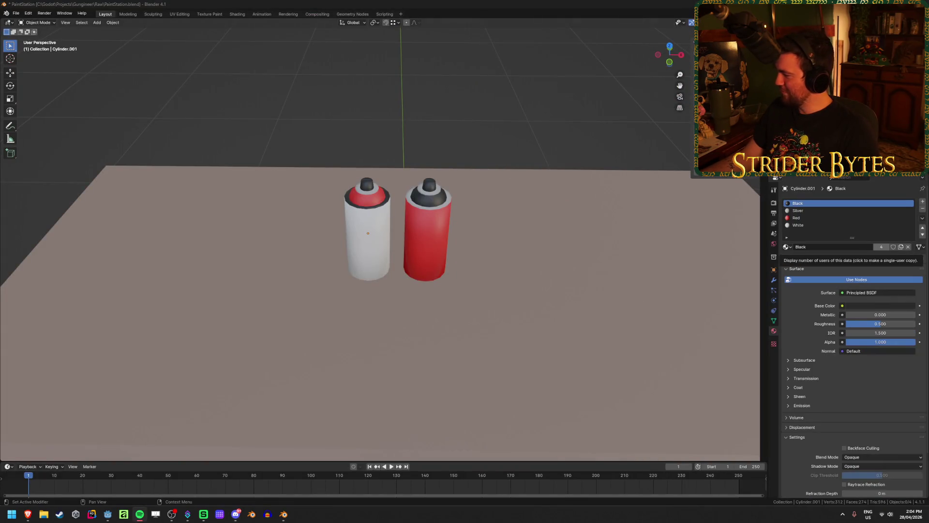
- Save PaintStation.blend after looking over the white and red cans from several angles
middle_drag(315, 217, 354, 199)
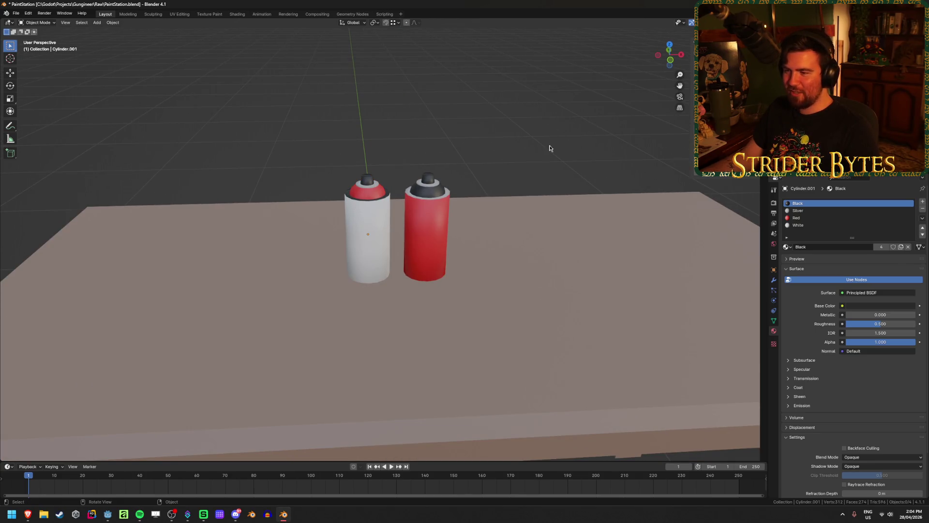
scroll(542, 145, down, 5)
scroll(466, 149, up, 7)
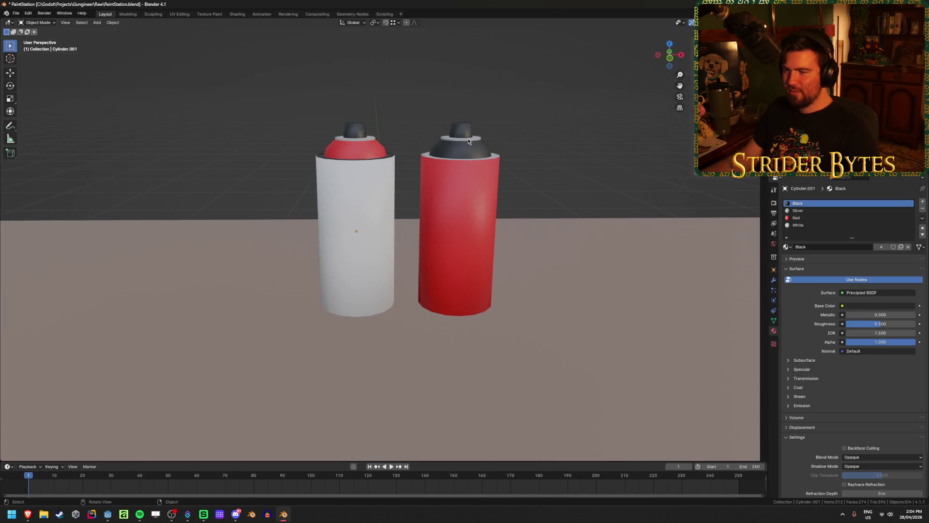
scroll(448, 124, down, 3)
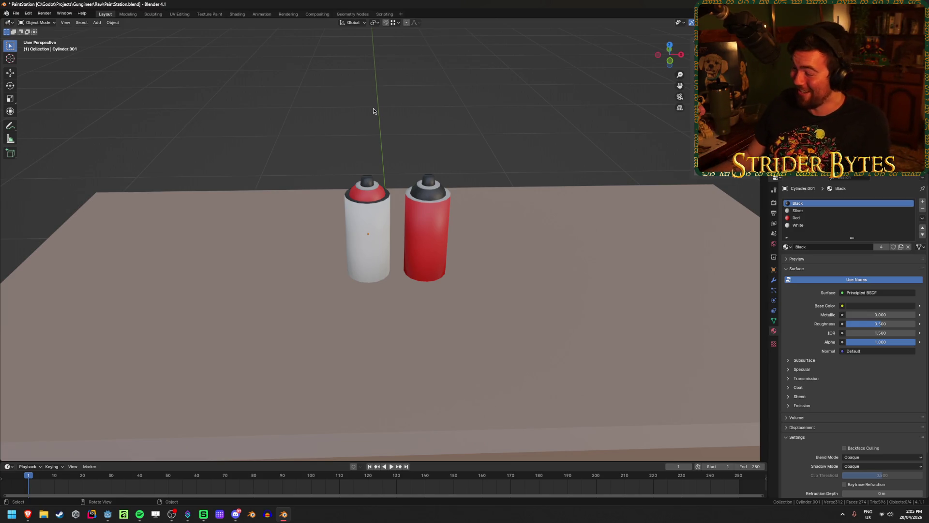
key(ctrl+s)
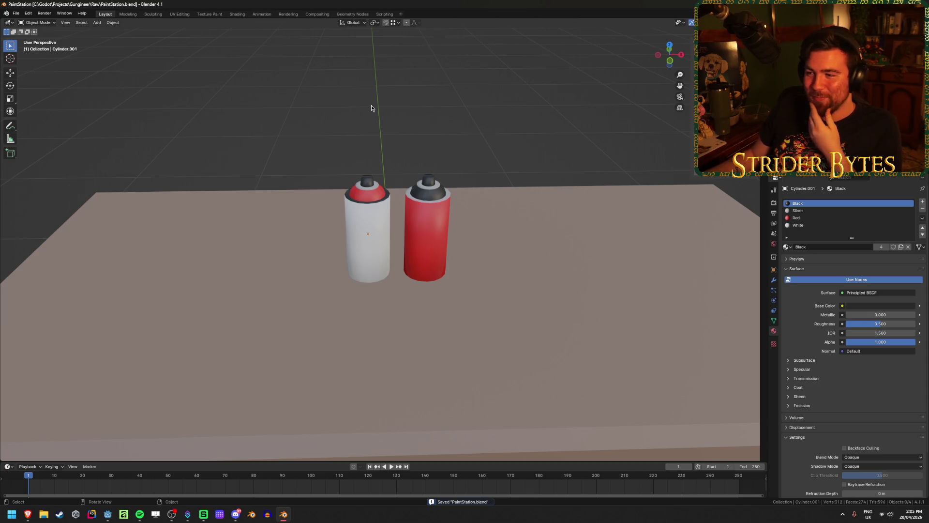
scroll(372, 117, down, 4)
scroll(372, 131, up, 4)
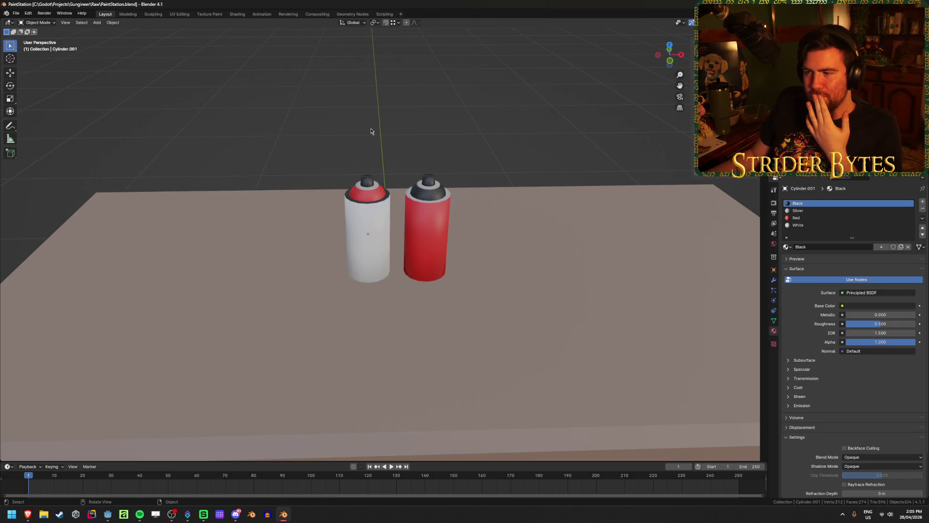
scroll(371, 131, down, 3)
scroll(372, 131, up, 3)
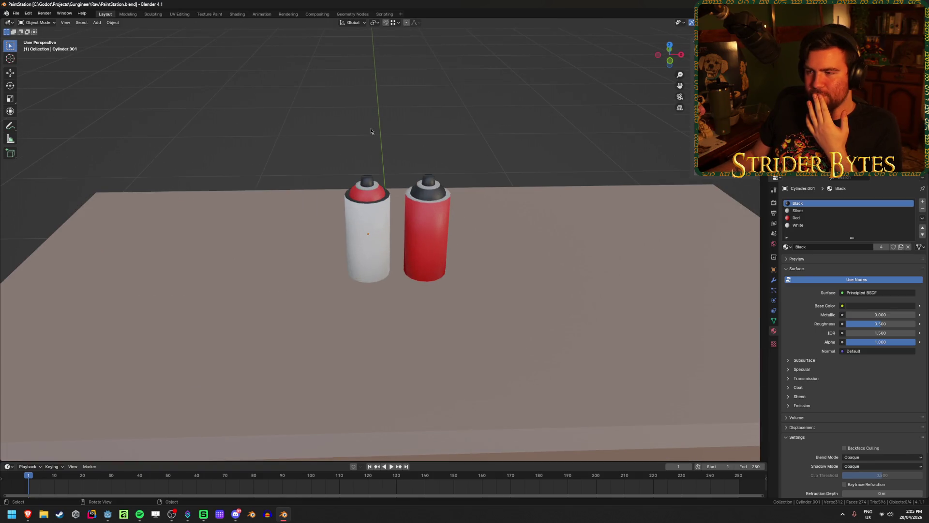
scroll(370, 184, up, 4)
middle_drag(480, 213, 482, 180)
- Set the red can's Red material Metallic value to 1.000
click(482, 180)
click(877, 218)
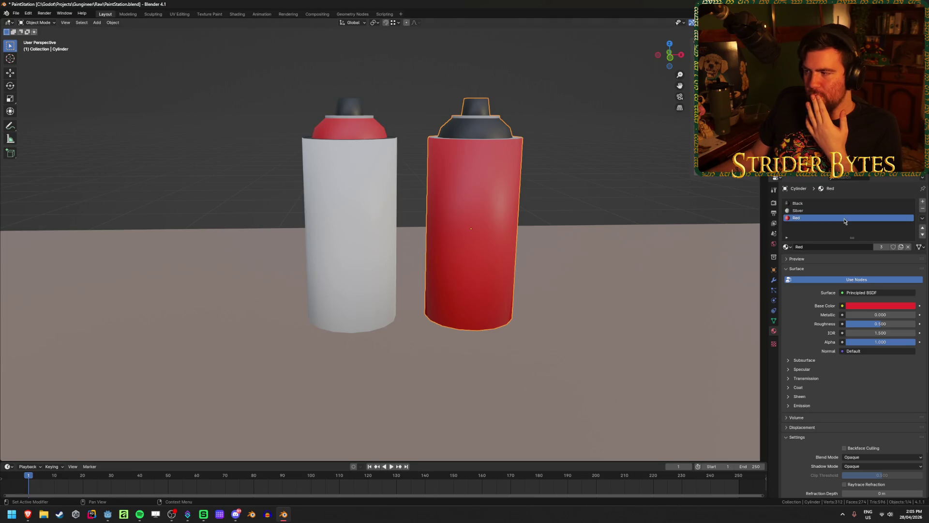
drag(852, 315, 915, 314)
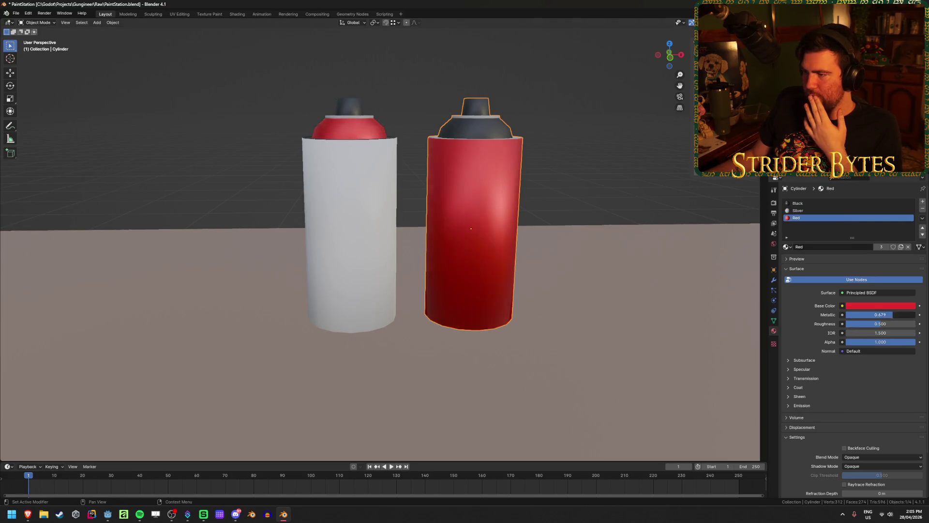
mouse_move(568, 274)
middle_down()
mouse_move(531, 280)
mouse_move(372, 266)
mouse_move(597, 278)
mouse_move(542, 274)
middle_up()
scroll(519, 274, down, 8)
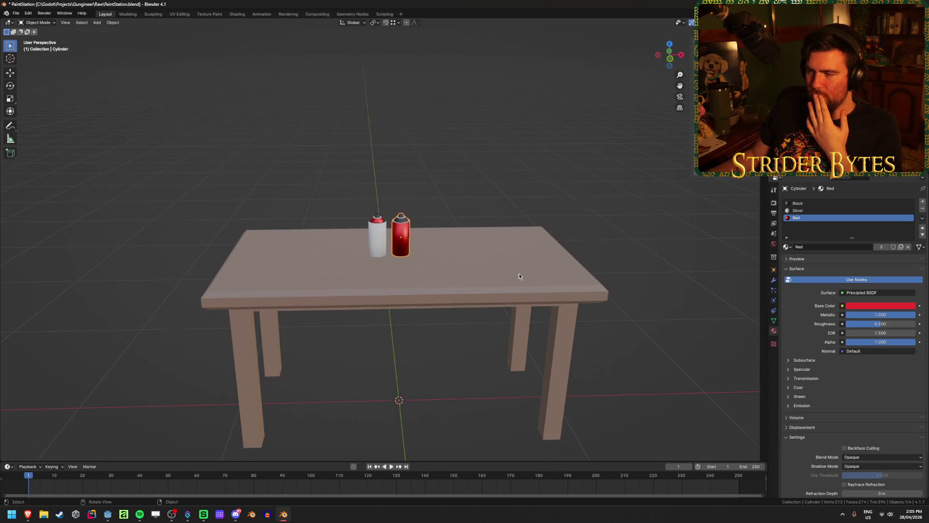
scroll(519, 273, up, 6)
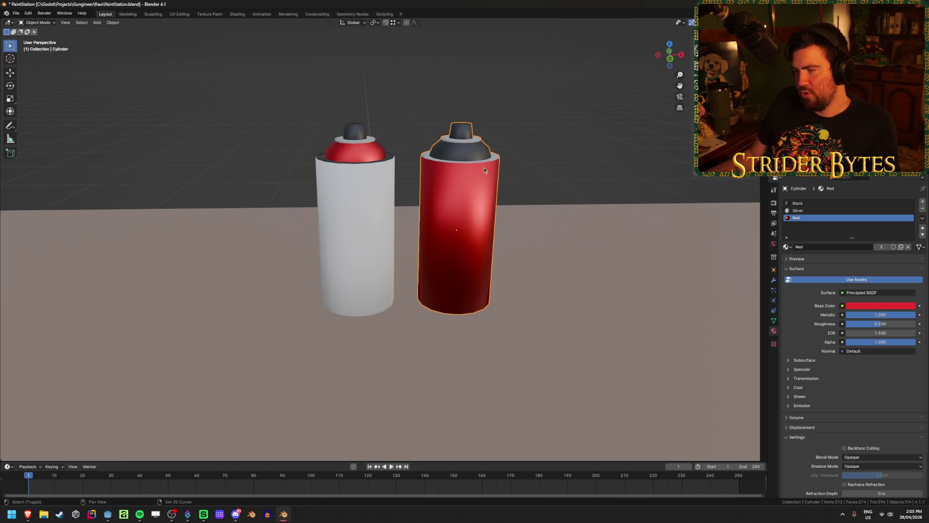
scroll(416, 231, up, 3)
- Select the ring and top faces of the red can's cap and assign them the Black material
key(Tab)
alt+click(404, 196)
key(ctrl+KP_Add)
key(ctrl+KP_Add)
key(Tab)
scroll(516, 209, down, 4)
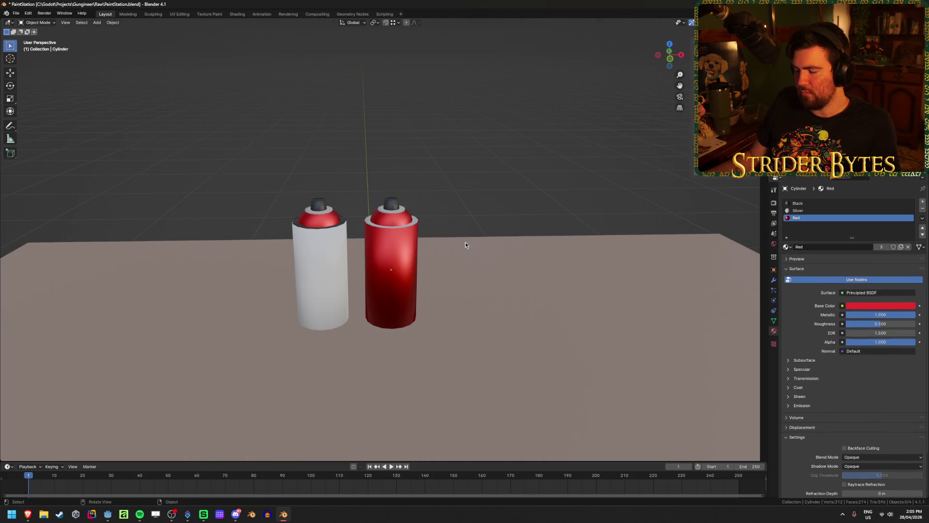
scroll(466, 243, up, 4)
key(Tab)
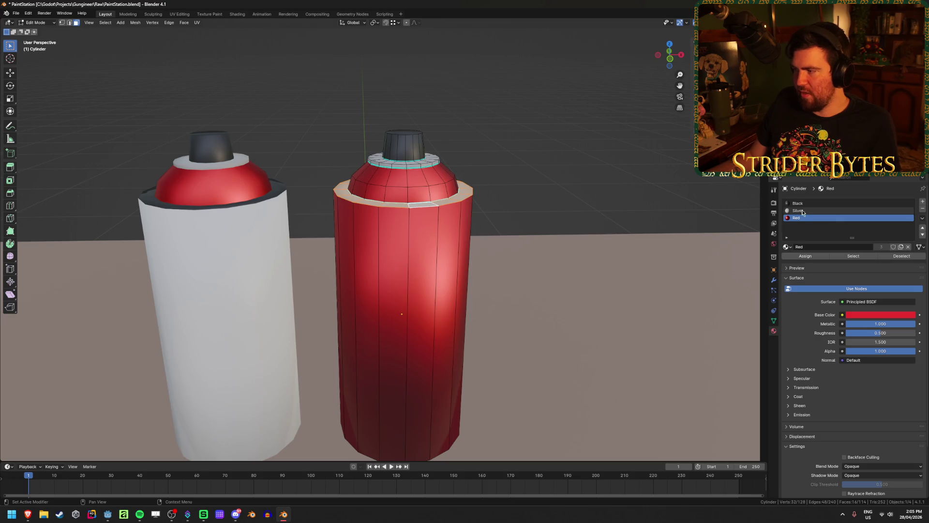
click(818, 204)
click(806, 256)
key(Tab)
scroll(512, 208, down, 6)
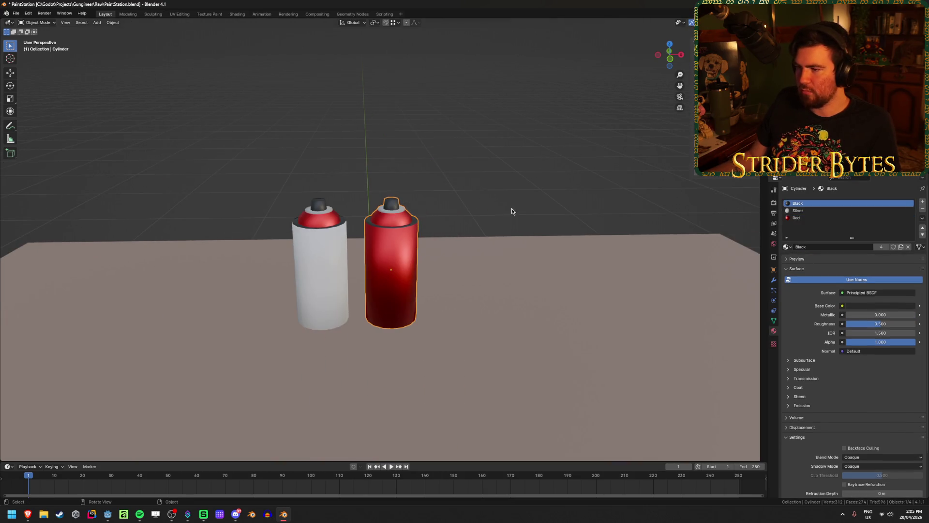
scroll(391, 252, up, 2)
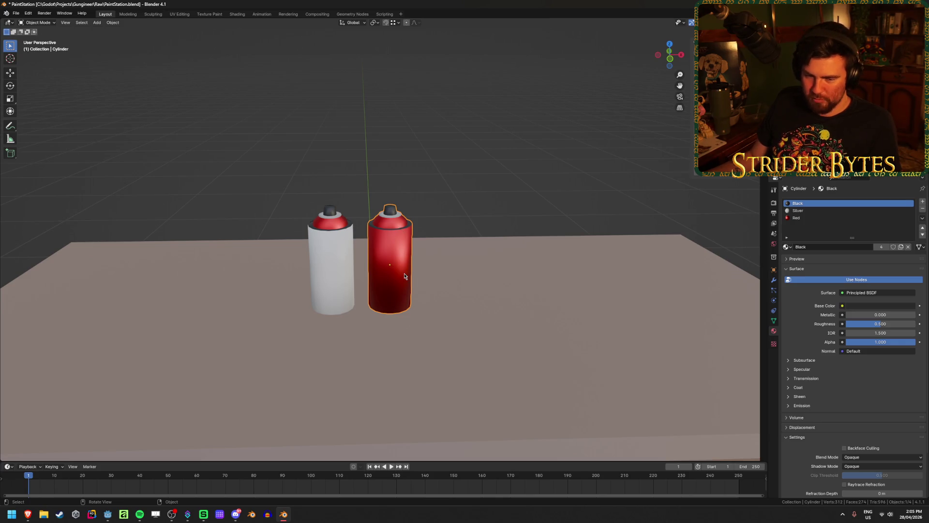
key(alt+Tab)
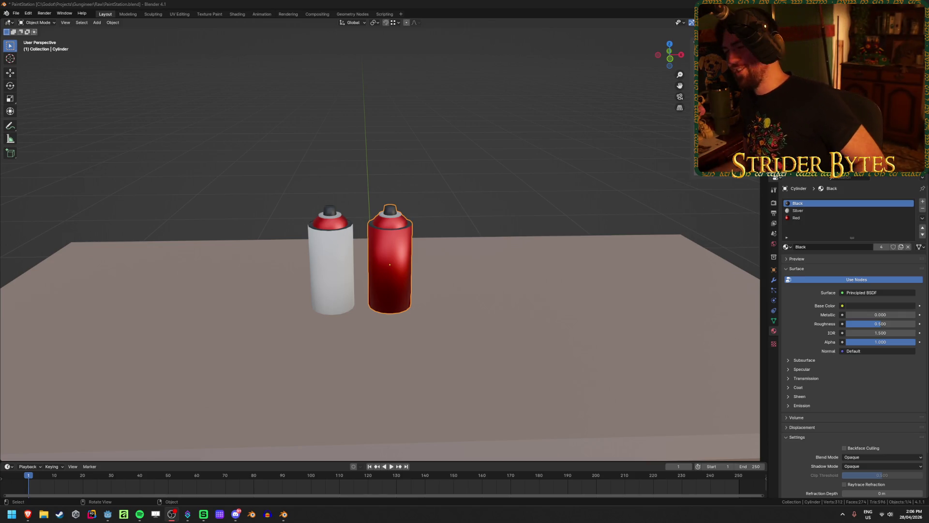
- Save the file and delete the white spray can
click(356, 149)
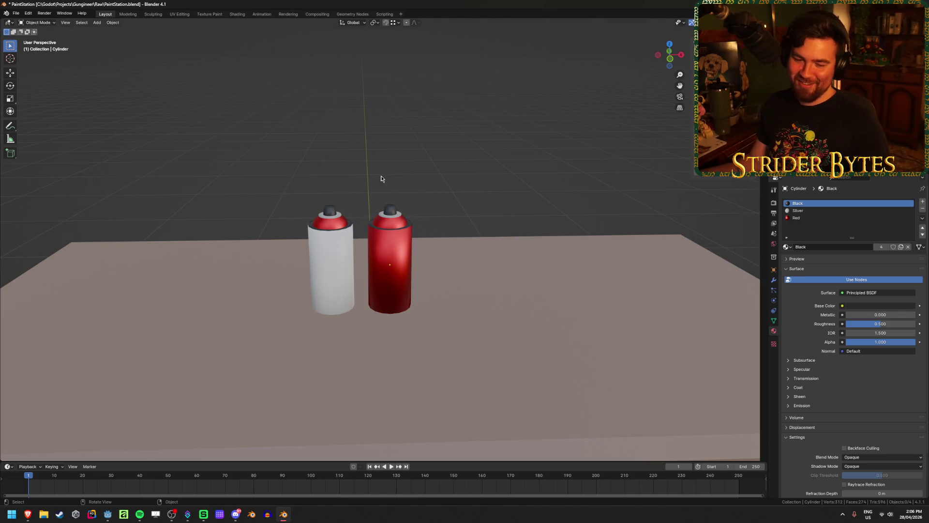
scroll(365, 152, up, 3)
key(ctrl+s)
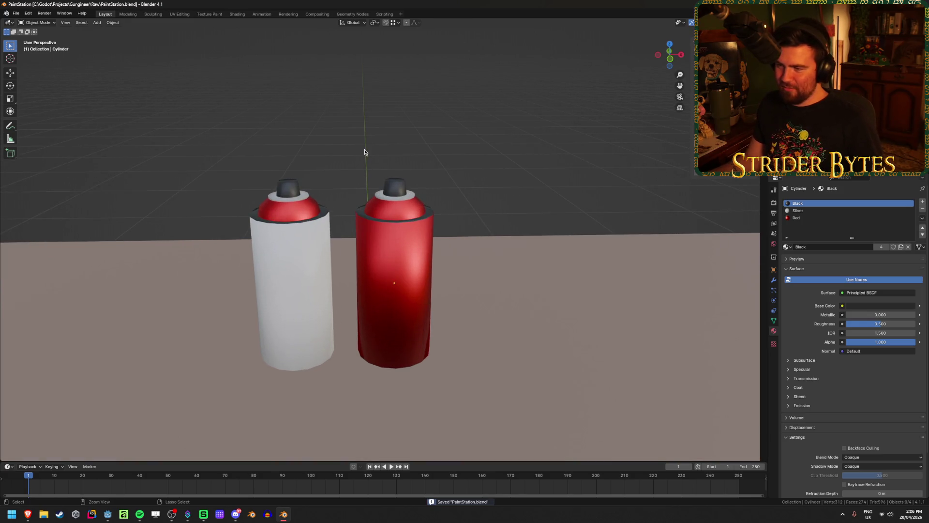
click(273, 266)
key(Delete)
- Move the red can, height unchanged, to the table's back-left corner and save
click(416, 274)
scroll(415, 275, down, 5)
middle_drag(416, 278, 419, 298)
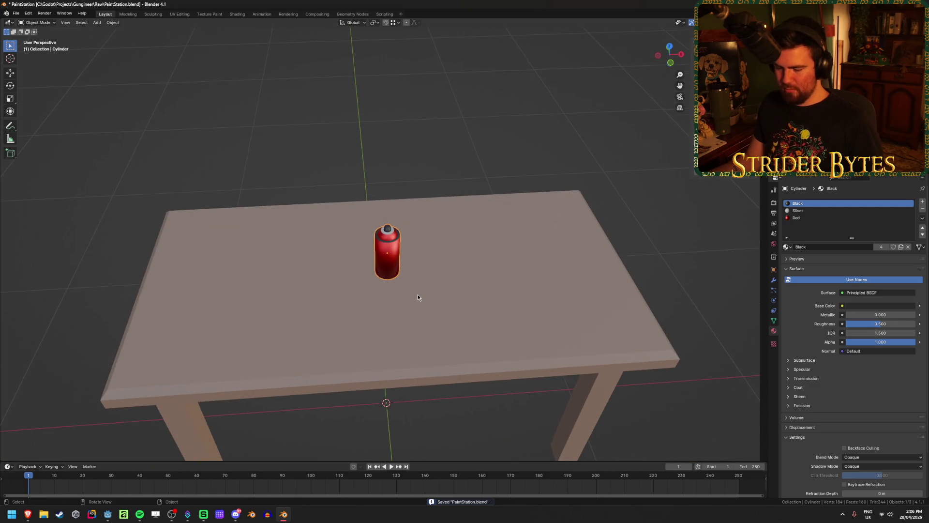
key(g)
key(shift+z)
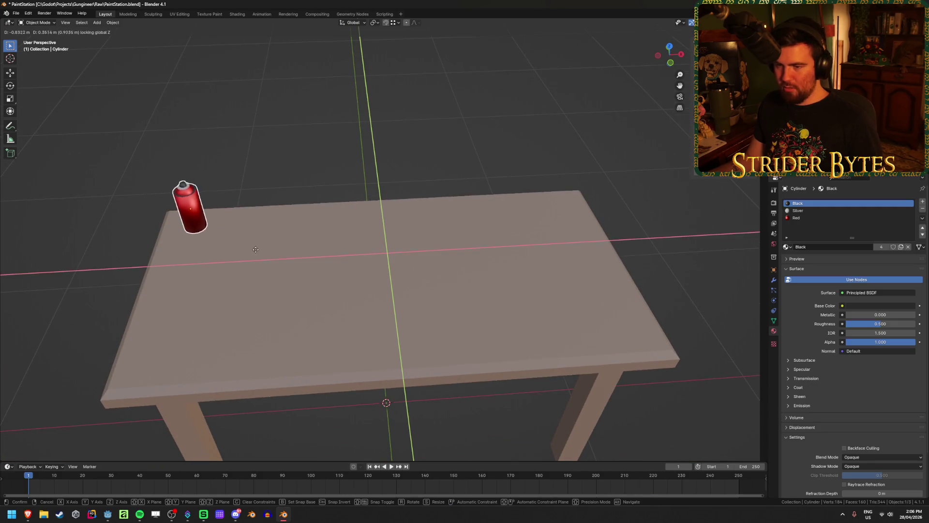
click(265, 274)
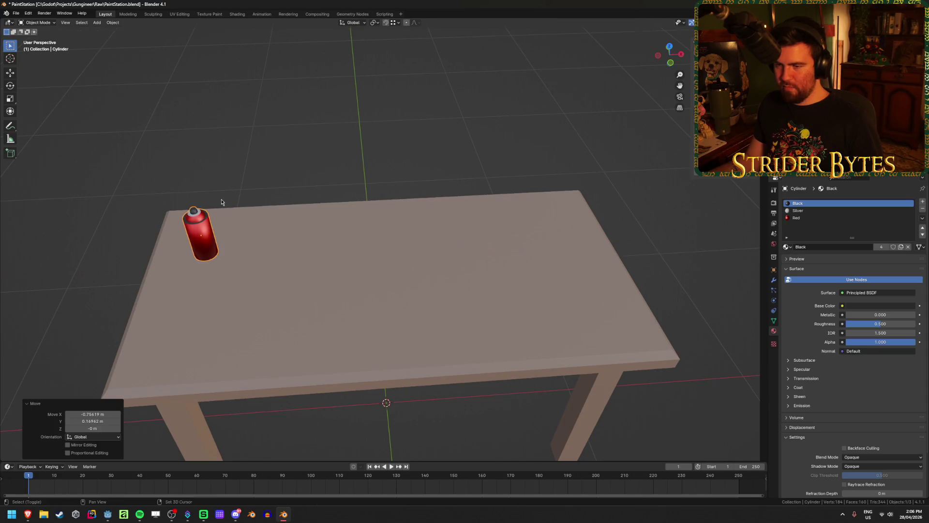
scroll(346, 210, up, 2)
mouse_move(347, 210)
middle_down()
mouse_move(357, 197)
mouse_move(357, 245)
mouse_move(312, 232)
mouse_move(373, 228)
mouse_move(446, 245)
mouse_move(338, 228)
middle_up()
key(ctrl+s)
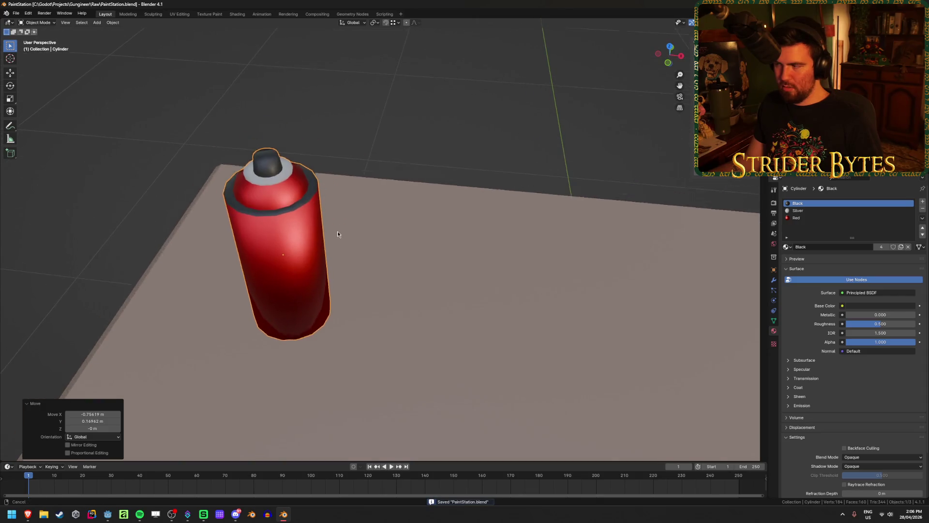
- Duplicate the red can, nudge the copy along X beside it, and select the Red slot
scroll(336, 226, up, 1)
scroll(336, 229, down, 2)
middle_drag(417, 198, 425, 275)
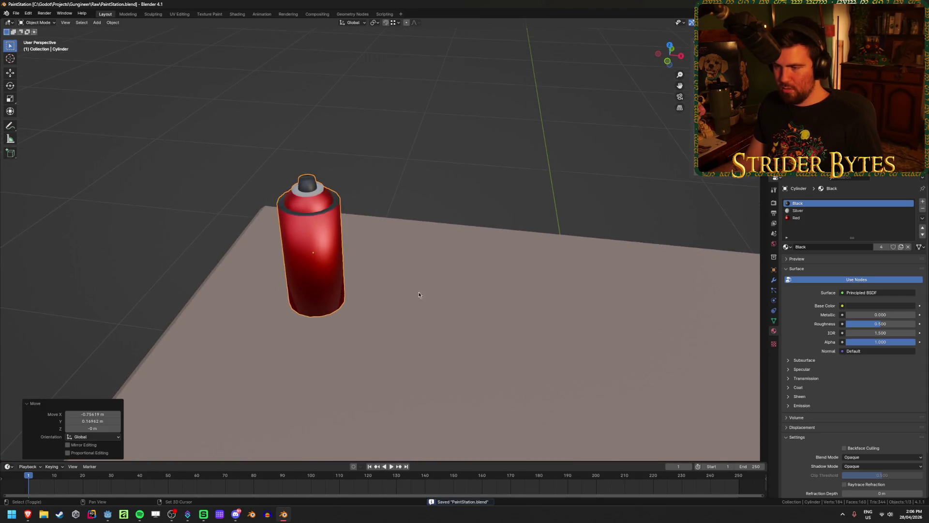
key(shift+d)
click(482, 292)
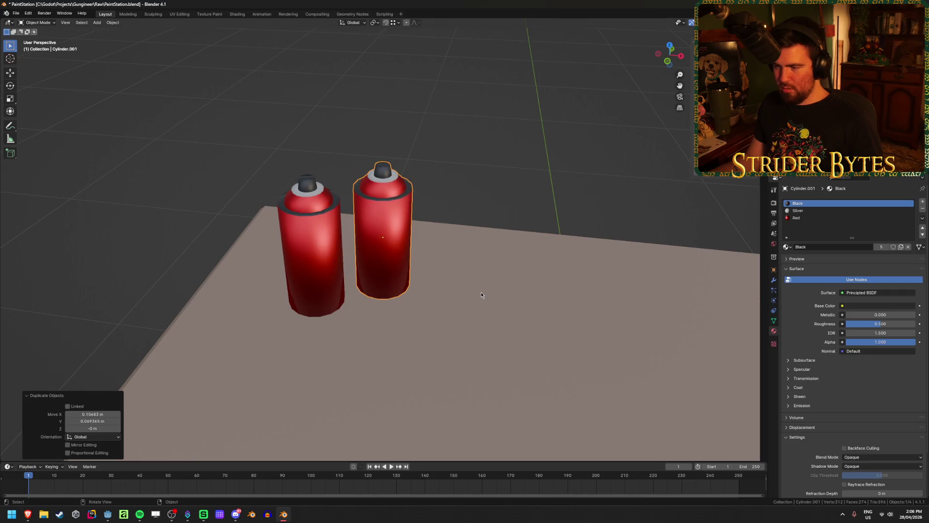
key(KP_7)
key(g)
key(x)
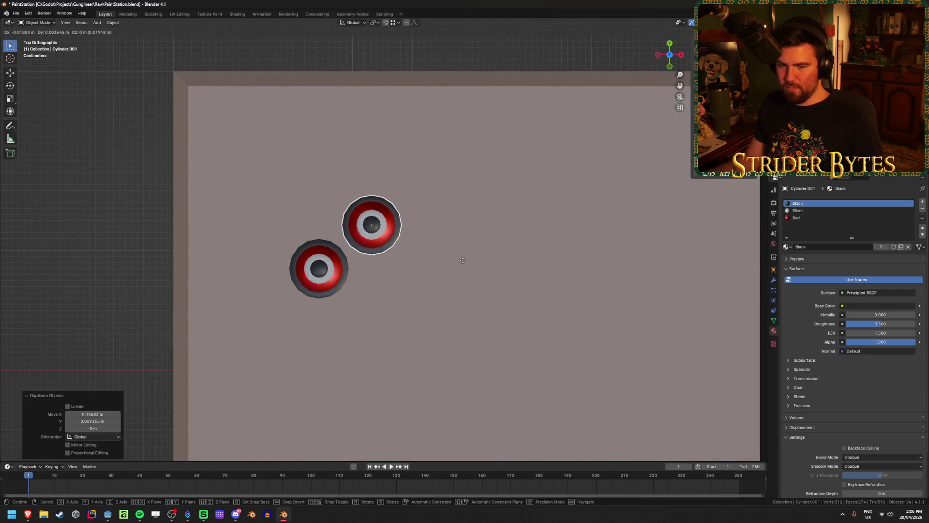
click(463, 265)
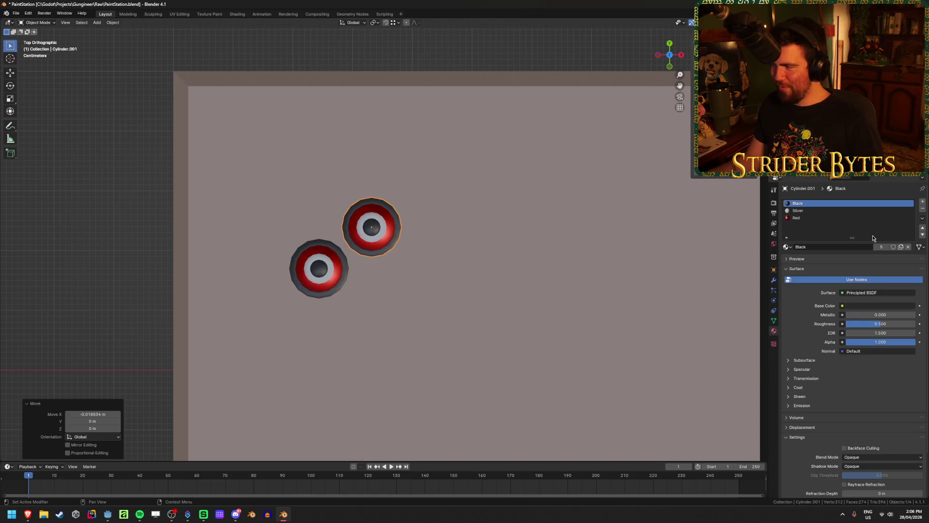
click(820, 218)
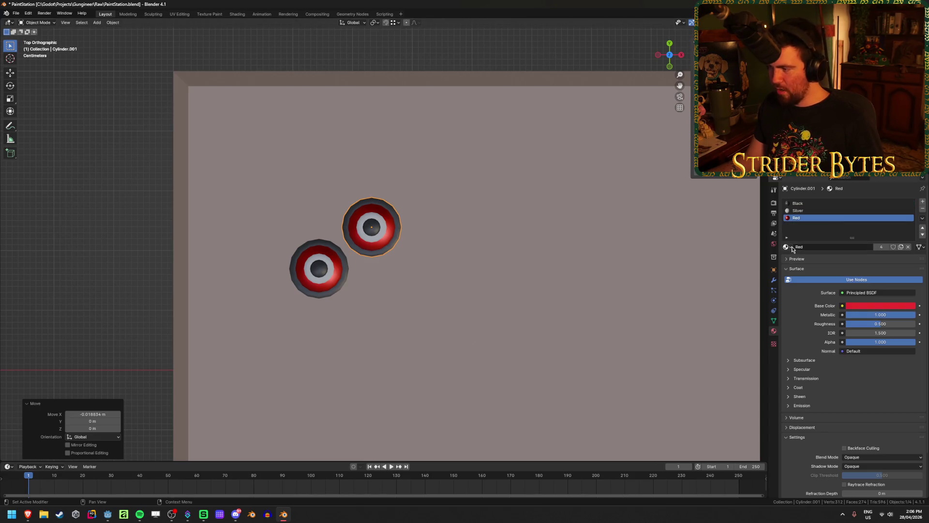
- Recolour the copy metallic Blue, then add a metallic Pink duplicate below-right of it
click(791, 247)
click(809, 271)
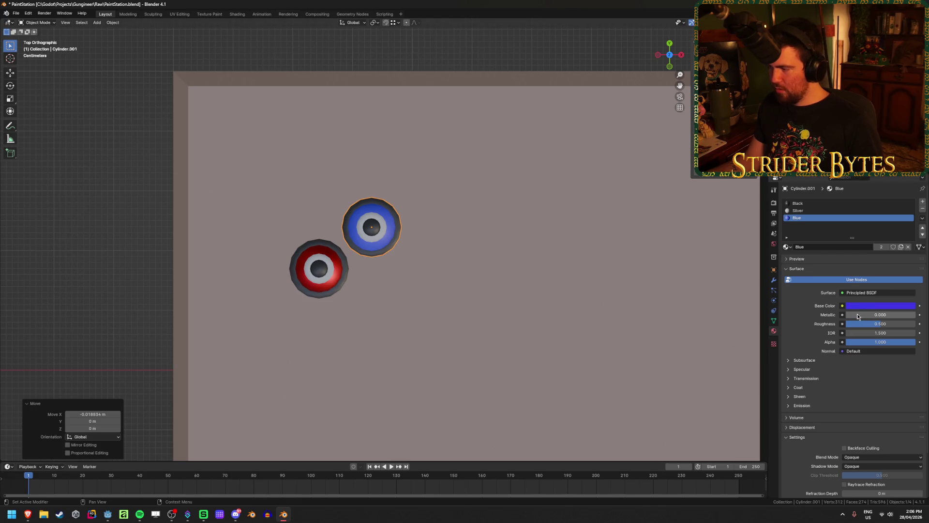
drag(859, 317, 915, 316)
key(shift+d)
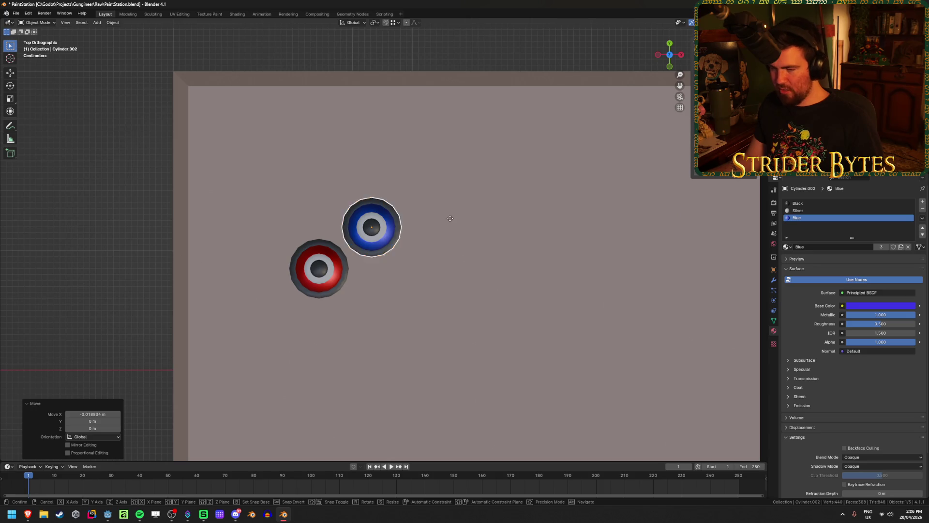
click(483, 321)
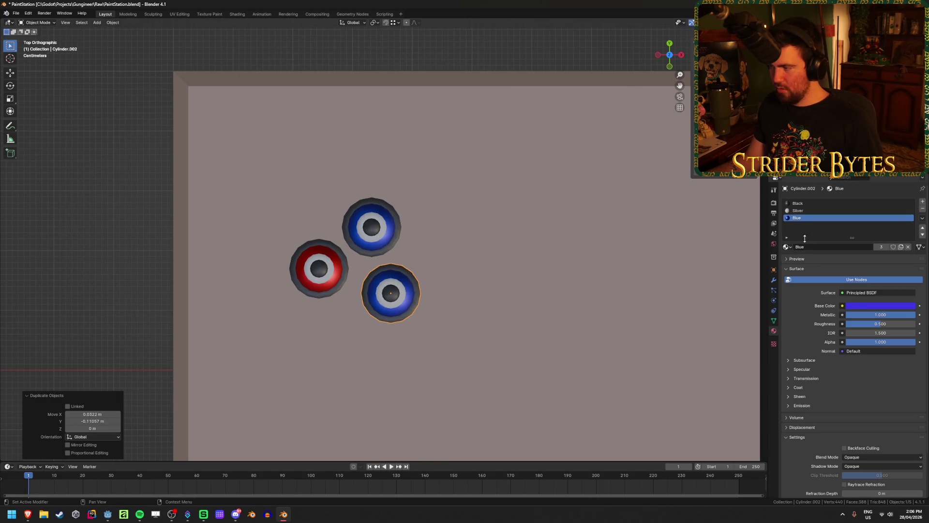
click(788, 247)
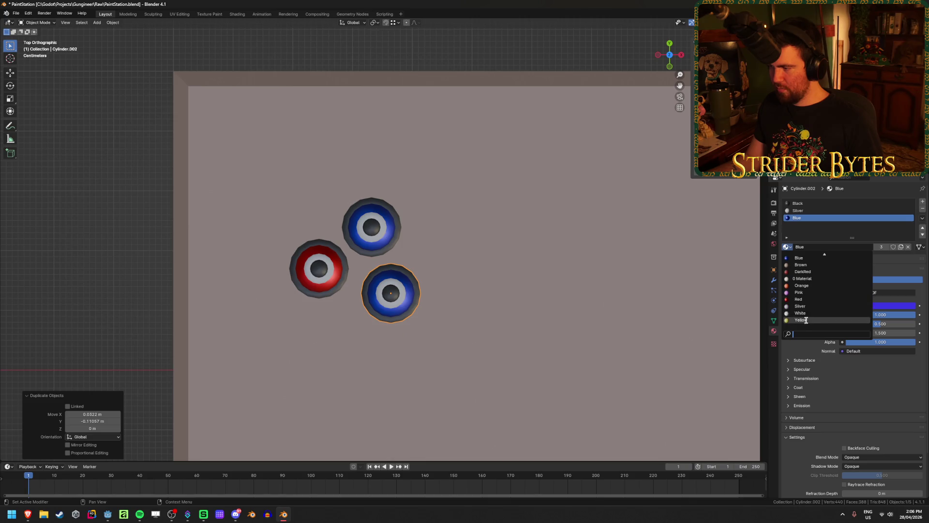
click(799, 293)
drag(853, 317, 915, 315)
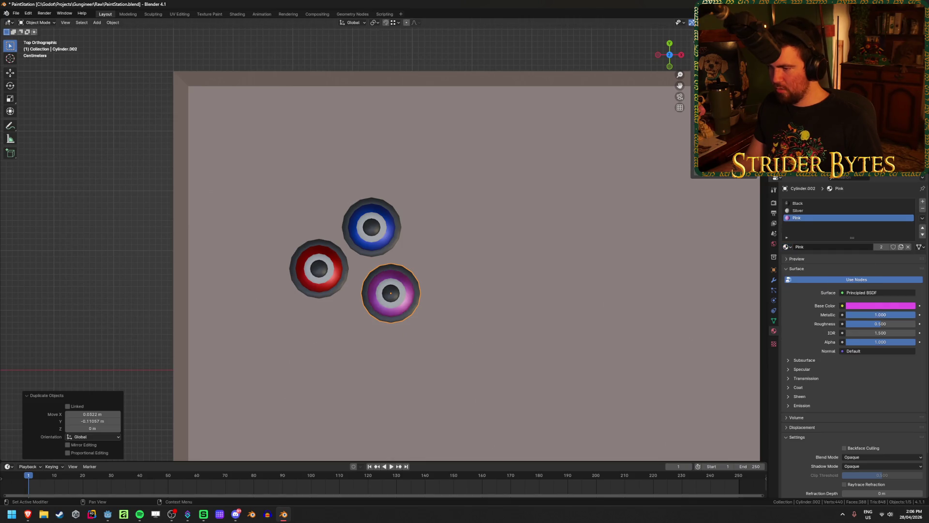
- Add a Yellow copy to the upper right and another duplicate below-right of it
key(shift+d)
click(693, 248)
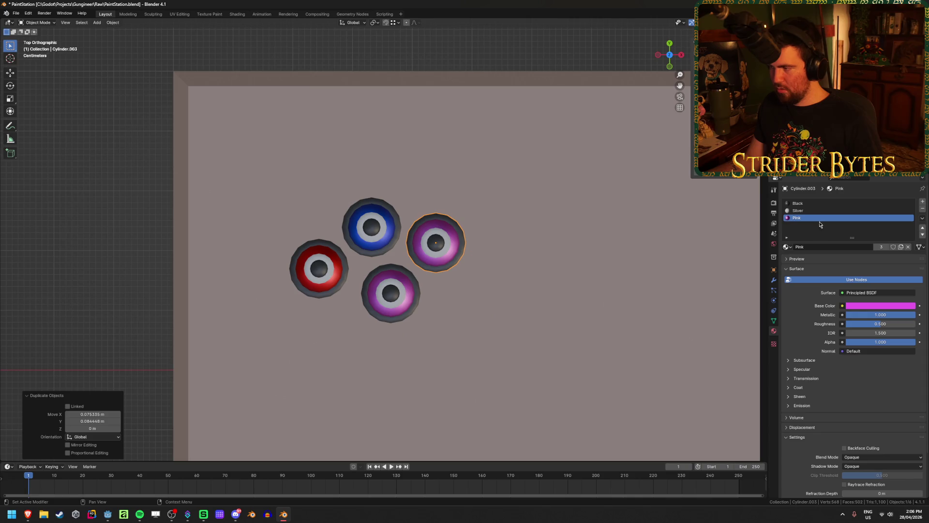
click(787, 247)
click(814, 319)
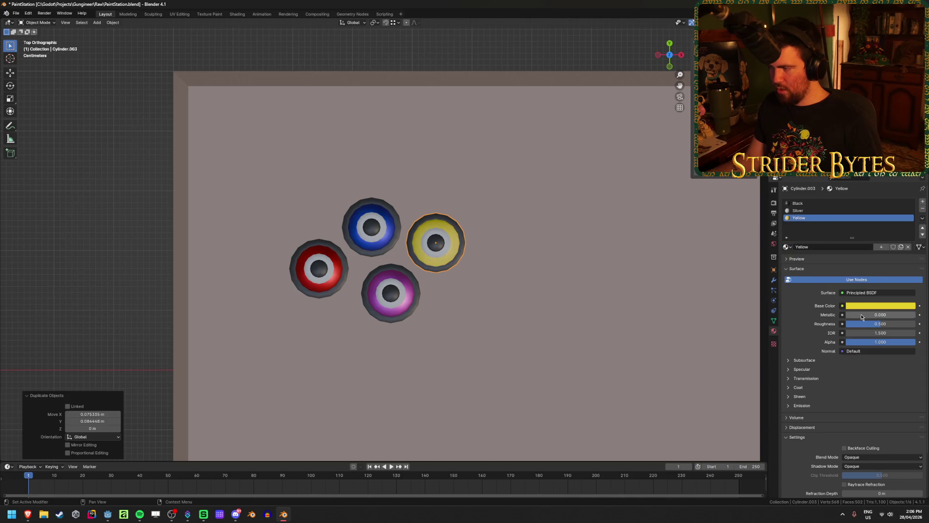
key(shift+d)
click(480, 337)
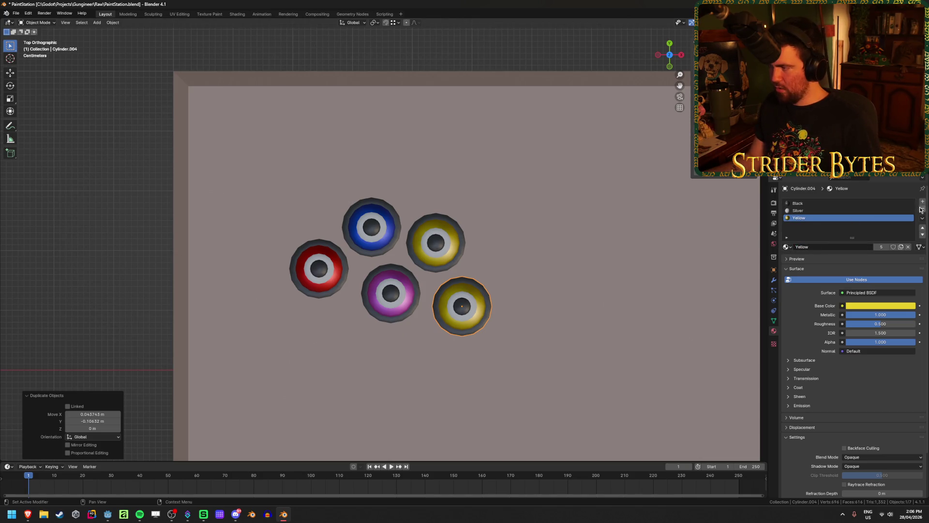
- Unlink the Yellow material from the fifth can and create a new material named Green
key(BackSpace)
click(855, 247)
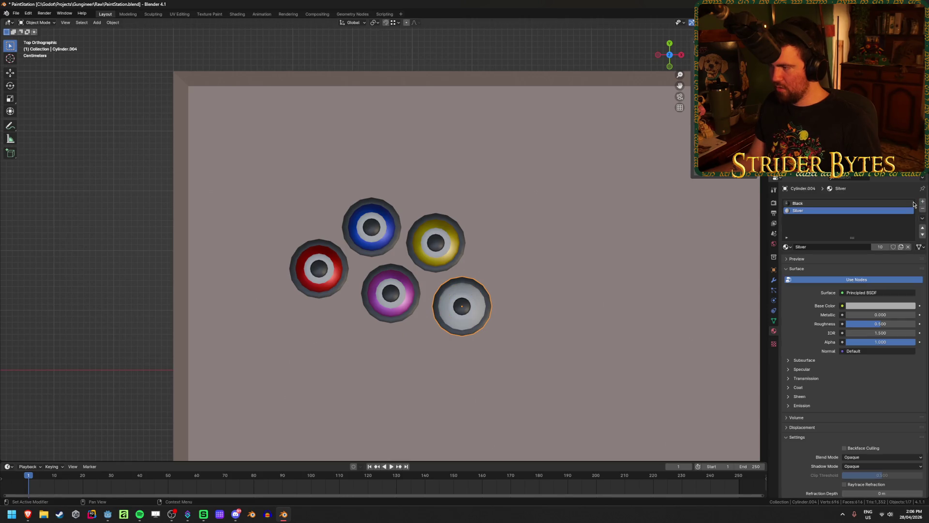
key(ctrl+z)
click(843, 247)
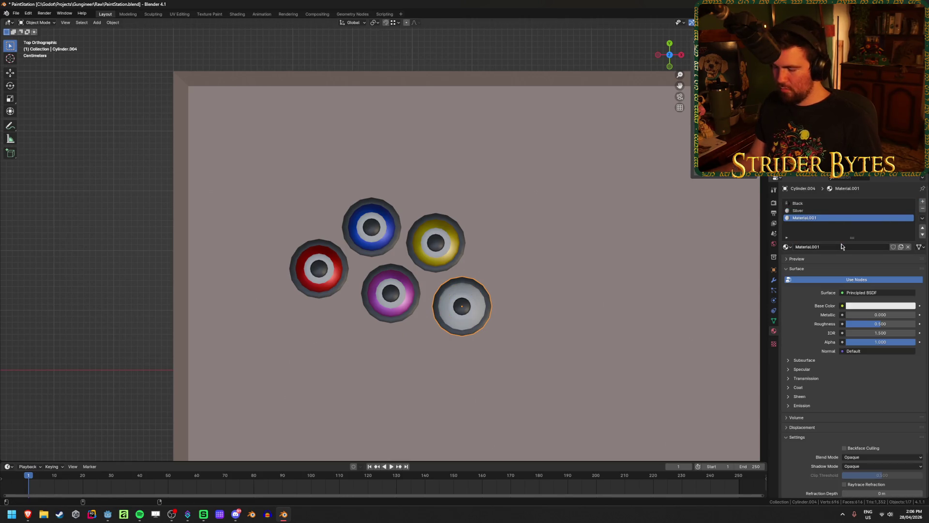
double_click(842, 244)
text(ZGreen)
key(Return)
double_click(842, 247)
key(Home)
key(Delete)
key(Return)
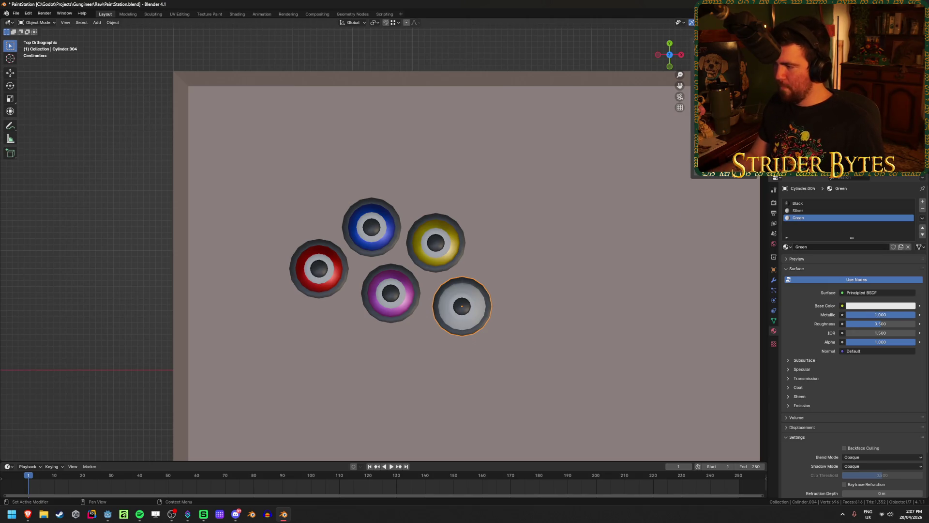
- Give Green a bright green base colour and assign it to the can's top ring and side faces
middle_drag(545, 310, 545, 277)
key(Tab)
alt+click(465, 293)
alt+shift+click(455, 324)
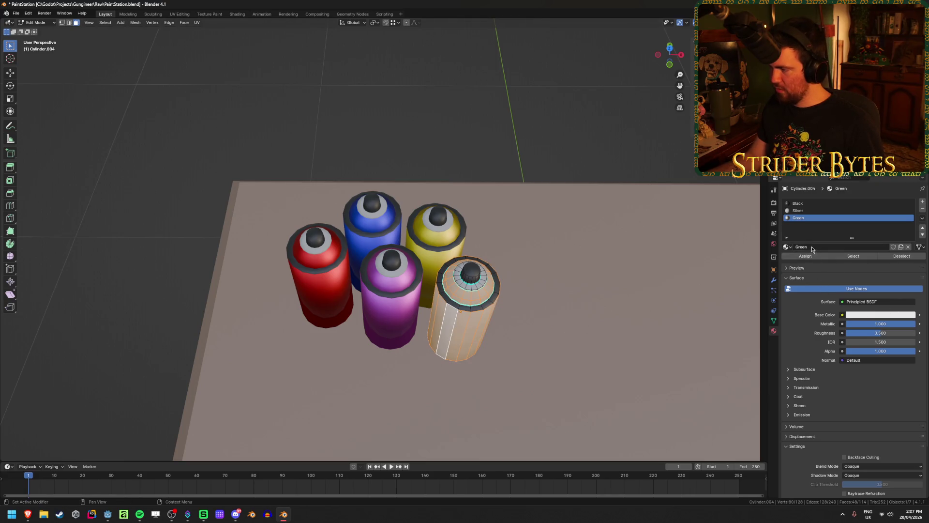
click(788, 248)
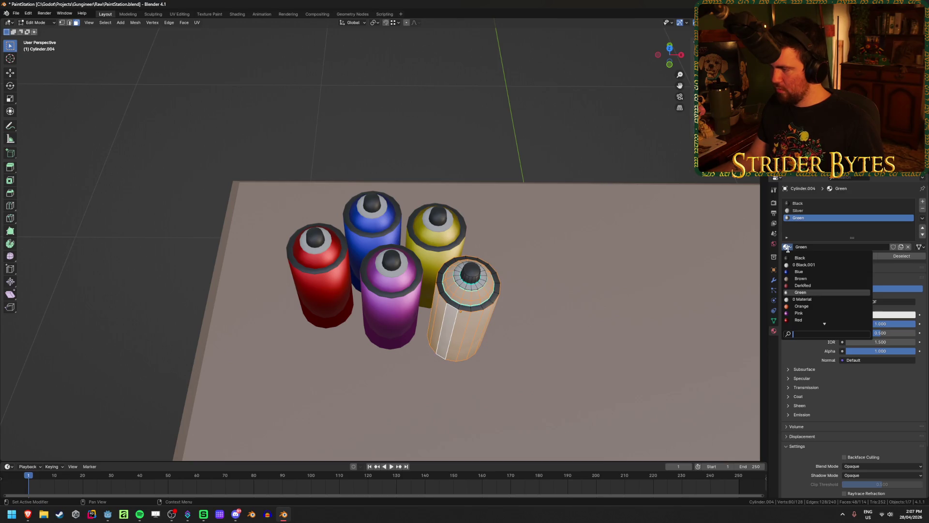
click(870, 314)
drag(853, 225, 851, 218)
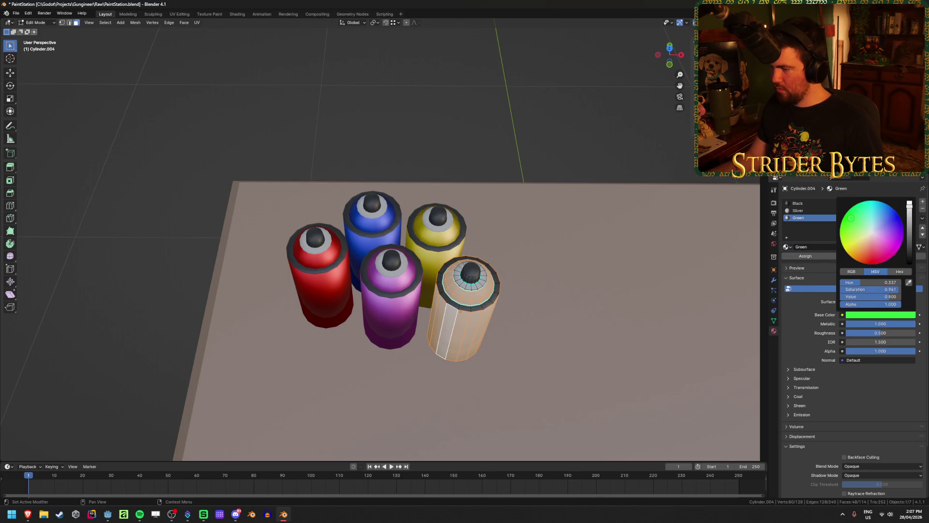
click(806, 255)
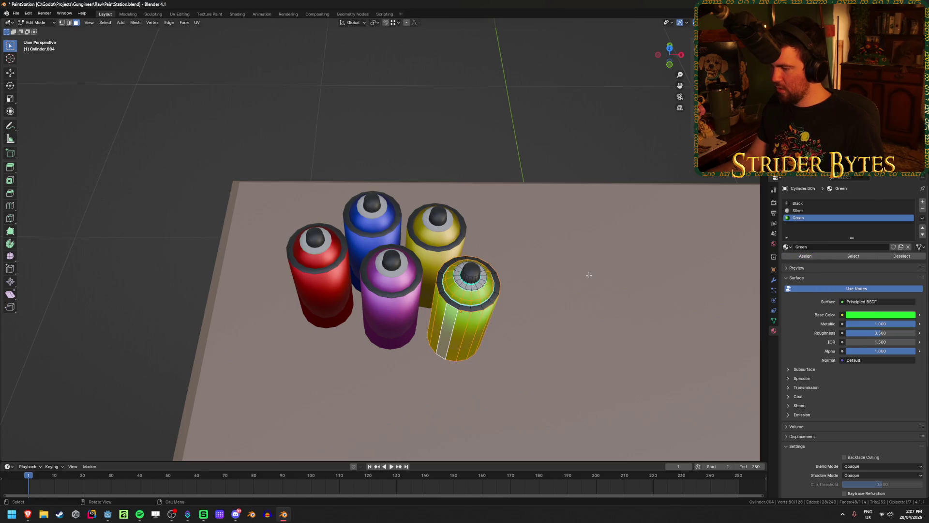
click(560, 220)
key(KP_7)
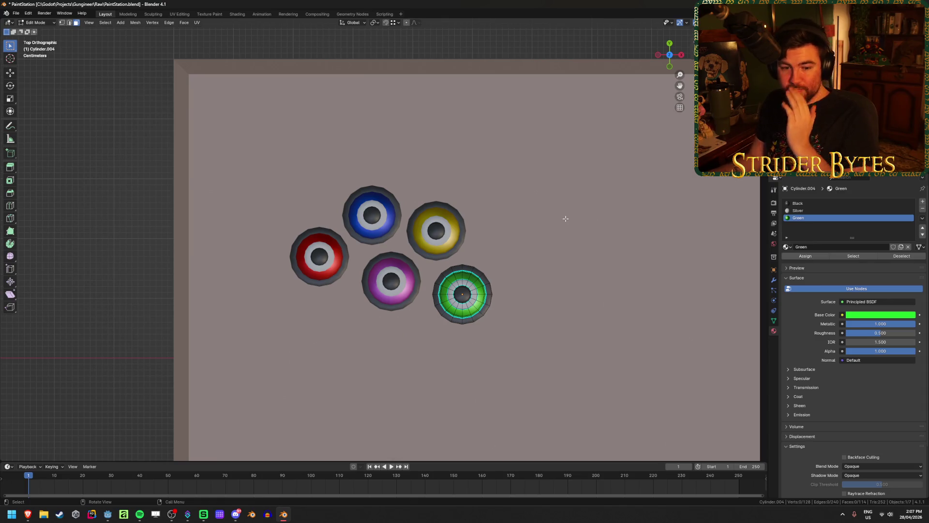
key(Tab)
- Duplicate the green can to the upper right and create a purple material named Purple for it
key(shift+d)
click(534, 263)
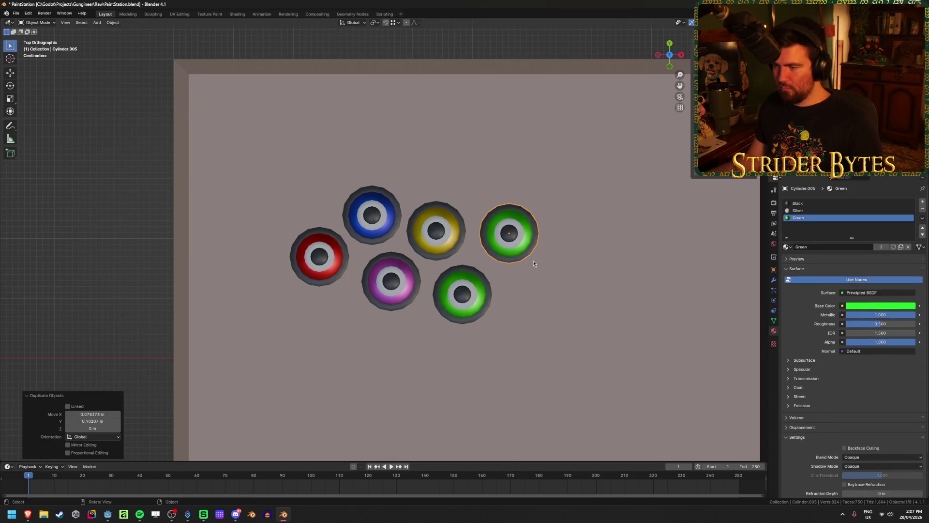
click(923, 202)
click(833, 247)
double_click(833, 247)
text(Purple)
key(Return)
click(867, 305)
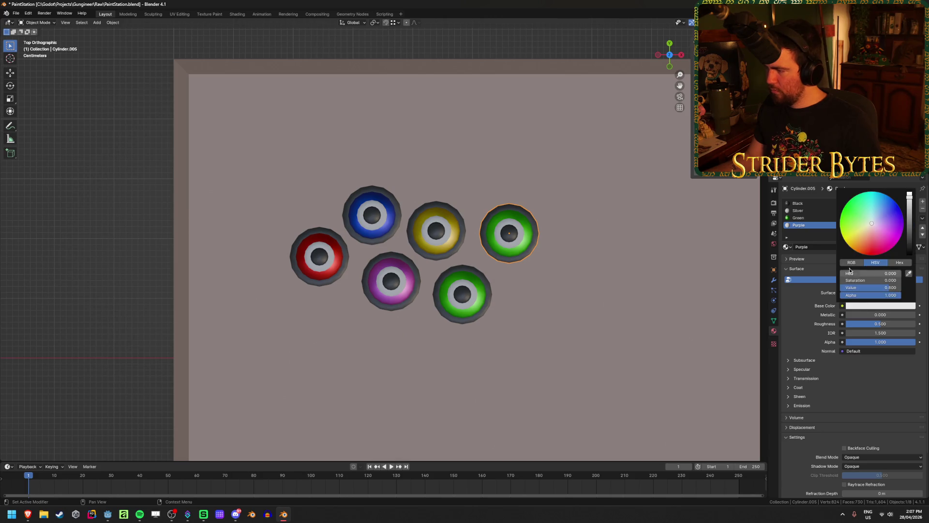
drag(897, 234, 899, 225)
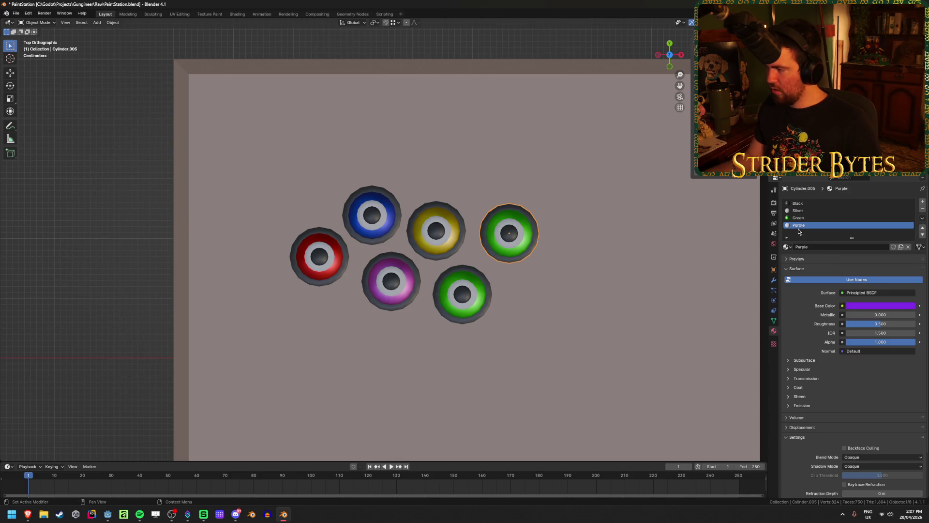
- Assign Purple to the copied can's top ring and body faces
middle_drag(506, 305, 508, 261)
key(Tab)
alt+click(516, 215)
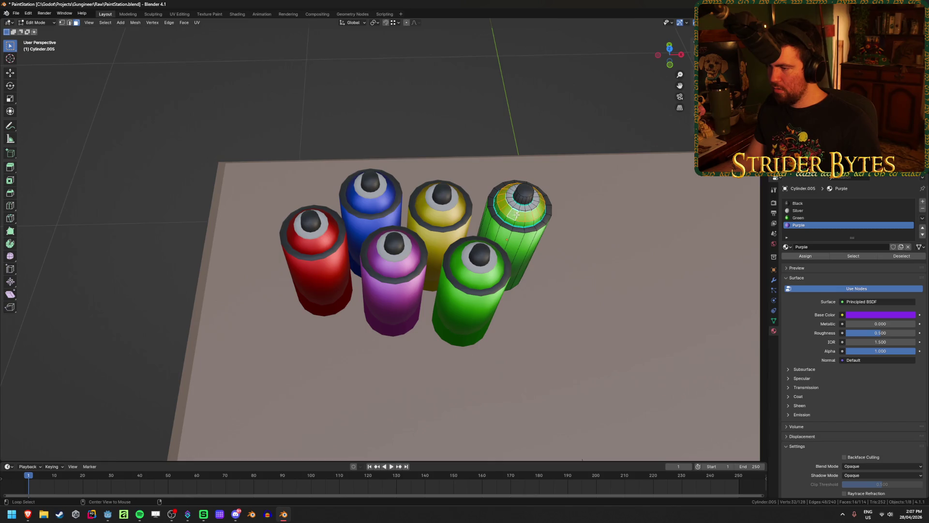
key(ctrl+KP_Add)
key(ctrl+KP_Add)
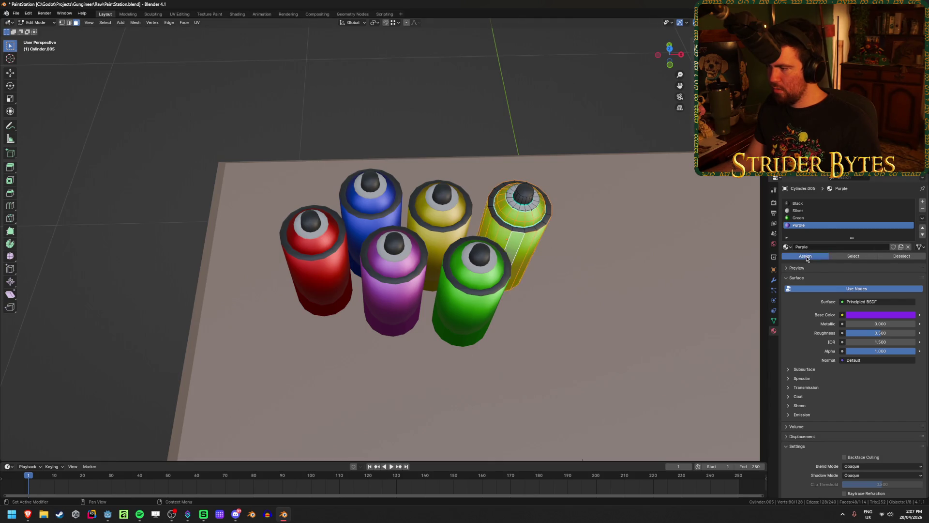
click(807, 257)
- Remove the unused Green slot, make Purple fully metallic, and save PaintStation.blend
click(812, 218)
click(922, 208)
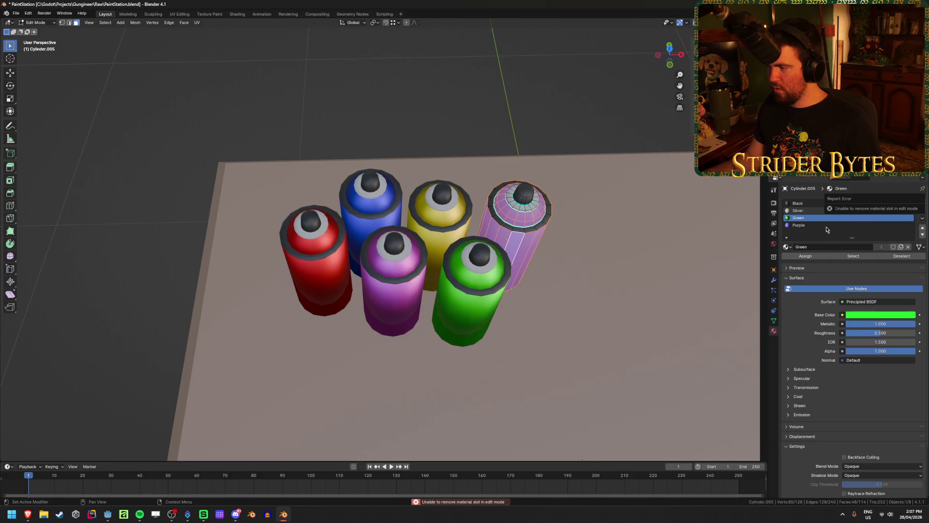
key(Tab)
click(923, 210)
drag(866, 315, 912, 315)
click(529, 133)
key(ctrl+s)
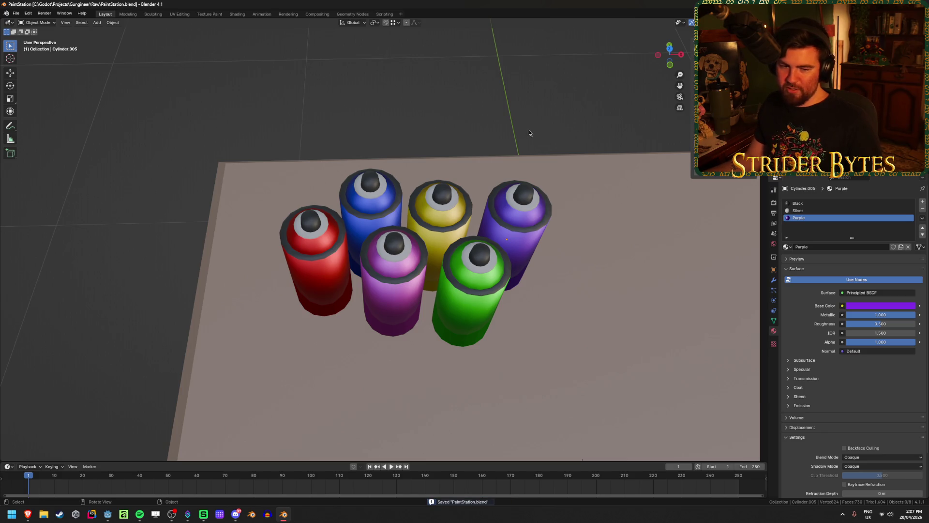
- Inspect the cans from several angles, save the file, and select the purple can
mouse_move(597, 369)
middle_down()
mouse_move(597, 313)
mouse_move(541, 297)
mouse_move(518, 274)
mouse_move(466, 267)
mouse_move(379, 284)
mouse_move(436, 275)
mouse_move(417, 281)
mouse_move(428, 280)
middle_up()
scroll(596, 313, down, 5)
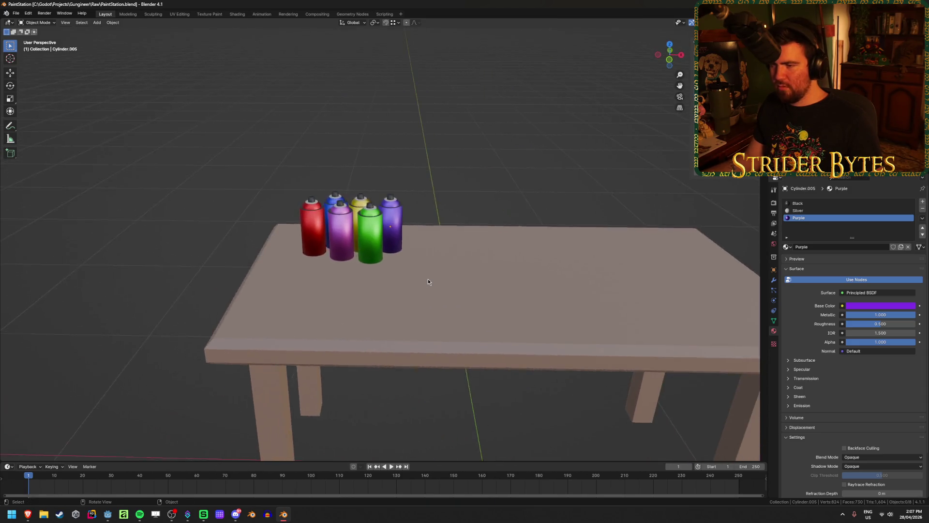
scroll(428, 279, up, 4)
key(ctrl+s)
middle_drag(467, 228, 469, 266)
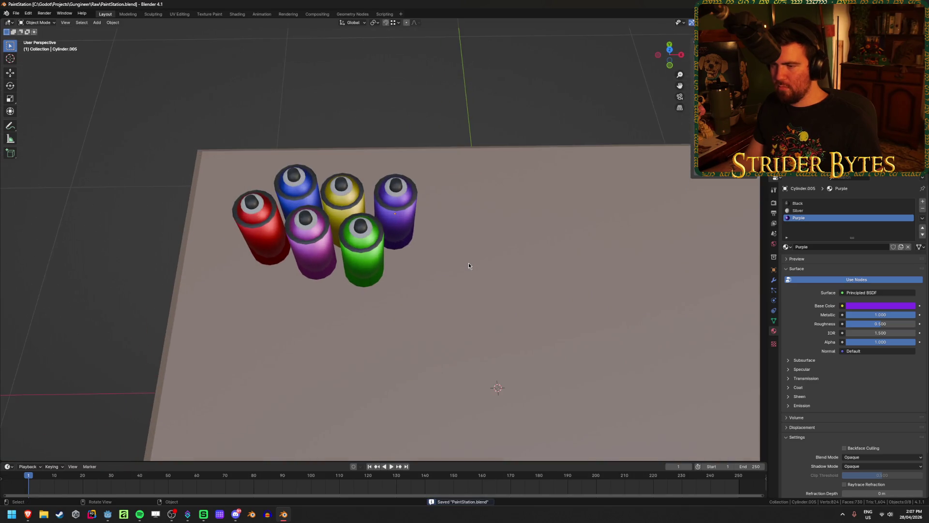
scroll(468, 263, up, 1)
scroll(469, 263, up, 1)
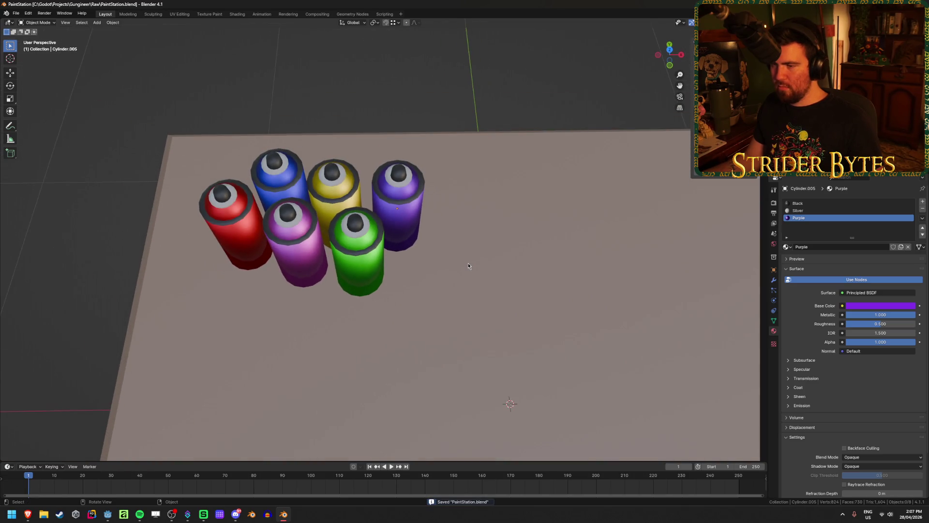
click(398, 213)
mouse_move(445, 261)
middle_down()
mouse_move(434, 228)
mouse_move(434, 307)
mouse_move(431, 276)
mouse_move(443, 292)
middle_up()
scroll(435, 230, down, 5)
scroll(444, 285, up, 2)
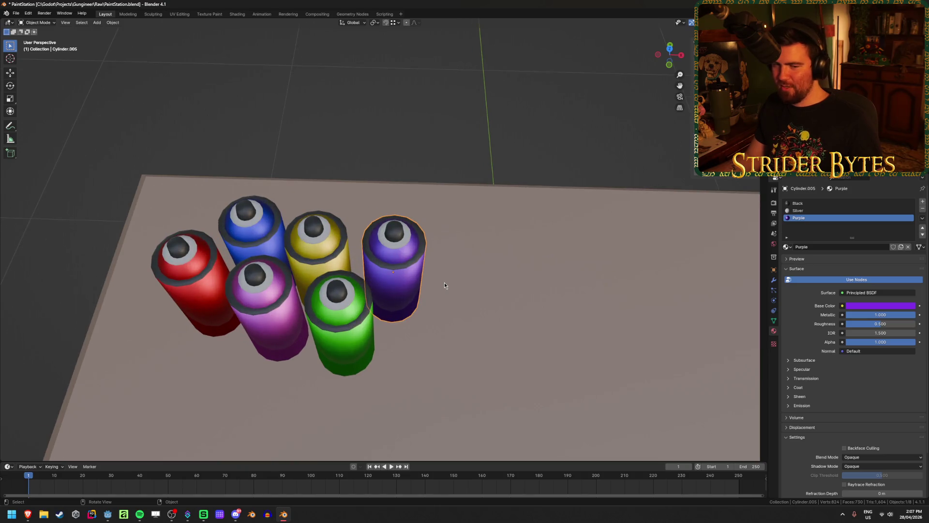
key(KP_7)
- Duplicate the purple can behind the group, giving it a new BlackShiny material instead of Purple
key(shift+d)
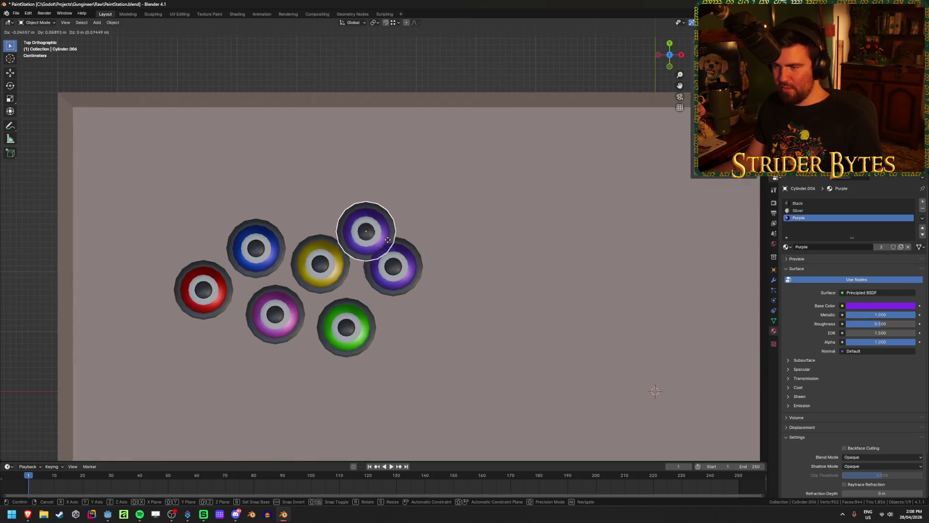
click(409, 218)
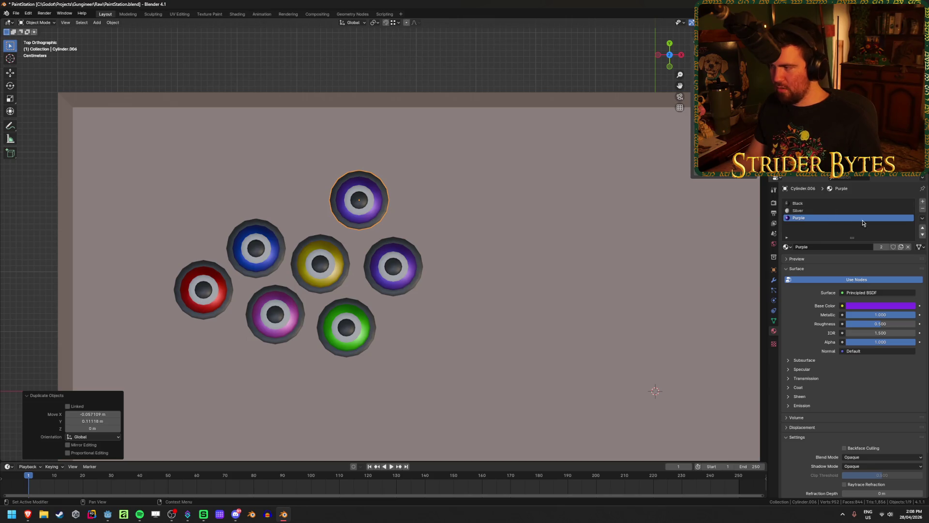
click(923, 201)
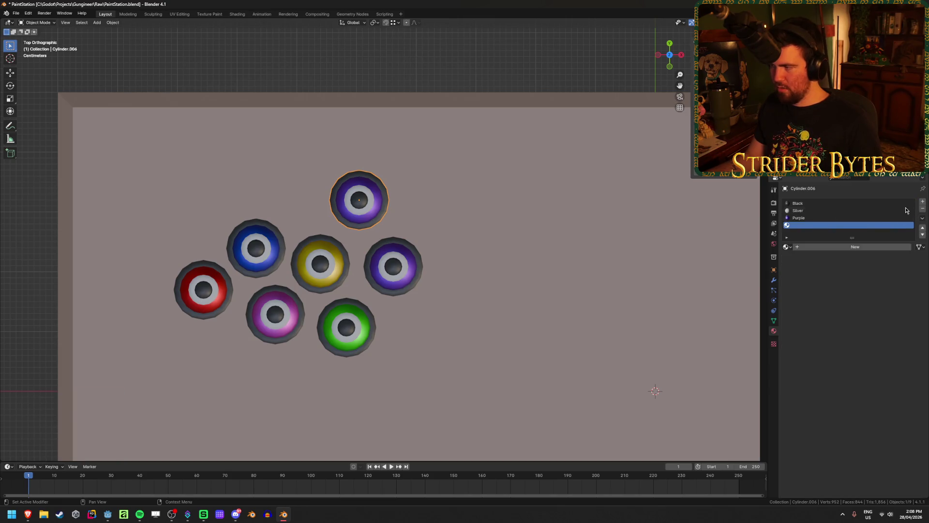
click(826, 247)
double_click(818, 246)
text(BlackShi)
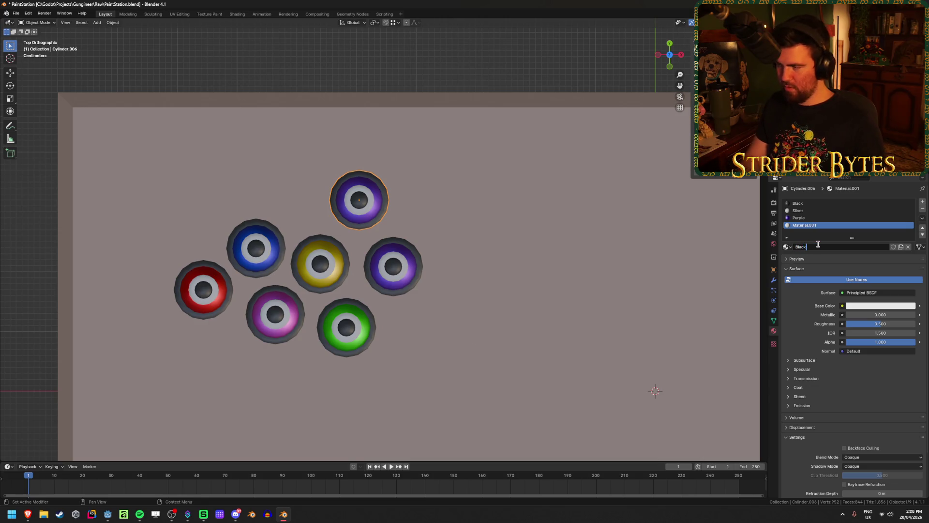
text(ny)
key(Return)
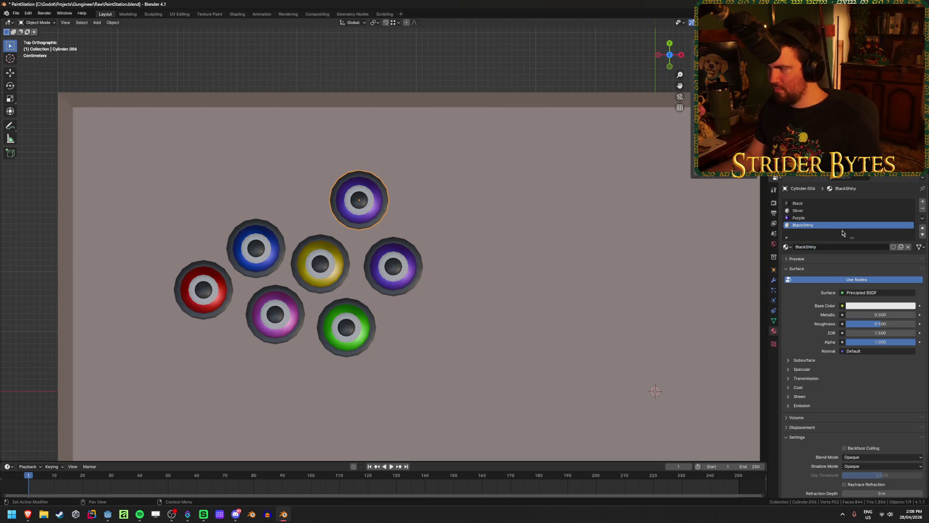
click(871, 218)
click(922, 209)
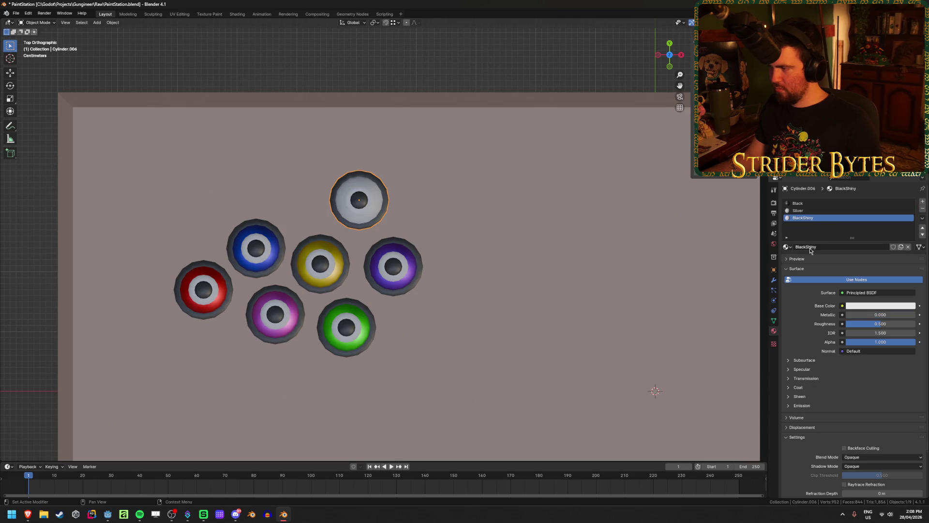
- Make BlackShiny black with brightness 0.020 and Metallic 1, assigned to the can's faces
click(859, 306)
drag(913, 224, 911, 254)
middle_drag(387, 218, 347, 174)
key(Tab)
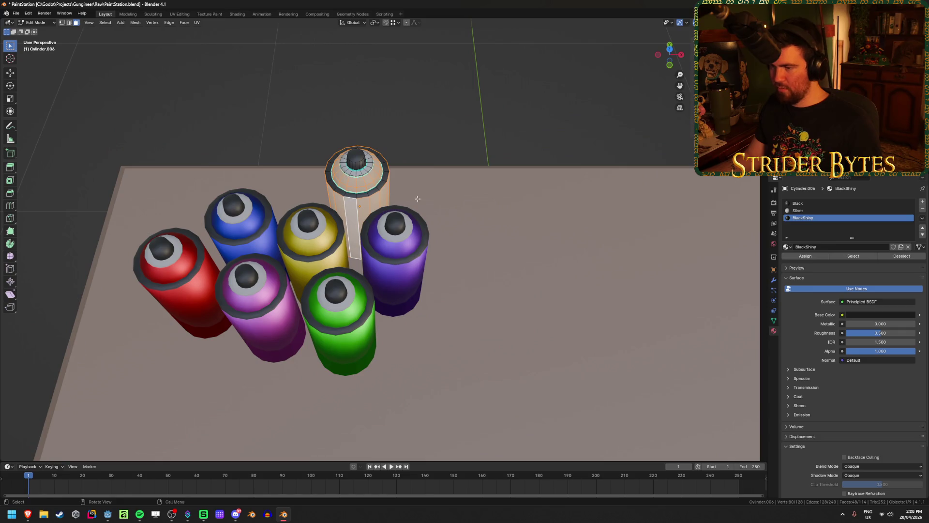
click(802, 257)
drag(866, 324, 920, 324)
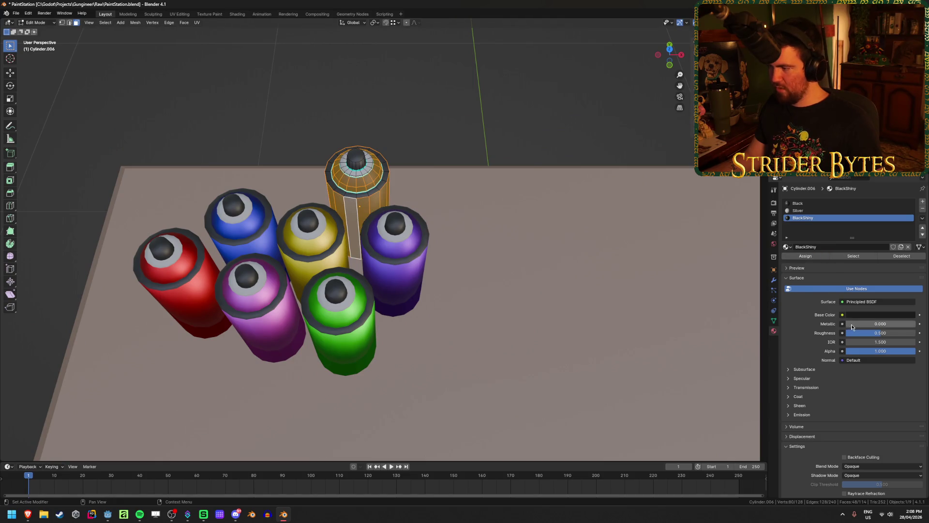
key(Tab)
middle_drag(465, 170, 735, 250)
click(865, 306)
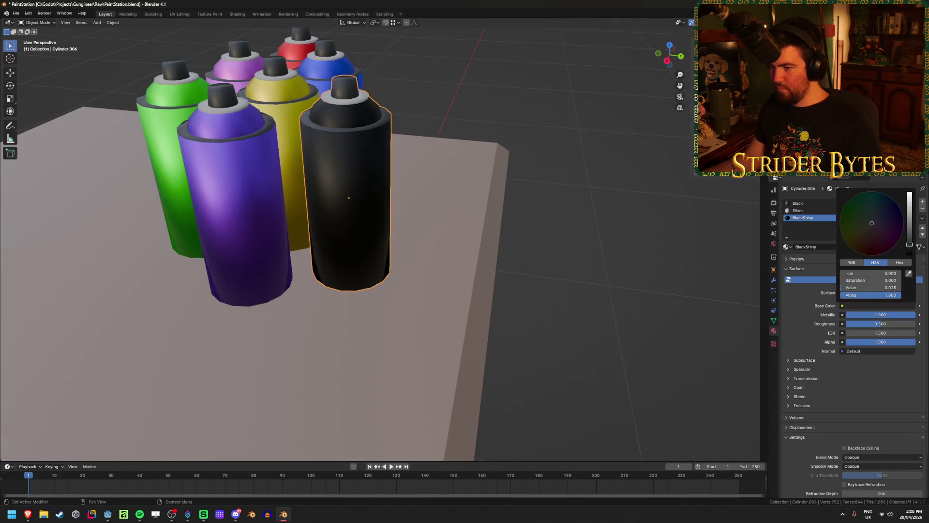
drag(910, 254, 910, 246)
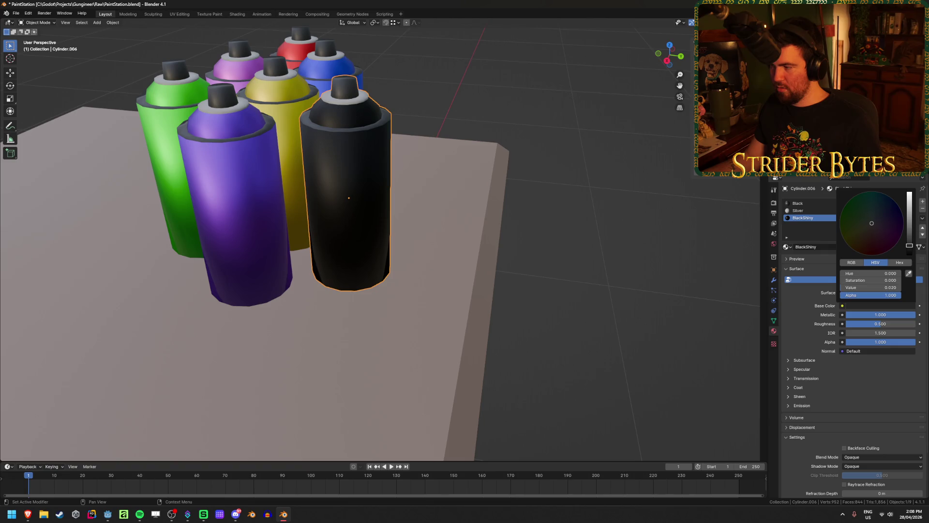
- Duplicate the black can in front of the group and remove its BlackShiny material slot
middle_drag(434, 234, 504, 259)
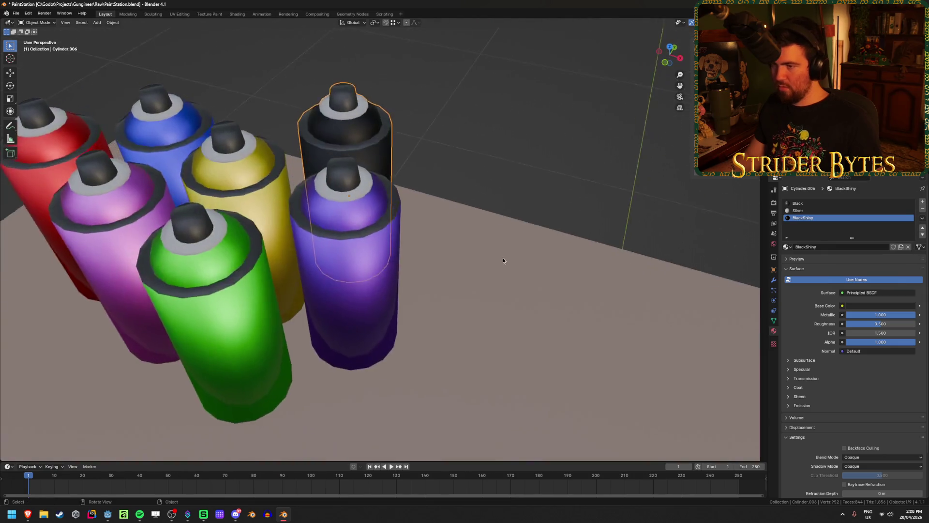
scroll(503, 260, down, 3)
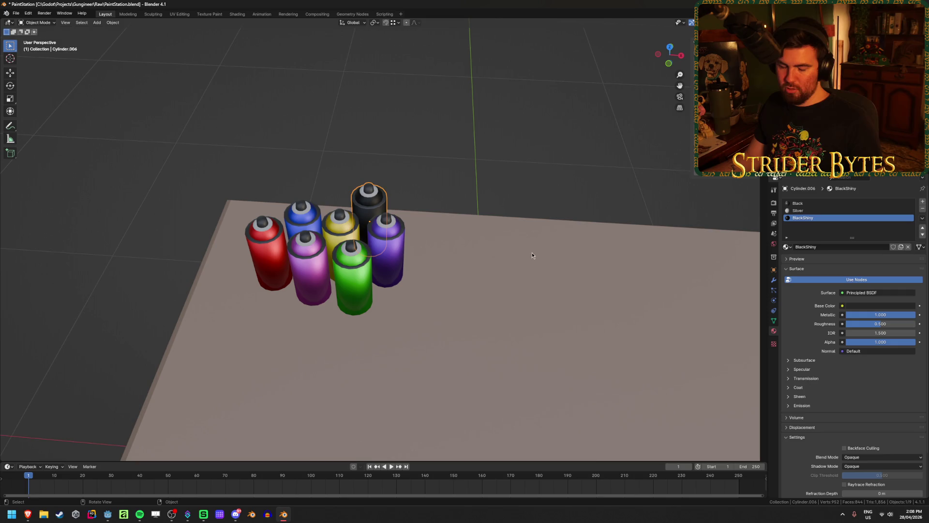
key(shift+d)
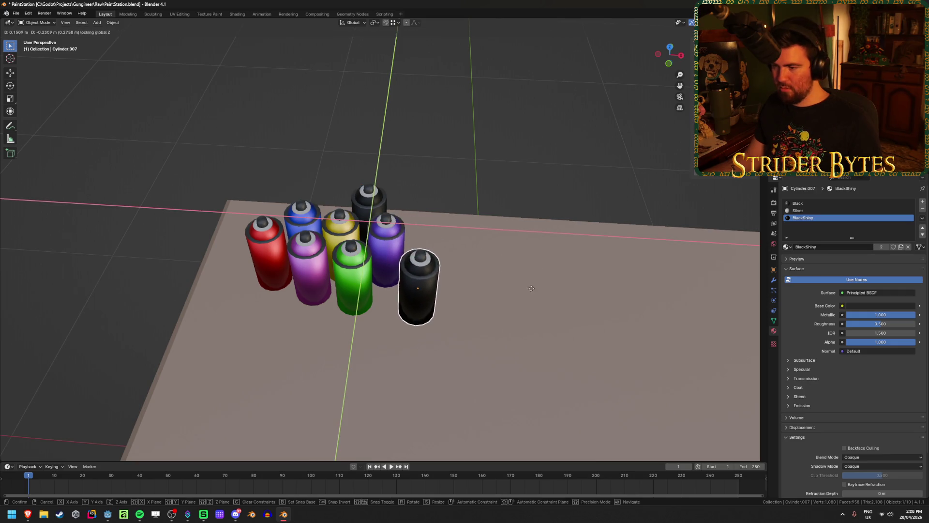
click(524, 290)
scroll(524, 289, up, 2)
middle_drag(479, 318, 533, 307)
scroll(533, 307, up, 3)
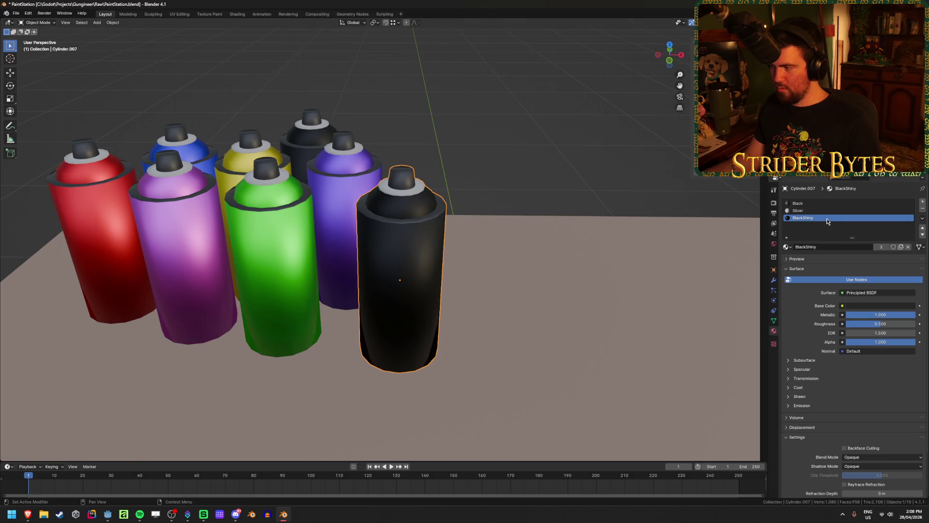
click(826, 248)
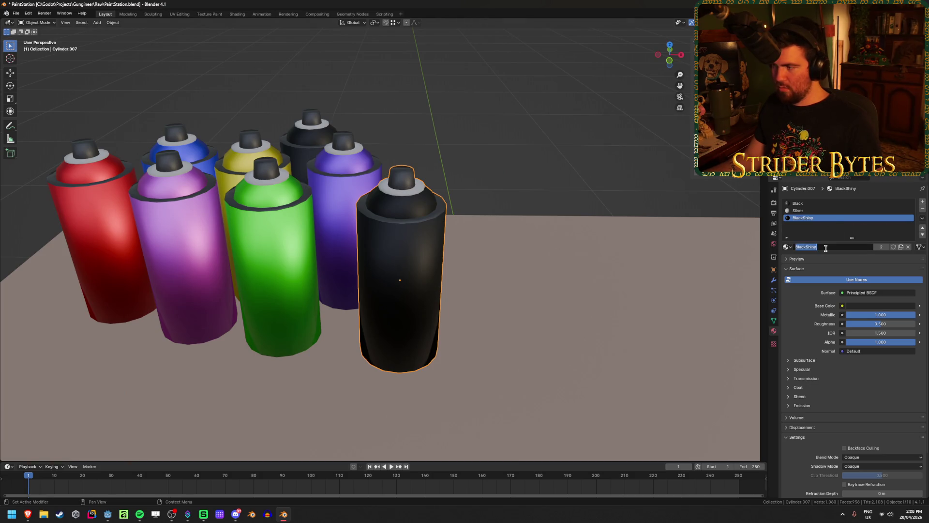
click(923, 202)
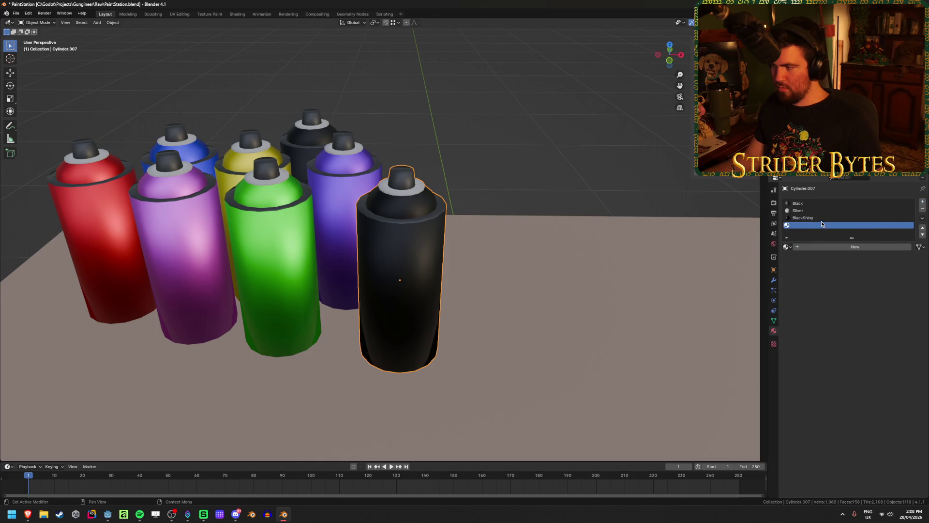
click(822, 218)
click(923, 208)
key(Tab)
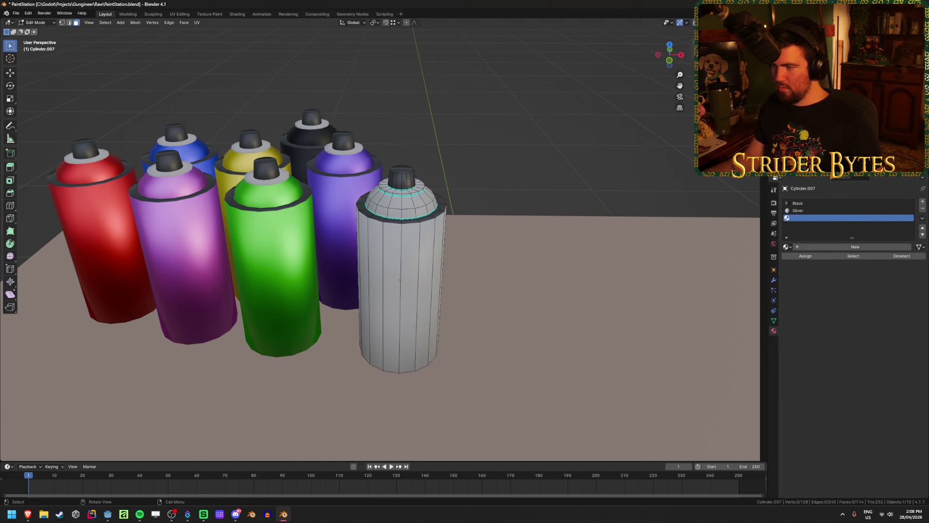
- Assign a new fully metallic WhiteShiny material to the front can's body faces and save
click(392, 290)
key(ctrl+l)
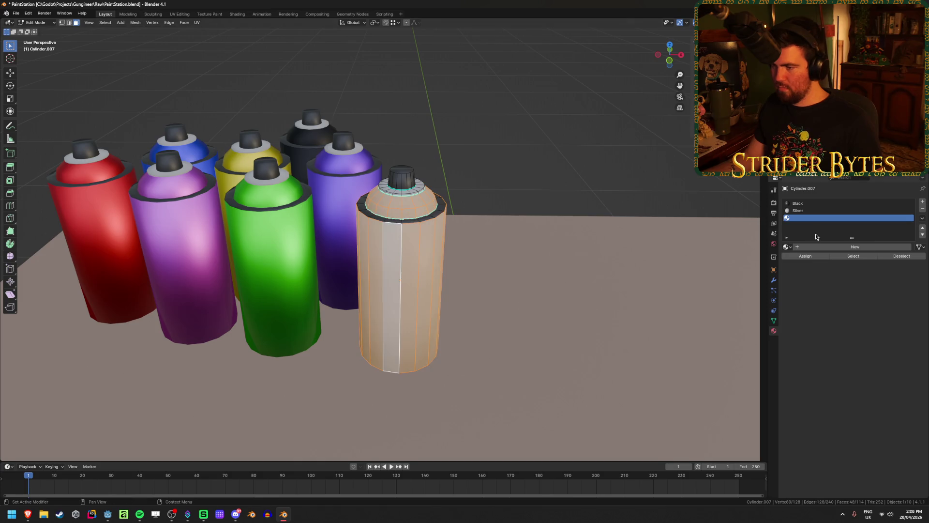
click(825, 247)
double_click(824, 246)
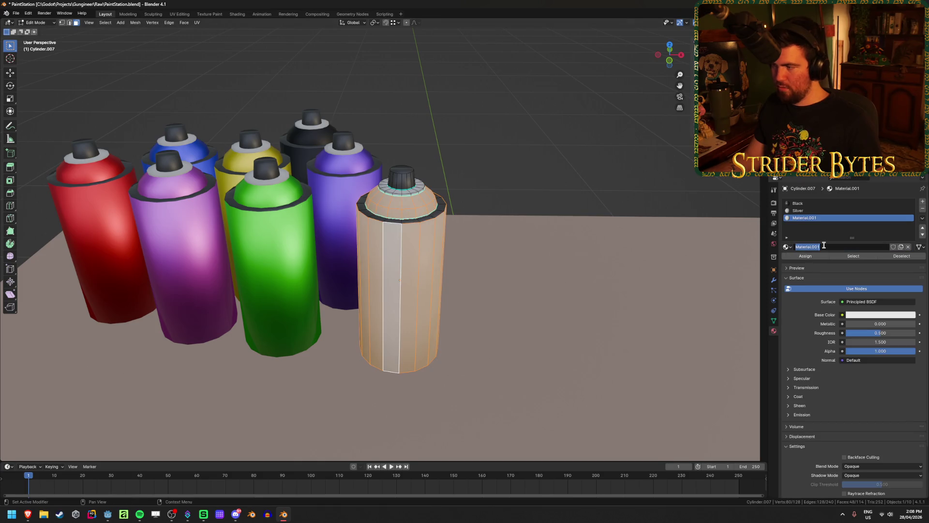
text(whiteShiny)
key(Return)
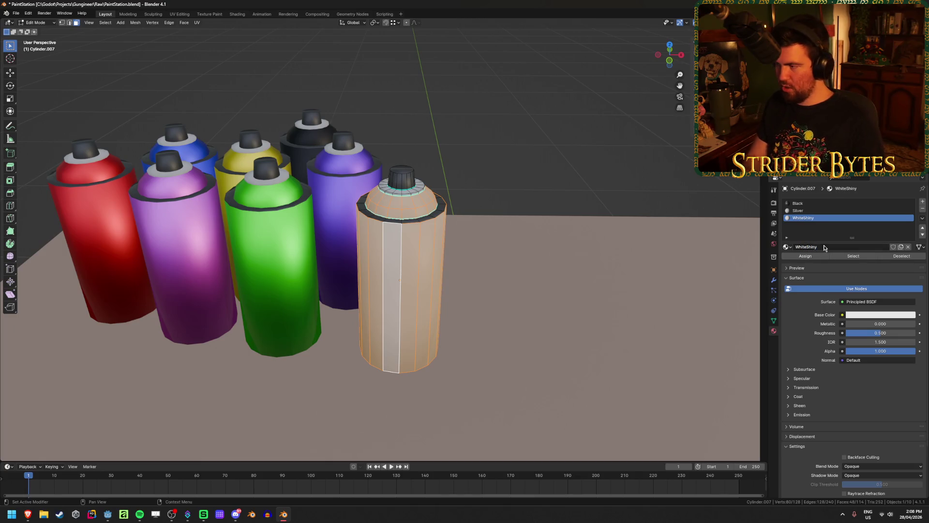
click(812, 257)
drag(856, 320, 920, 324)
key(Tab)
scroll(442, 217, down, 3)
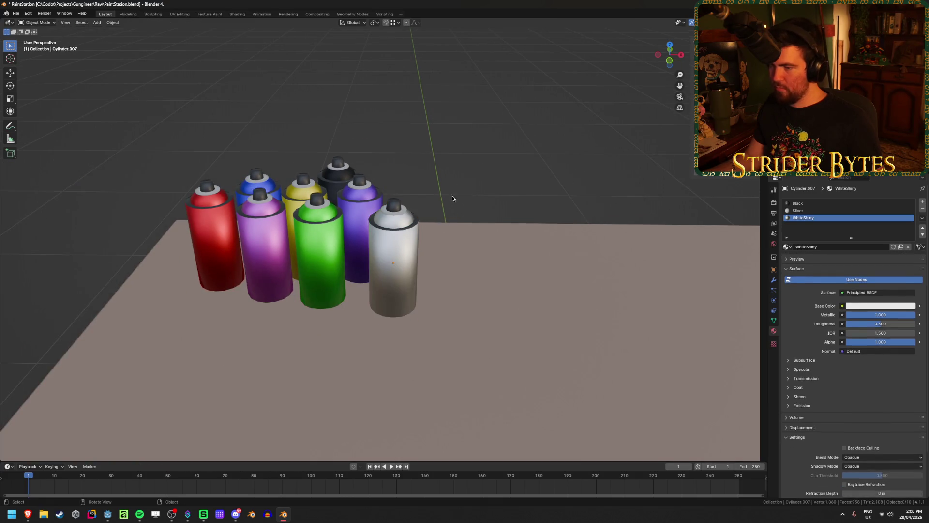
key(ctrl+s)
- Duplicate the white can and place the copy at the front of the cluster
click(395, 248)
mouse_move(395, 248)
middle_down()
mouse_move(487, 199)
mouse_move(466, 239)
middle_up()
key(shift+d)
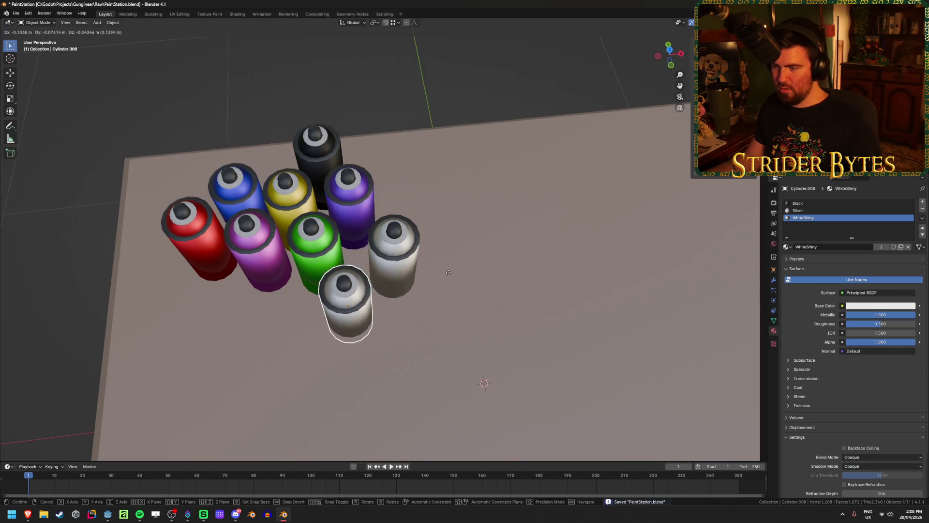
click(448, 271)
middle_drag(448, 271, 399, 243)
scroll(414, 256, up, 3)
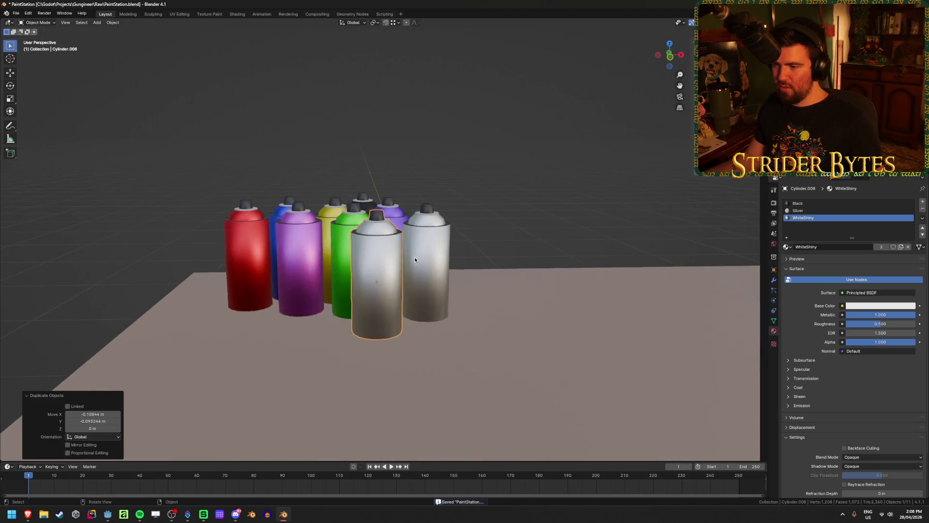
- Switch the copy's material to Orange with Metallic 1, deselect, and save PaintStation.blend
click(787, 248)
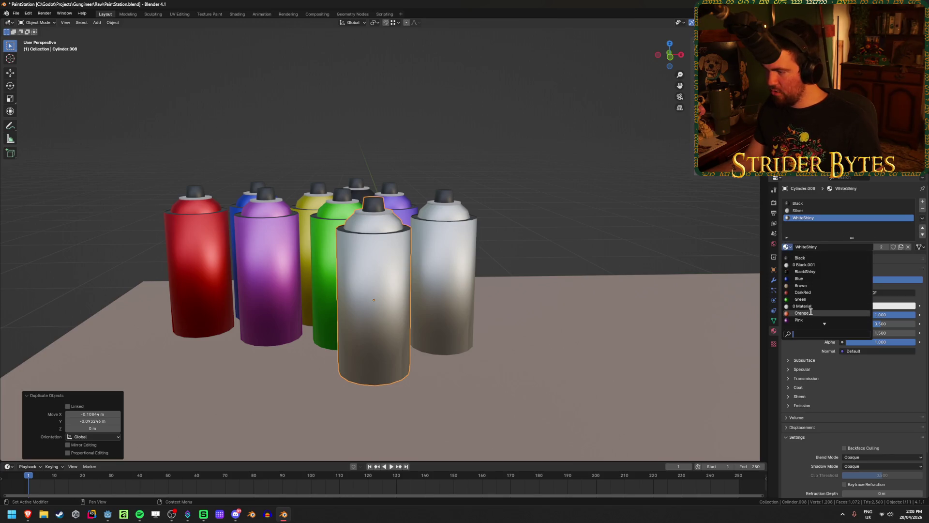
click(804, 312)
drag(848, 315, 917, 314)
mouse_move(477, 226)
middle_down()
mouse_move(547, 240)
mouse_move(536, 234)
middle_up()
scroll(536, 233, down, 3)
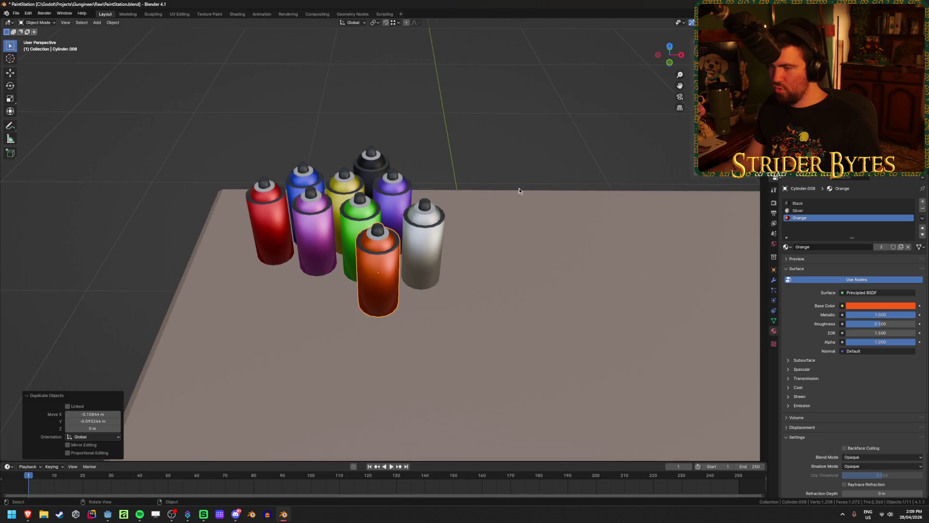
click(518, 191)
click(487, 117)
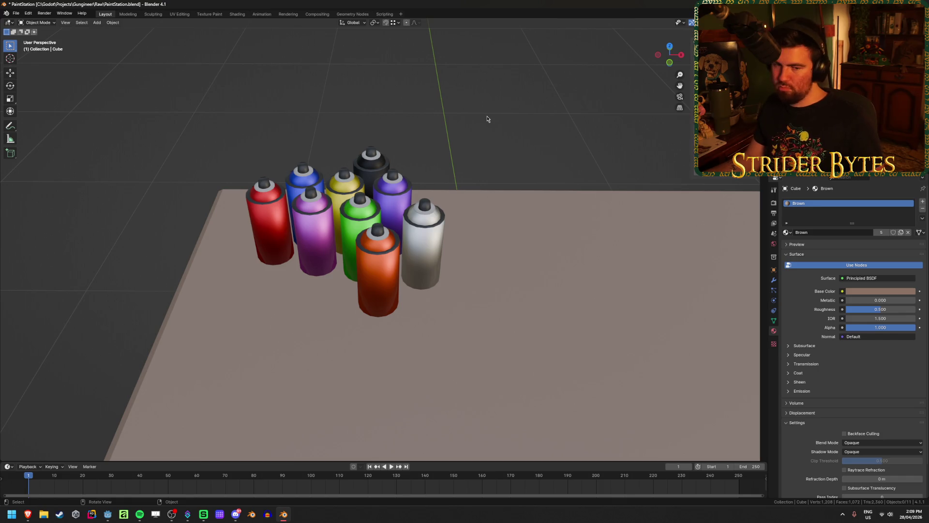
key(ctrl+s)
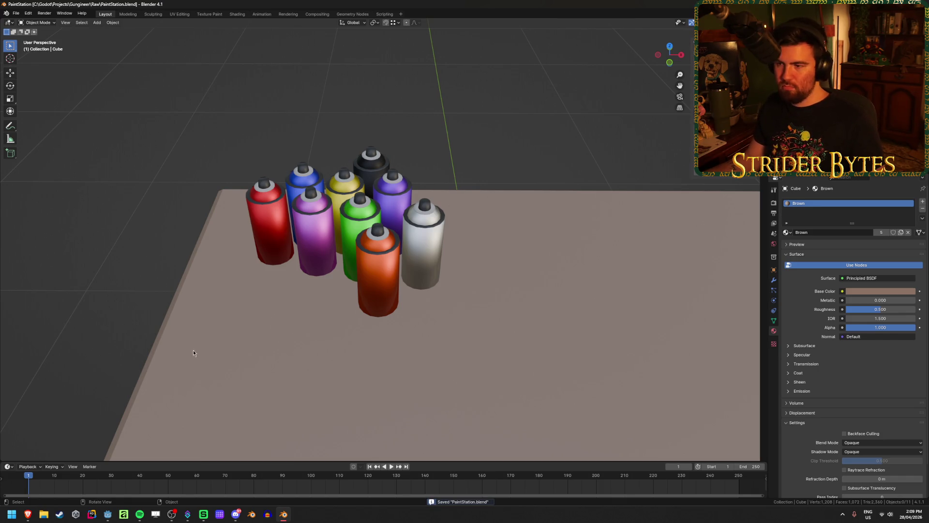
scroll(296, 265, down, 3)
mouse_move(297, 265)
middle_down()
mouse_move(278, 327)
mouse_move(288, 301)
middle_up()
- Duplicate the orange can beside the green one, replacing Orange with a new dark brown BrownShiny material
click(394, 300)
key(shift+d)
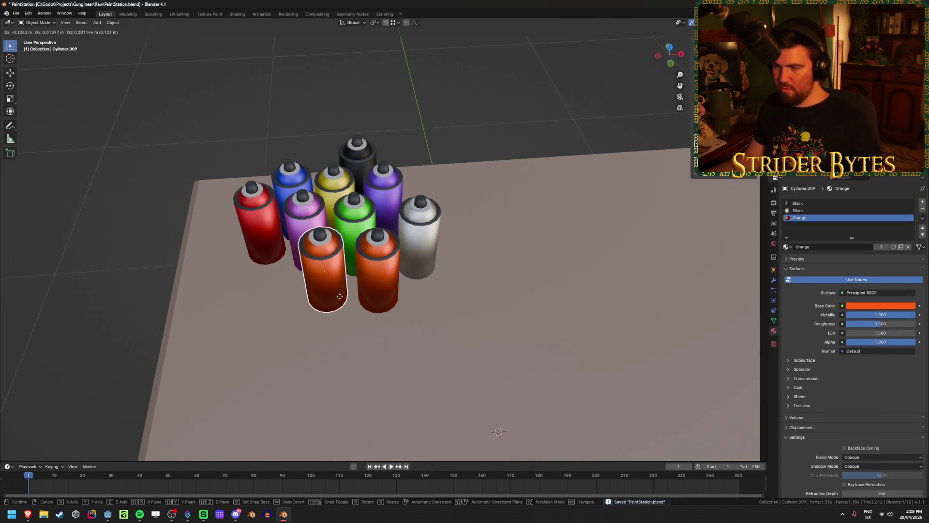
click(472, 304)
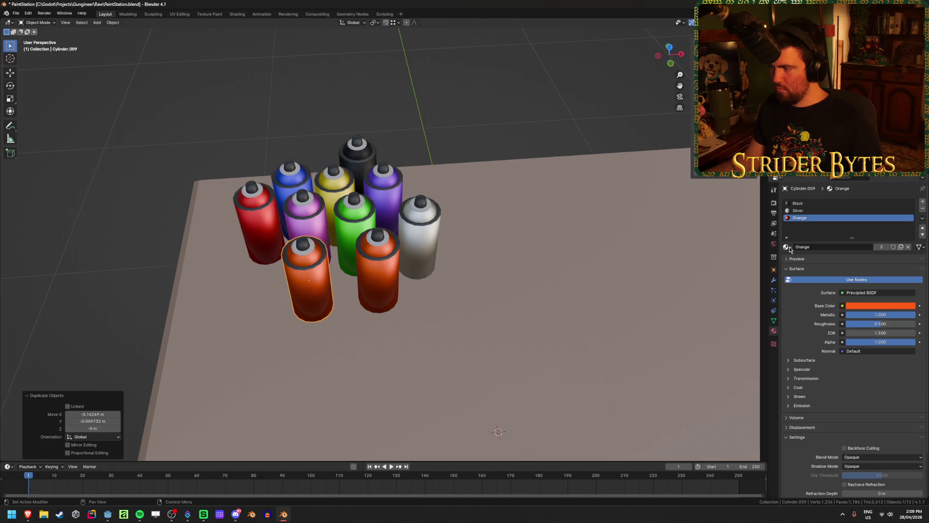
click(923, 202)
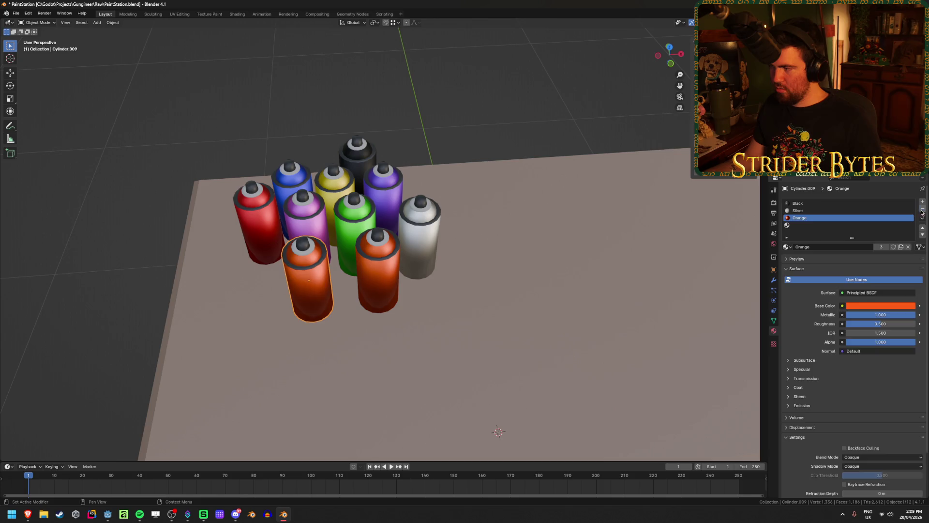
click(922, 209)
click(841, 247)
double_click(835, 247)
text(BrownShiny)
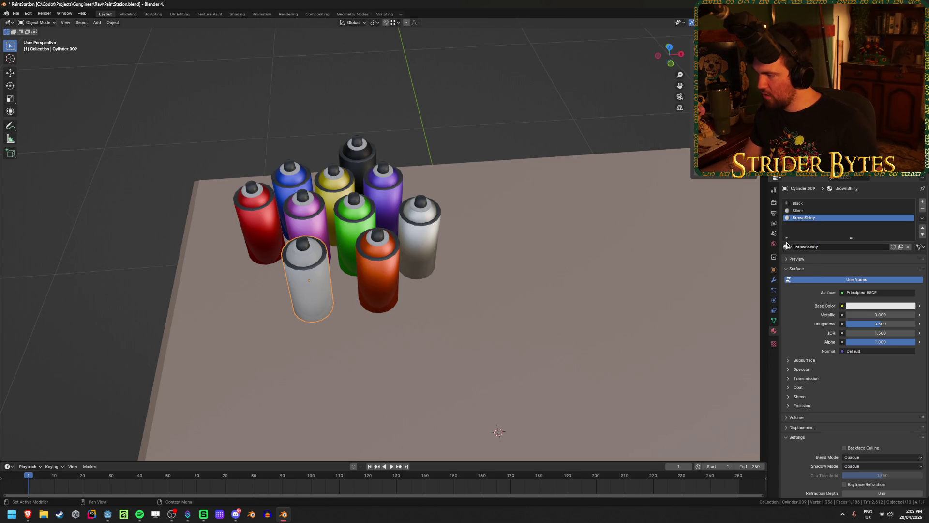
click(875, 306)
drag(867, 245, 910, 240)
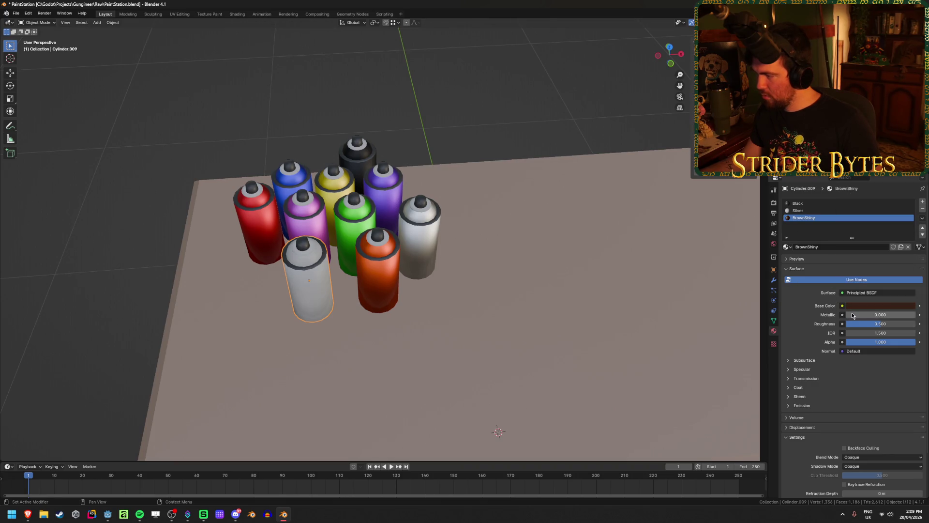
- Assign the brown material to the can's ring and side faces and save the file
key(Tab)
alt+click(302, 260)
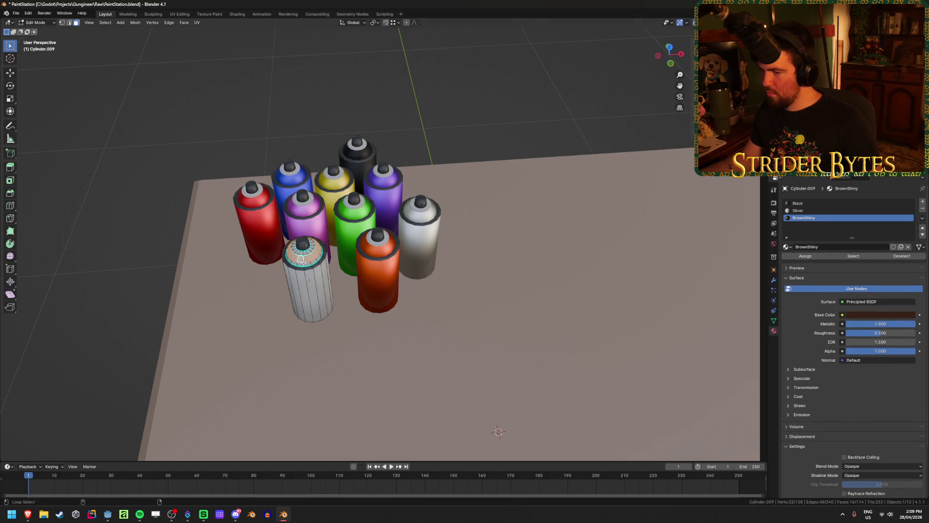
alt+shift+click(304, 290)
click(820, 260)
key(Tab)
middle_drag(464, 315, 321, 315)
key(ctrl+s)
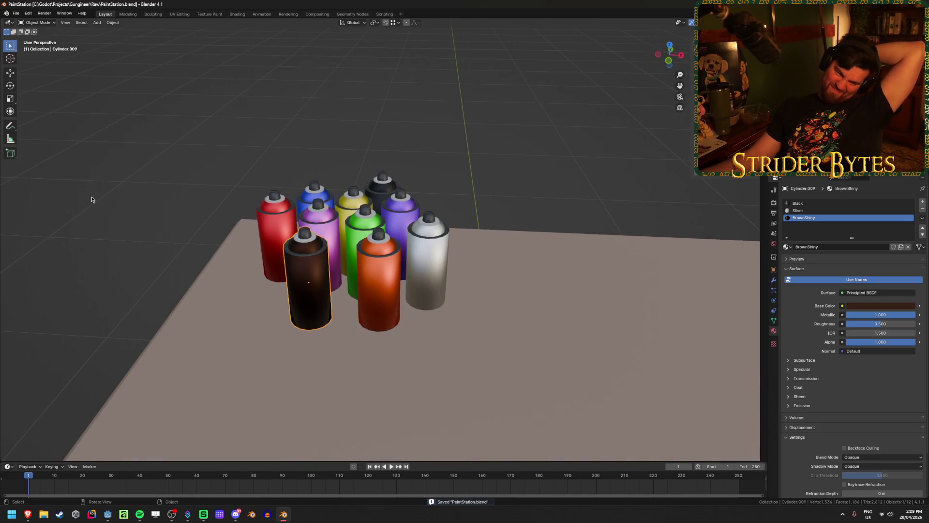
- Brighten the brown can's base colour slightly
middle_drag(118, 205, 300, 295)
scroll(585, 325, up, 2)
middle_drag(585, 325, 375, 313)
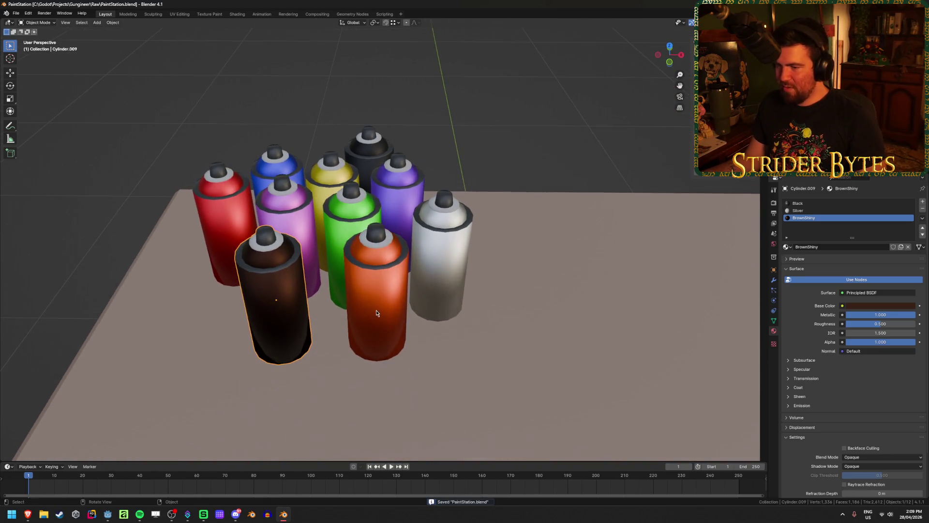
click(880, 306)
drag(869, 288, 884, 288)
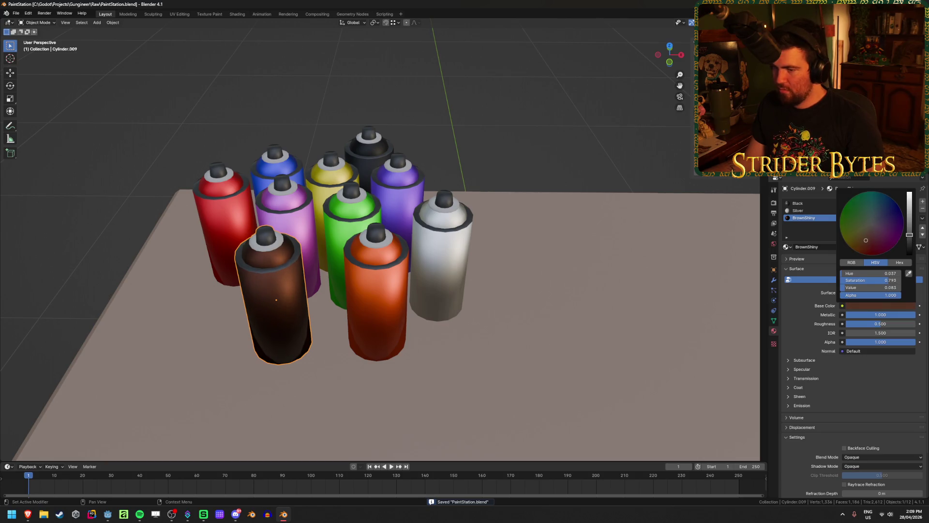
mouse_move(436, 368)
middle_down()
mouse_move(367, 362)
mouse_move(334, 295)
middle_up()
- Duplicate the brown can to its left and give the copy a new material named Gold
key(shift+d)
click(250, 274)
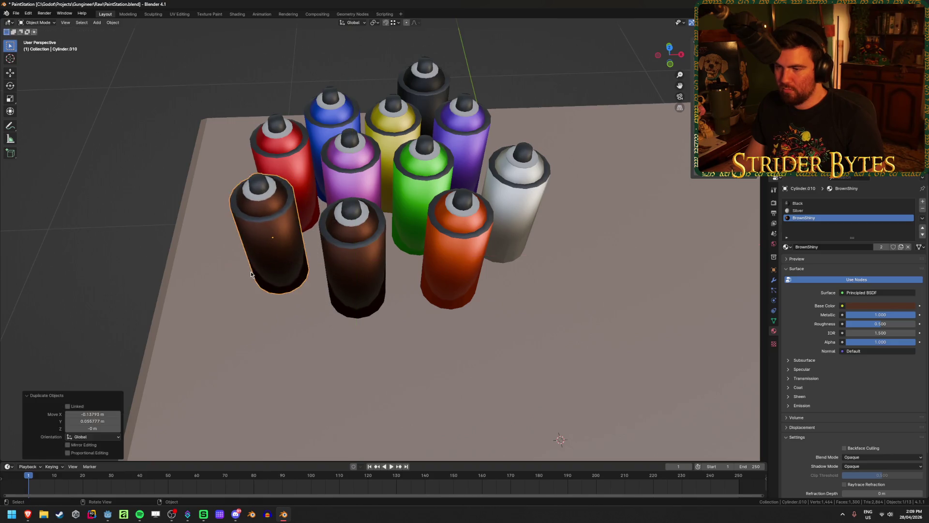
click(867, 306)
click(867, 304)
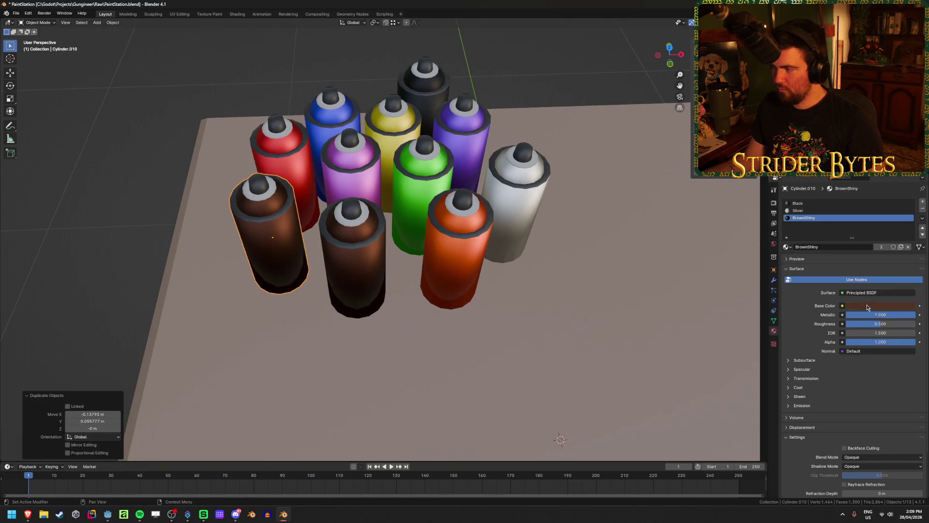
click(923, 202)
click(852, 218)
click(923, 209)
click(787, 247)
click(822, 247)
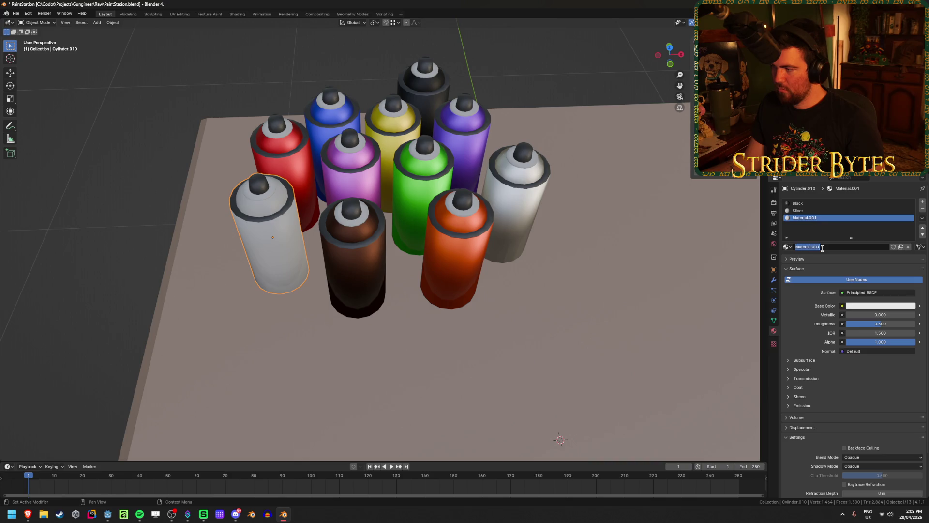
text(Gold)
key(Return)
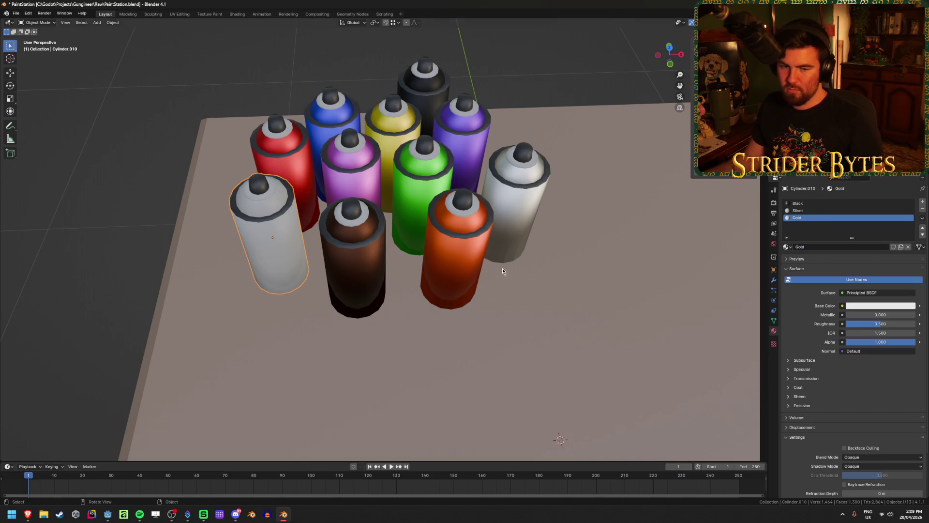
- Make the Gold material fully metallic (1.0) with a dark gold base colour
scroll(477, 263, up, 3)
scroll(518, 306, down, 6)
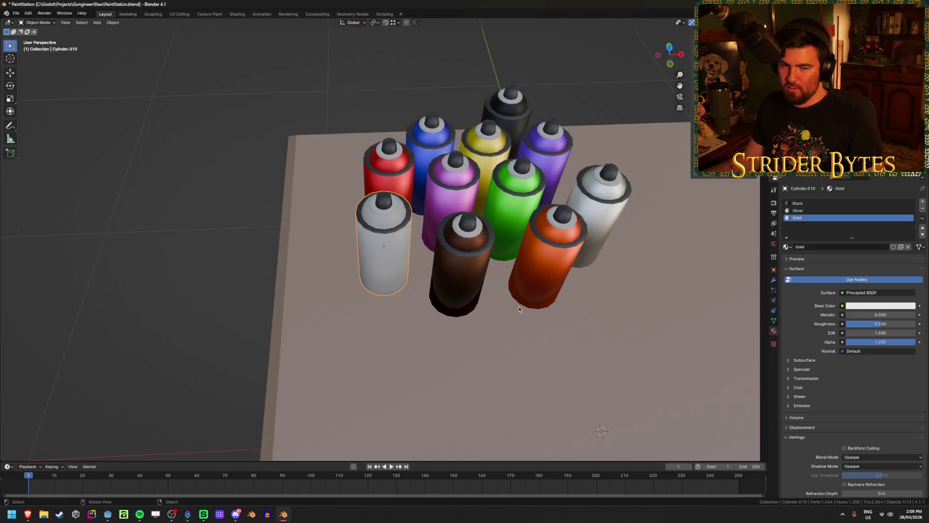
middle_drag(518, 306, 547, 278)
scroll(581, 295, up, 4)
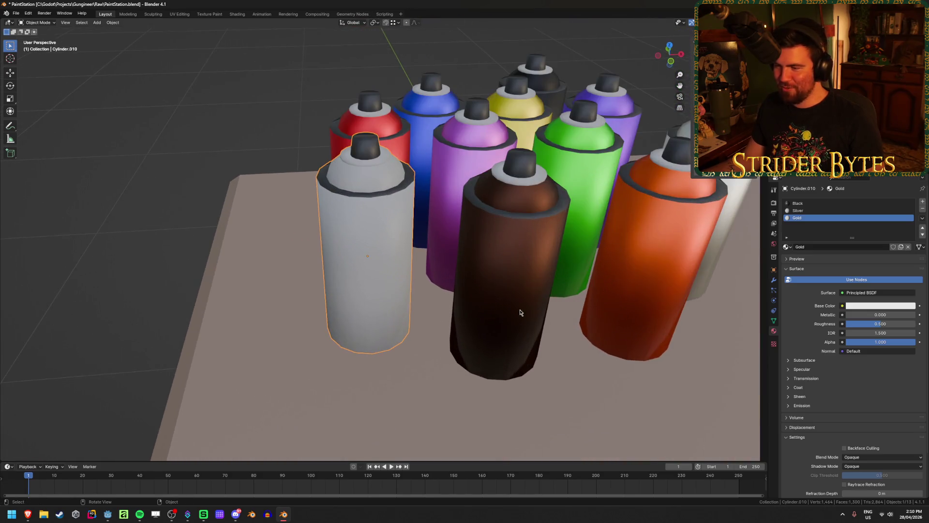
drag(857, 314, 918, 315)
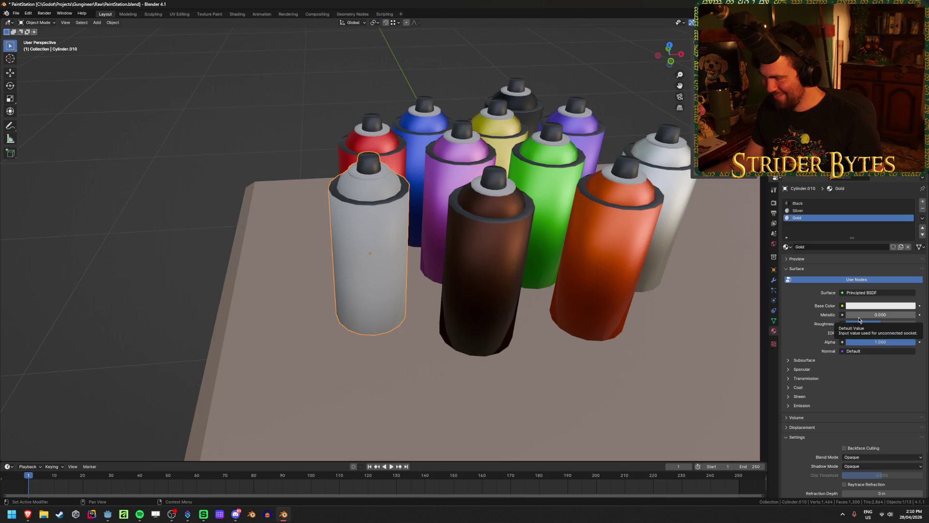
click(878, 305)
click(858, 242)
drag(908, 212, 910, 214)
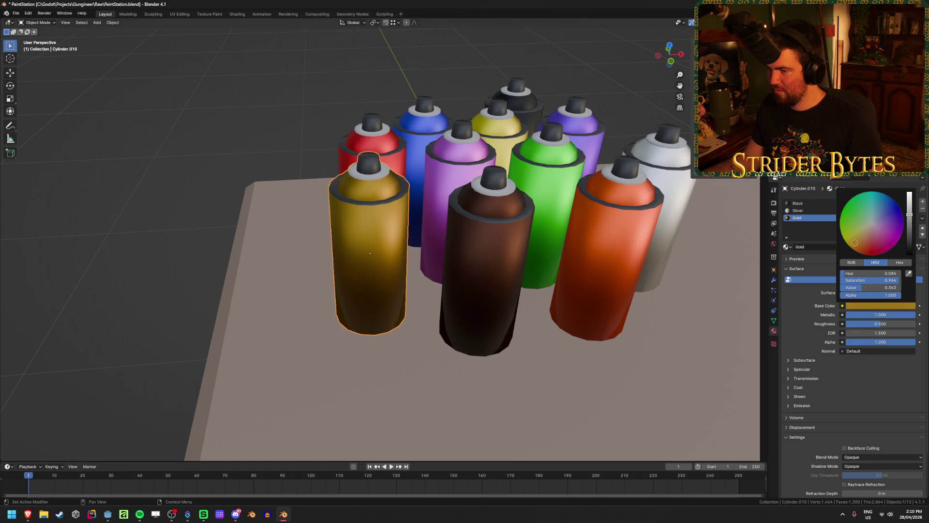
mouse_move(319, 285)
middle_down()
mouse_move(269, 286)
mouse_move(277, 265)
mouse_move(253, 292)
mouse_move(275, 289)
middle_up()
- Save, switch to top view, and move the gold and brown cans to the group's upper left
key(ctrl+s)
mouse_move(258, 214)
middle_down()
mouse_move(341, 224)
mouse_move(366, 249)
middle_up()
click(378, 252)
key(KP_7)
key(g)
click(456, 282)
click(420, 257)
key(g)
click(339, 124)
- Move the white, blue, purple and black cans into the compact group
click(505, 226)
key(g)
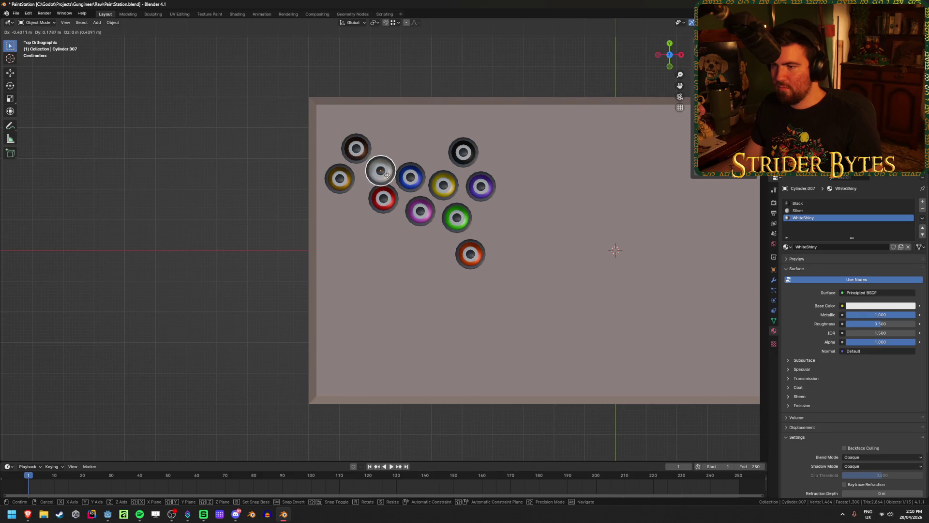
click(385, 174)
click(421, 181)
key(g)
click(438, 148)
click(481, 186)
key(g)
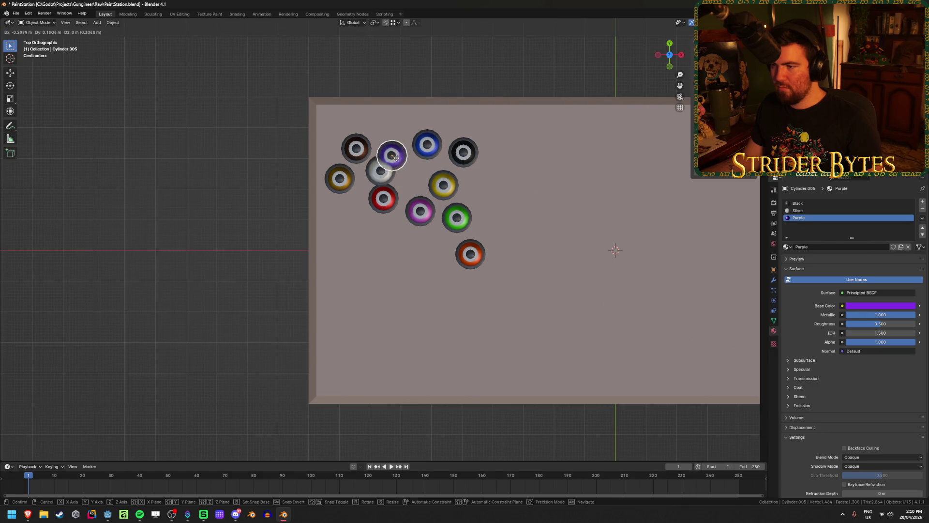
click(411, 175)
click(464, 156)
key(g)
click(395, 144)
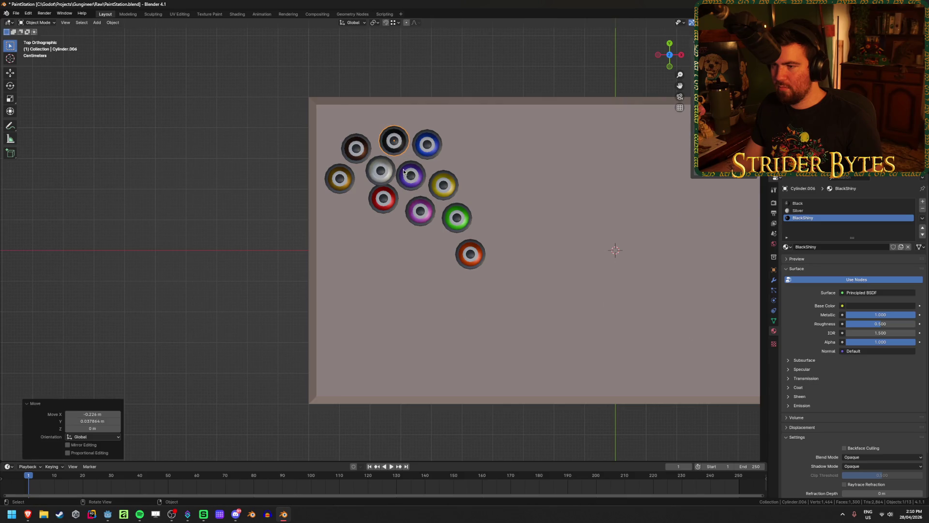
- Move the red and yellow cans left and settle the magenta can beside the purple one
click(388, 204)
key(g)
click(370, 207)
click(421, 211)
key(g)
click(460, 148)
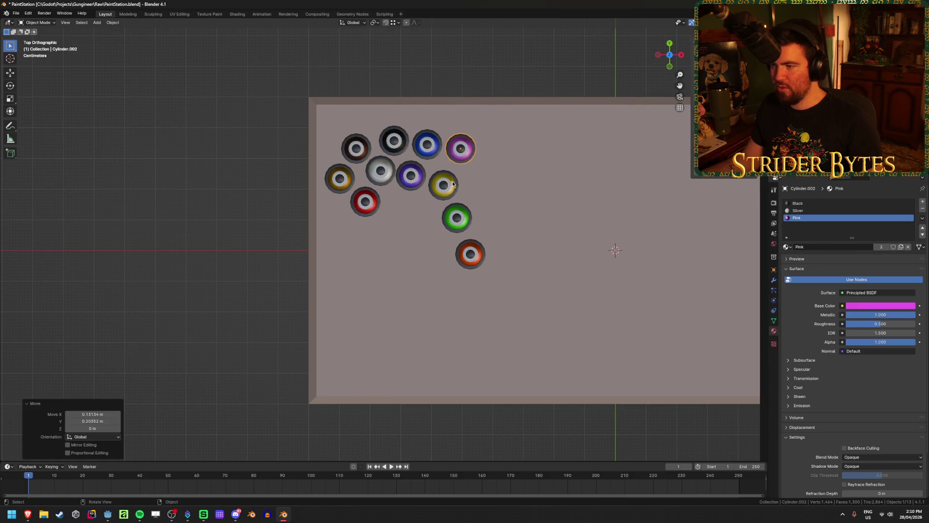
click(444, 184)
key(g)
click(397, 206)
click(459, 154)
key(g)
click(442, 181)
- Put the green can in the magenta's old spot, the orange can in the front row, and save
click(457, 217)
key(g)
click(460, 142)
click(470, 253)
key(g)
click(429, 203)
mouse_move(430, 203)
middle_down()
mouse_move(456, 237)
mouse_move(242, 284)
middle_up()
click(242, 284)
scroll(247, 286, down, 4)
key(ctrl+s)
scroll(474, 332, up, 5)
mouse_move(474, 332)
middle_down()
mouse_move(503, 257)
mouse_move(460, 410)
mouse_move(461, 347)
mouse_move(475, 372)
mouse_move(481, 363)
mouse_move(442, 318)
mouse_move(448, 324)
middle_up()
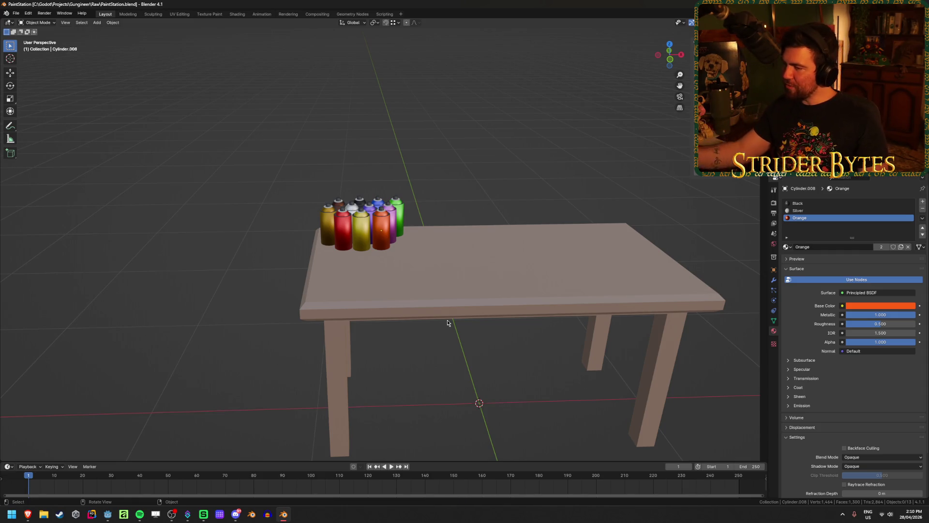
- In top view, move the red can beside the pink, green to the lower left, orange to the top row
scroll(313, 188, up, 4)
key(KP_7)
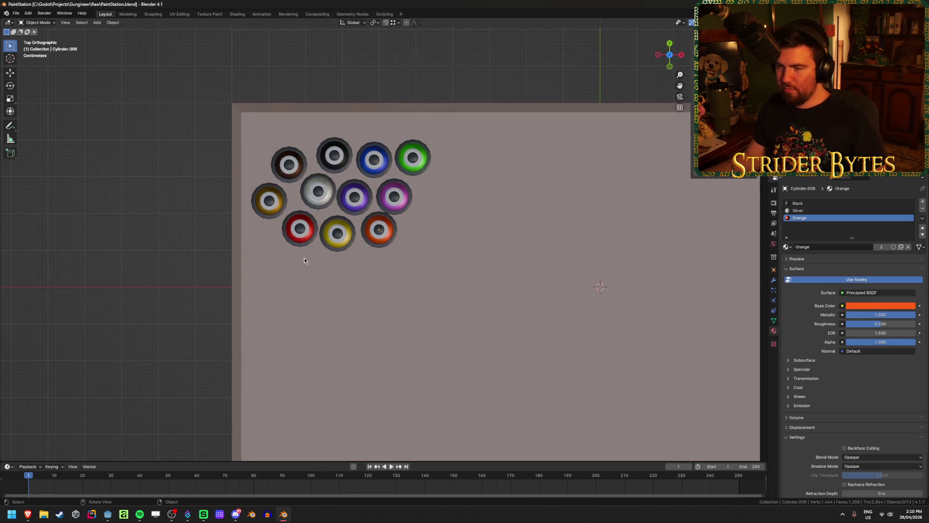
click(301, 240)
key(g)
click(435, 227)
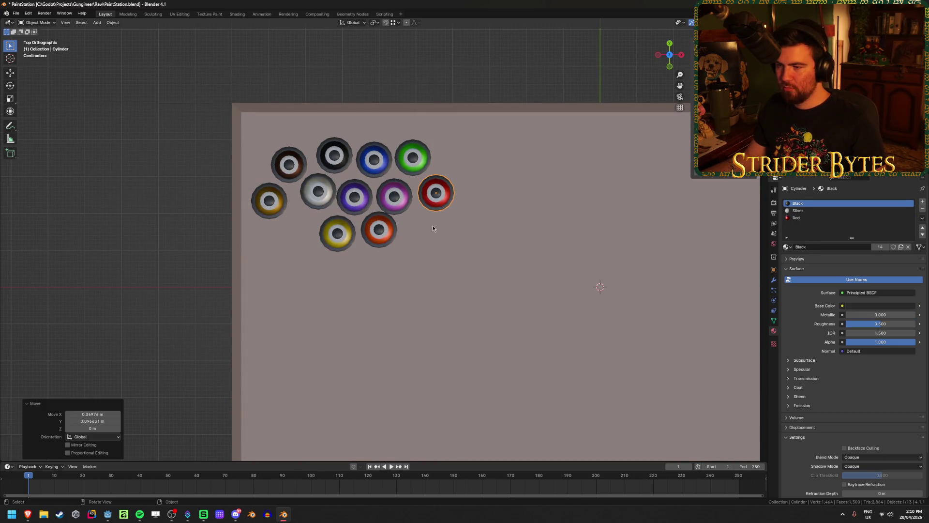
click(405, 161)
key(g)
click(287, 231)
click(383, 226)
key(g)
click(417, 156)
- Shift the pink can further right and the red can into the pink's old spot
click(435, 193)
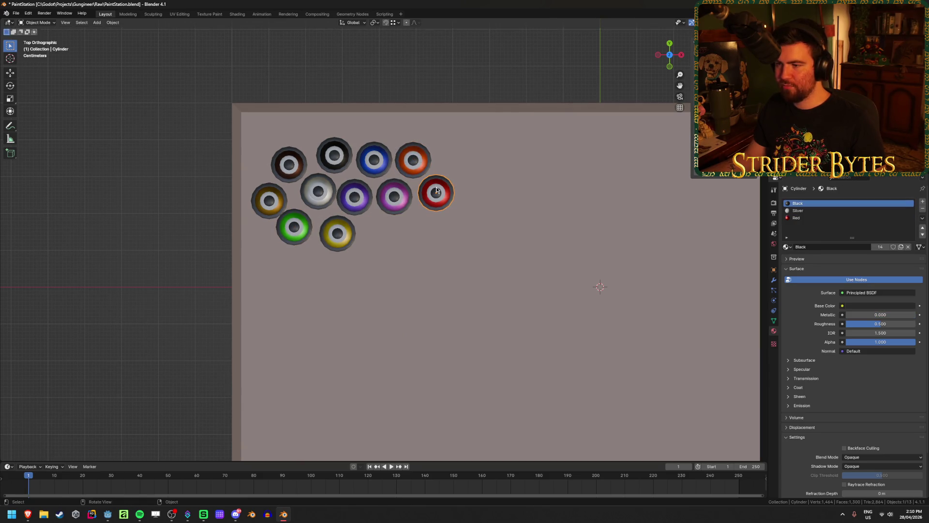
key(g)
click(447, 239)
click(392, 203)
key(g)
click(427, 204)
click(444, 234)
key(g)
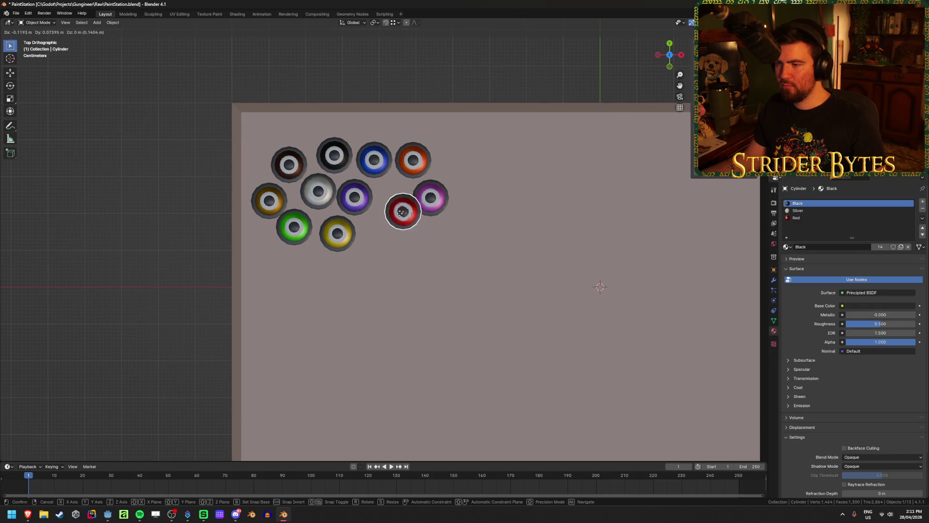
click(392, 198)
mouse_move(393, 200)
middle_down()
mouse_move(411, 252)
mouse_move(413, 241)
mouse_move(408, 264)
middle_up()
- Nudge the pink can slightly up-right and save PaintStation.blend
click(435, 209)
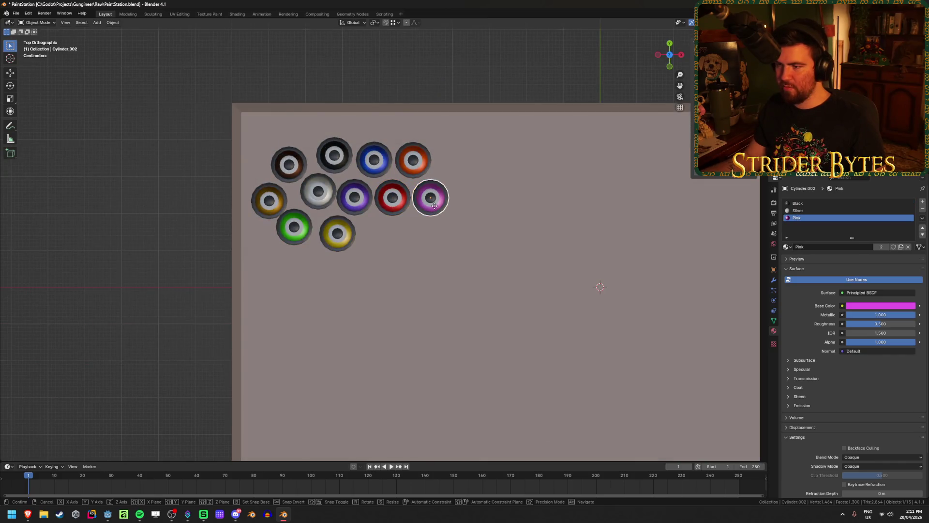
key(g)
click(440, 205)
key(ctrl+s)
mouse_move(348, 225)
middle_down()
mouse_move(327, 219)
mouse_move(336, 202)
middle_up()
scroll(274, 281, up, 4)
scroll(437, 233, up, 2)
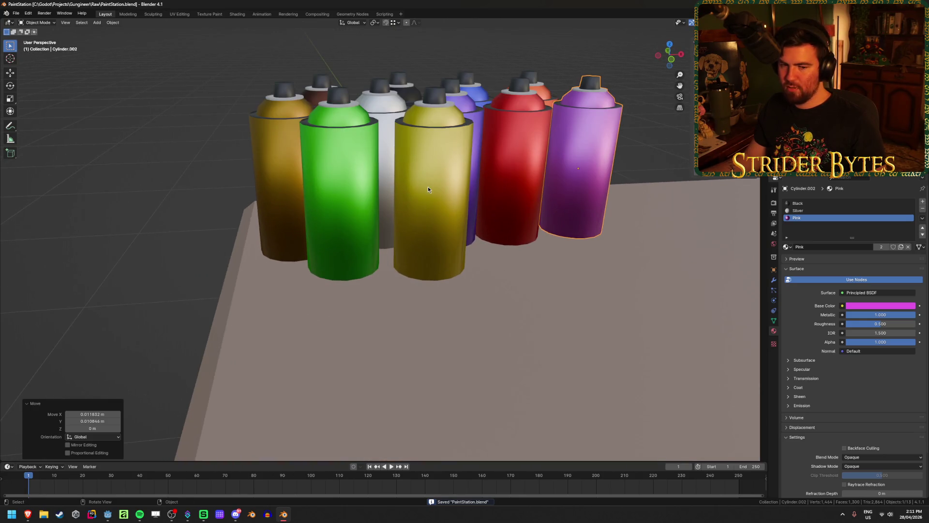
- Change the yellow can's base colour to a warmer mustard (hue 0.110, saturation 0.950, value 0.801)
click(428, 211)
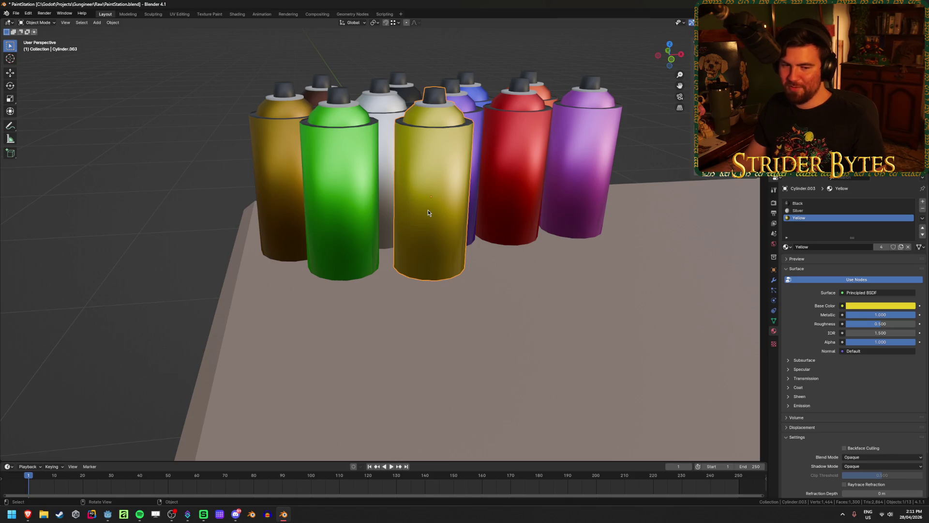
click(855, 307)
drag(849, 237, 849, 239)
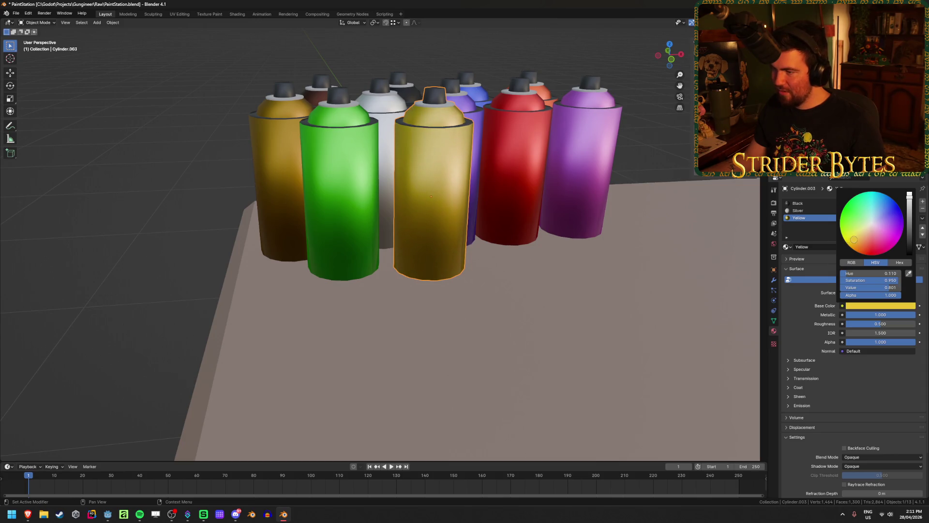
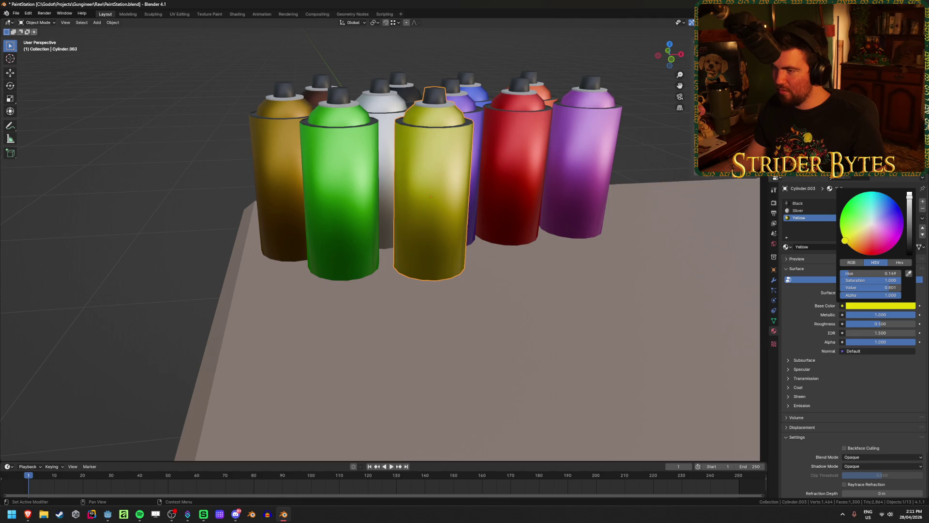
- Save PaintStation.blend while orbiting around the eleven spray cans on the table top
mouse_move(433, 298)
middle_down()
mouse_move(143, 241)
mouse_move(171, 225)
mouse_move(135, 264)
mouse_move(191, 311)
middle_up()
key(ctrl+s)
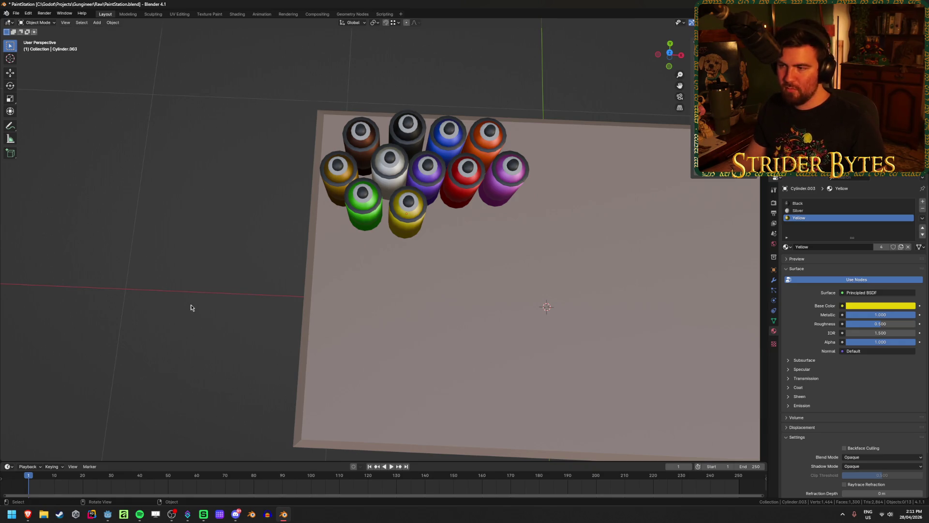
middle_drag(229, 320, 538, 289)
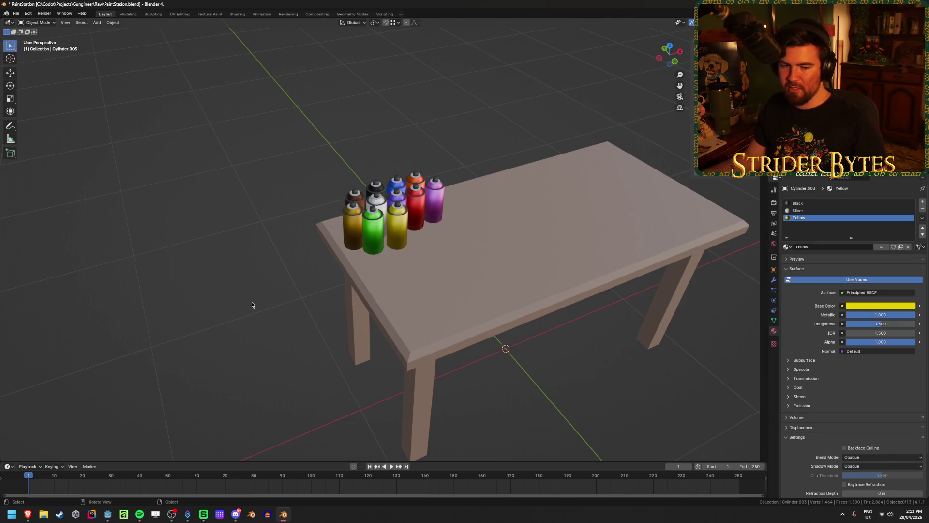
scroll(245, 304, up, 5)
key(ctrl+s)
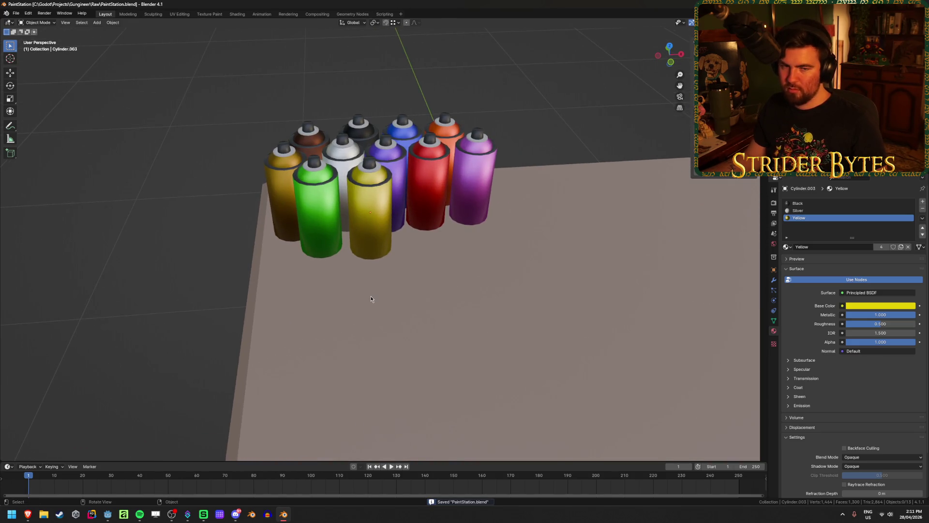
middle_drag(370, 298, 363, 340)
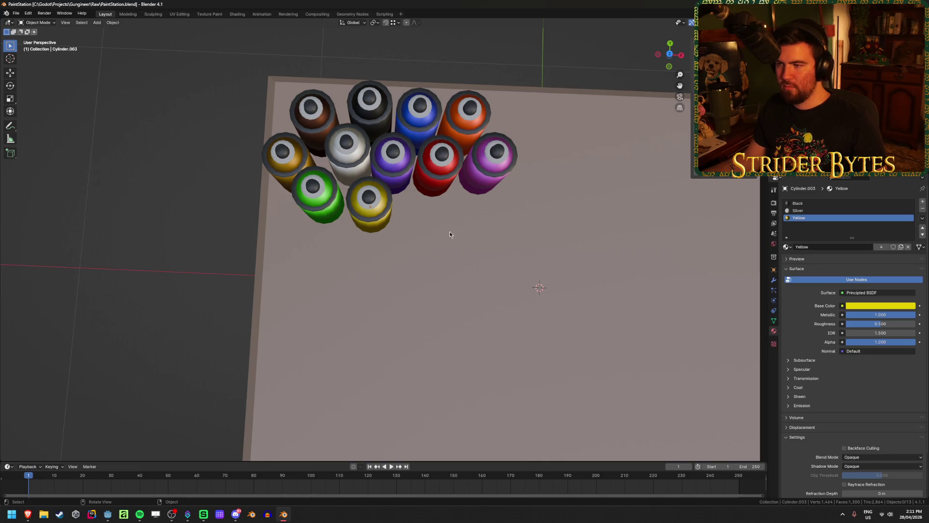
- In top view, move the pink can beside the yellow can and the red can further right
click(497, 173)
key(KP_7)
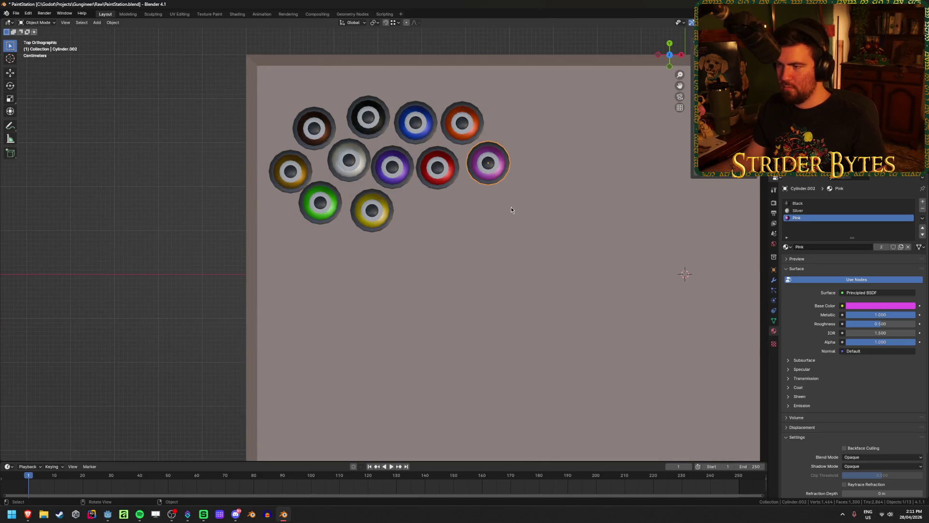
key(g)
click(442, 255)
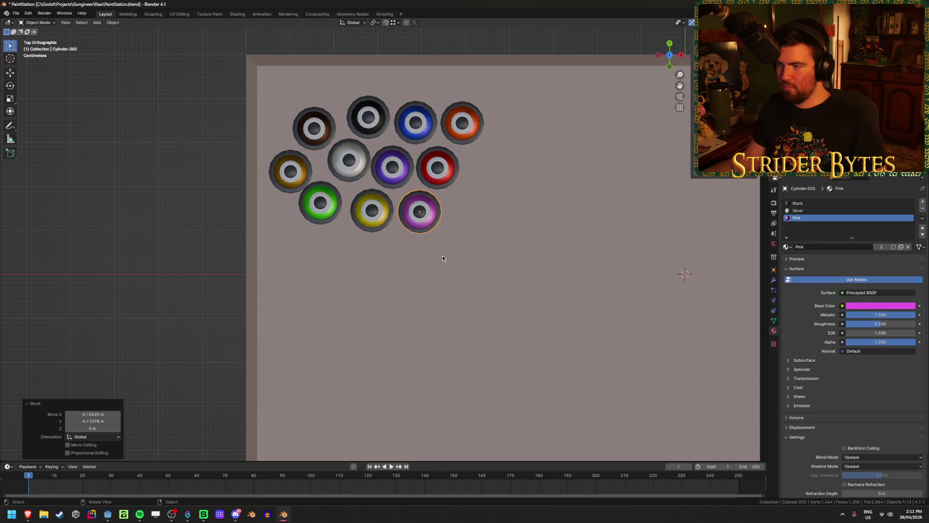
click(438, 172)
key(g)
click(456, 171)
- Reposition the purple can and nudge the white and pink cans into place
click(392, 167)
key(g)
click(398, 167)
drag(353, 162, 353, 166)
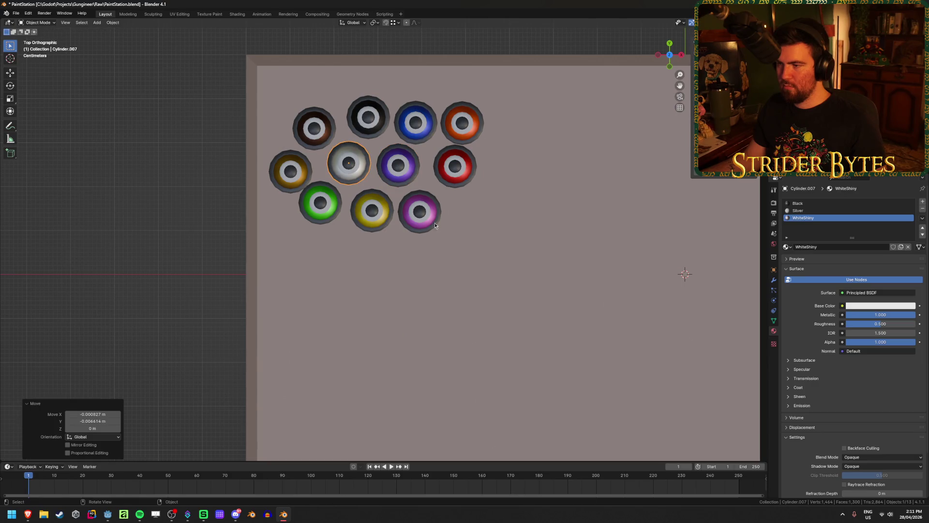
click(421, 212)
drag(421, 211, 424, 209)
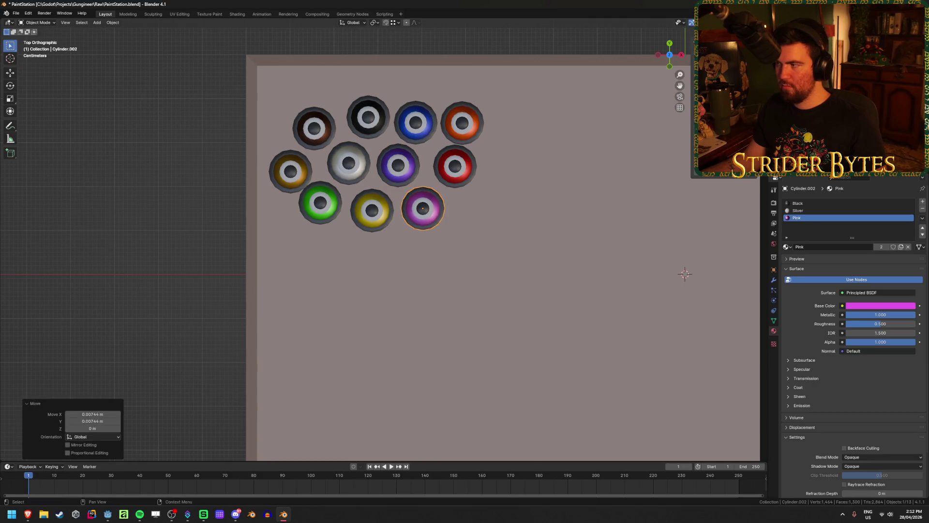
- Rotate all the spray cans 22.5 degrees around Z
click(415, 123)
click(455, 166)
key(a)
key(r)
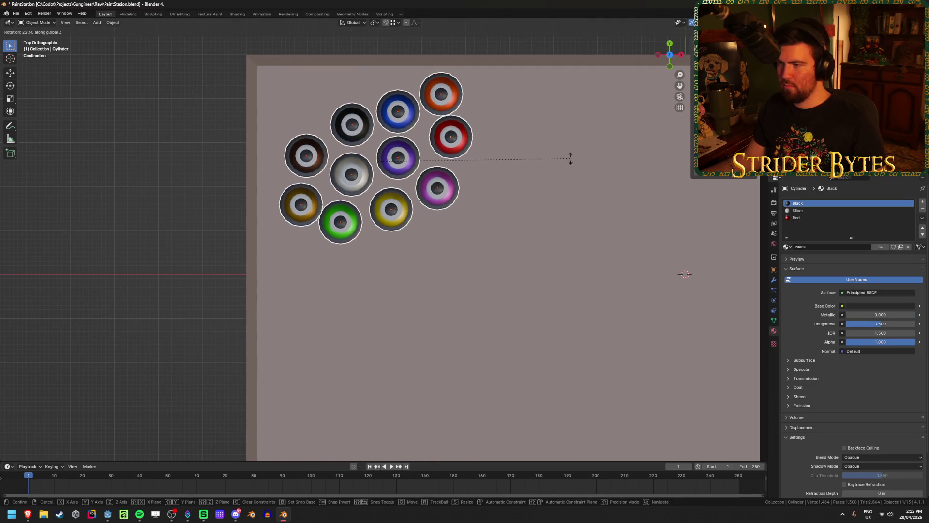
click(571, 159)
- Shift the cluster left along X, then reposition the black and blue cans
key(g)
key(x)
click(363, 135)
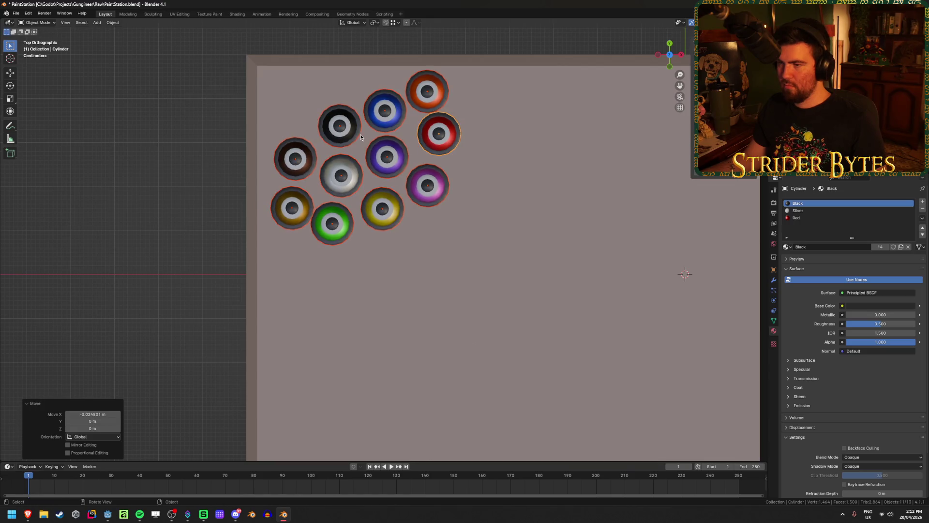
click(341, 126)
key(g)
click(337, 125)
click(385, 111)
key(g)
click(382, 105)
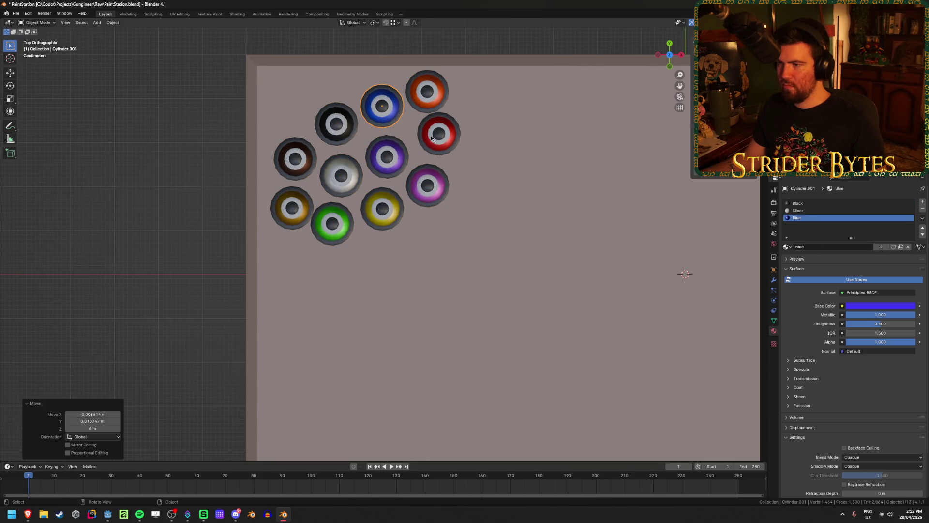
click(432, 138)
- Return to a perspective view, clear the selection and save PaintStation.blend
mouse_move(431, 138)
middle_down()
mouse_move(441, 248)
mouse_move(188, 166)
mouse_move(222, 226)
mouse_move(231, 207)
middle_up()
click(188, 166)
key(ctrl+s)
scroll(222, 226, down, 2)
scroll(238, 275, up, 2)
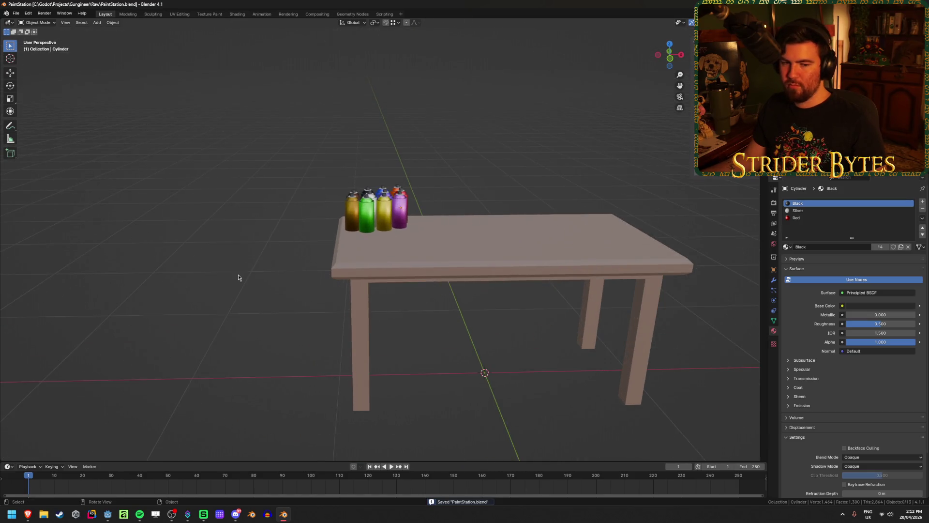
scroll(238, 275, up, 3)
mouse_move(245, 276)
middle_down()
mouse_move(222, 261)
mouse_move(151, 251)
middle_up()
scroll(153, 251, down, 1)
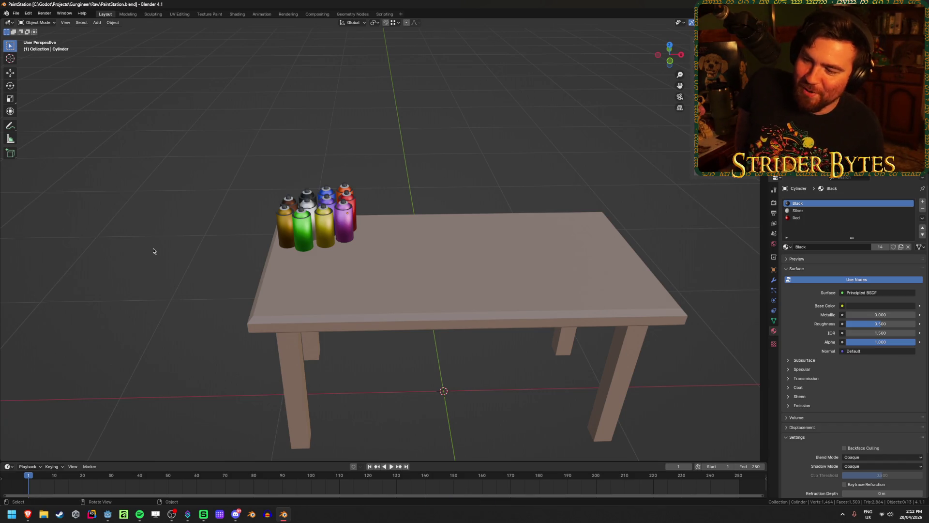
scroll(208, 241, up, 6)
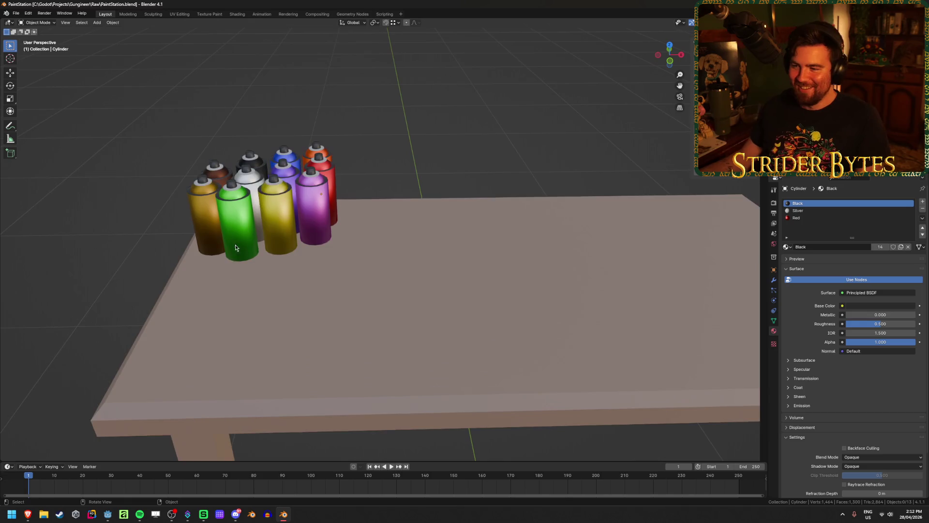
middle_drag(305, 214, 302, 226)
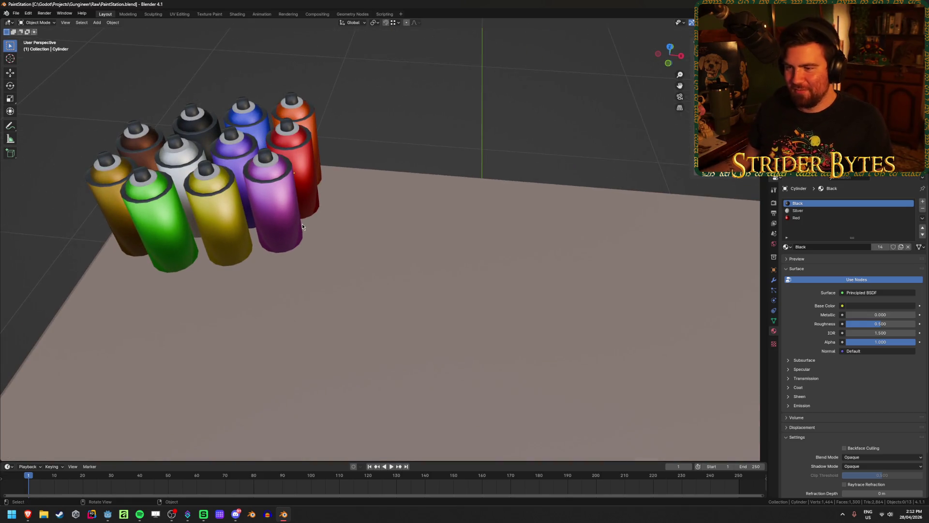
key(alt+Tab)
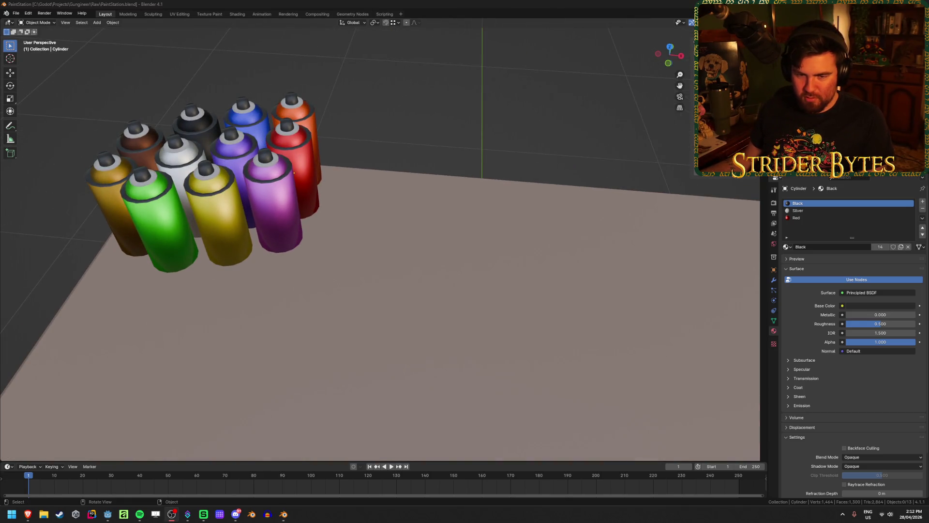
click(277, 174)
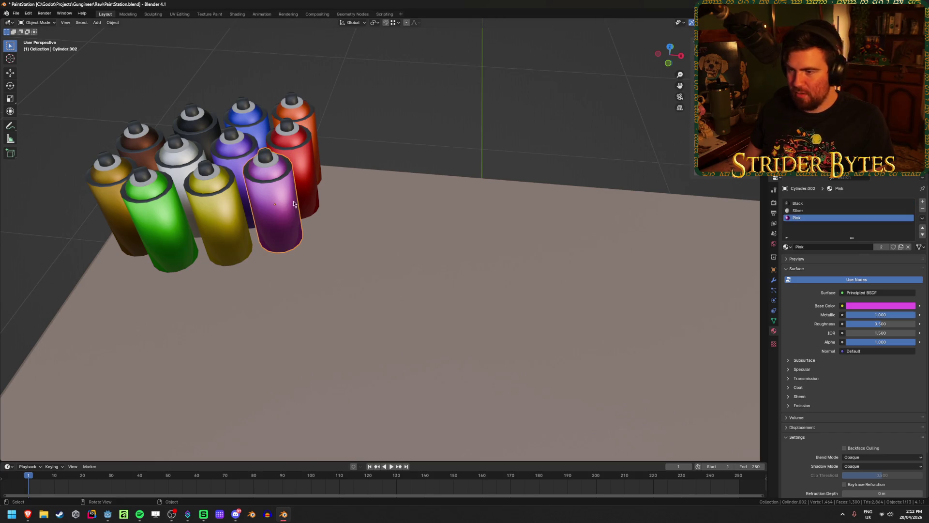
- Set the pink can's base colour to hex FFB1EC and save the file
click(869, 305)
click(900, 263)
click(874, 274)
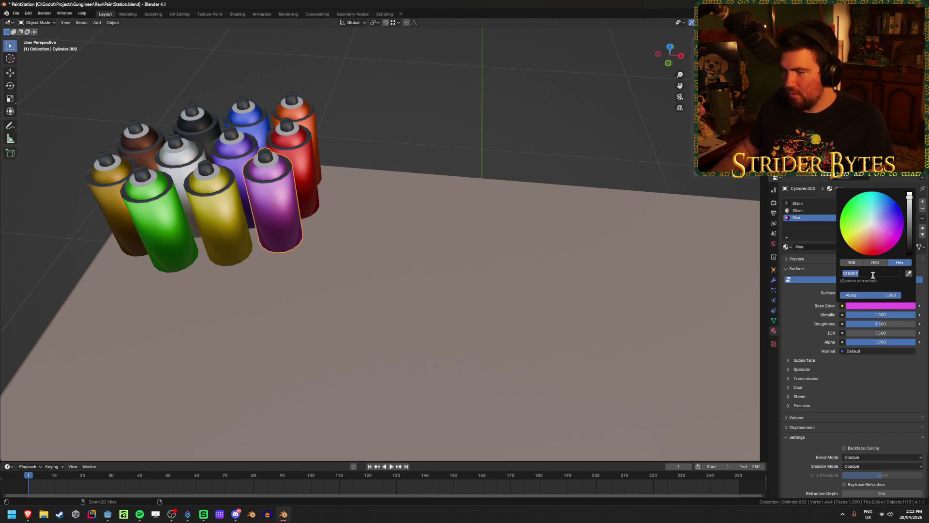
text(FFB1EC)
key(Return)
click(406, 137)
key(ctrl+s)
- Centre the view on the cans, select the green can and view from above
mouse_move(406, 138)
middle_down()
mouse_move(425, 147)
mouse_move(421, 126)
middle_up()
scroll(420, 125, down, 4)
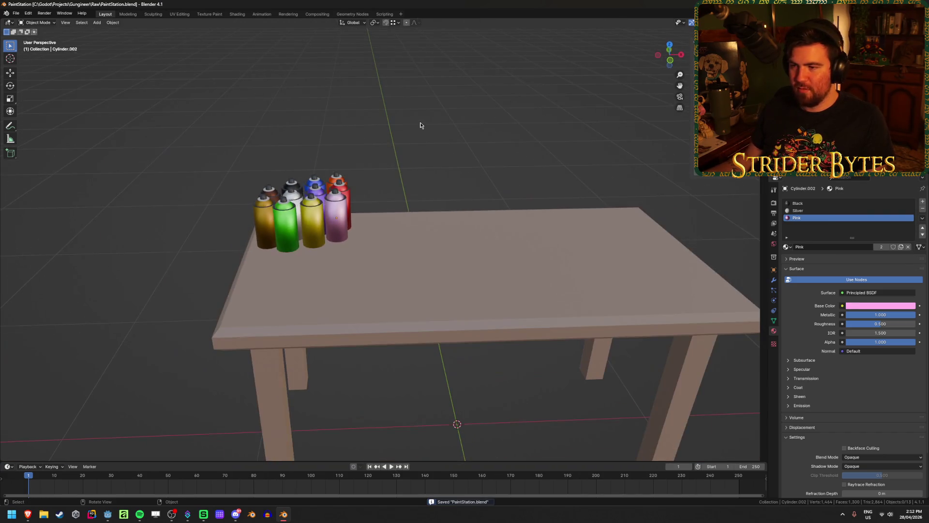
scroll(376, 152, up, 5)
mouse_move(382, 147)
shift+middle_down()
mouse_move(427, 217)
mouse_move(430, 204)
shift+middle_up()
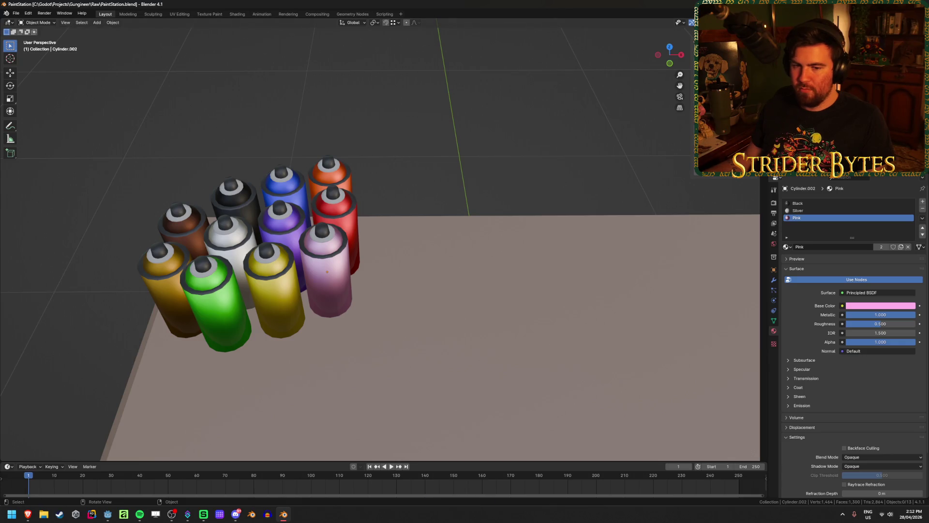
click(236, 308)
key(KP_7)
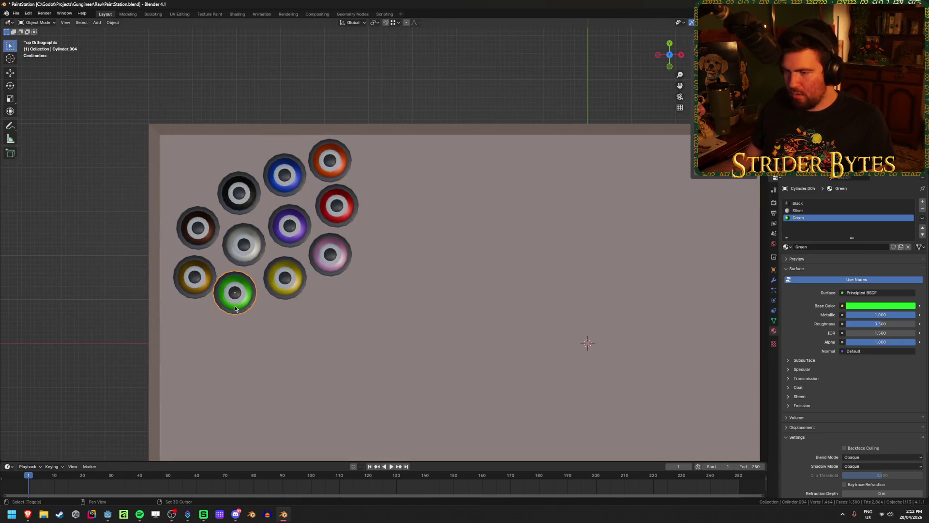
- Duplicate the green can and place the copy beside the cluster
key(shift+d)
click(375, 198)
middle_drag(410, 220, 417, 203)
scroll(416, 203, up, 3)
mouse_move(425, 169)
middle_down()
mouse_move(432, 334)
mouse_move(440, 284)
middle_up()
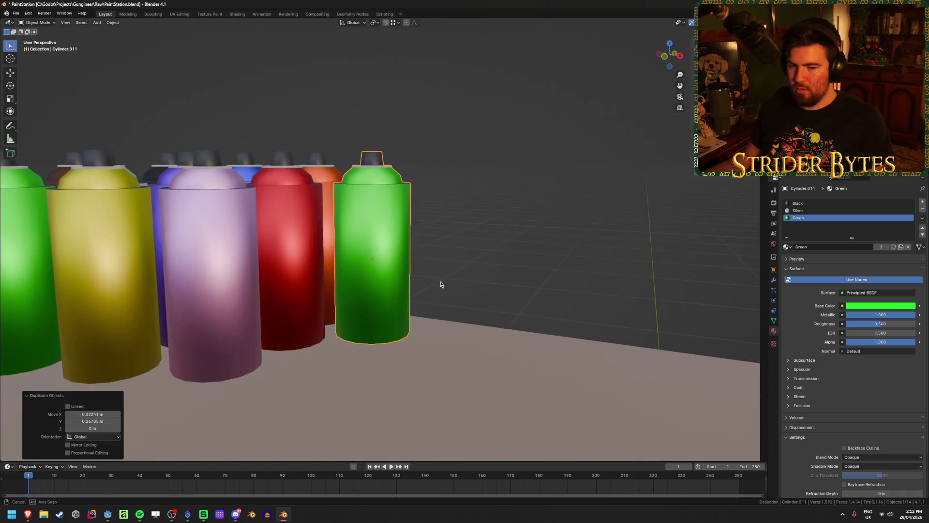
scroll(438, 296, down, 2)
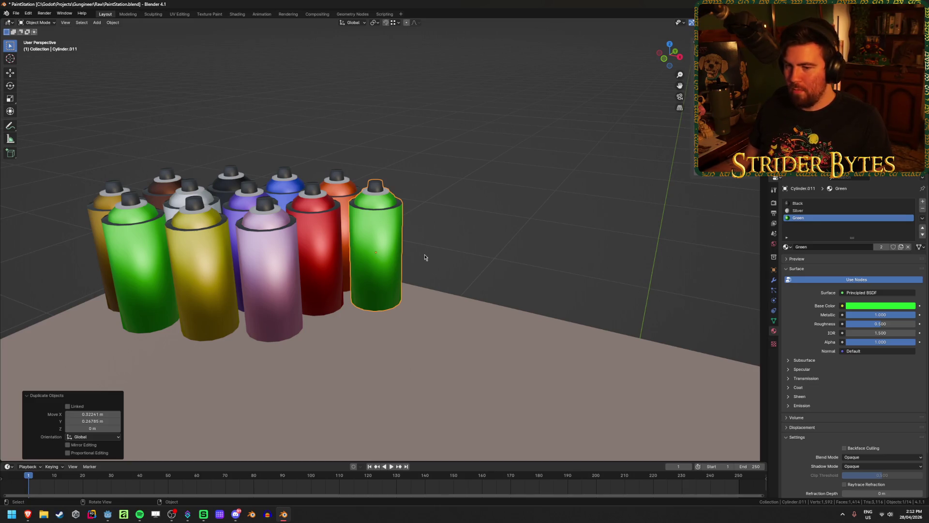
scroll(426, 264, up, 2)
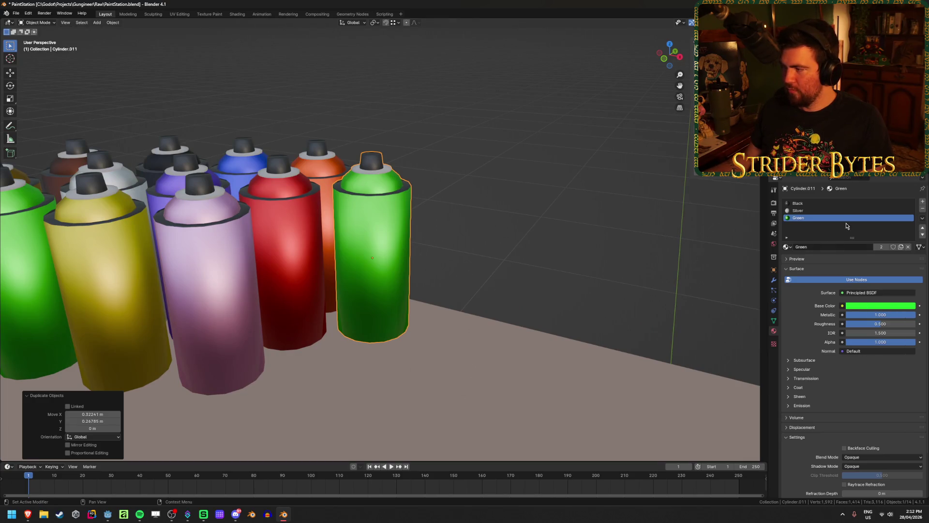
- Add a new fully metallic material named DarkGreen with a dark green base colour
click(923, 204)
click(830, 247)
double_click(830, 246)
text(DarkGreen)
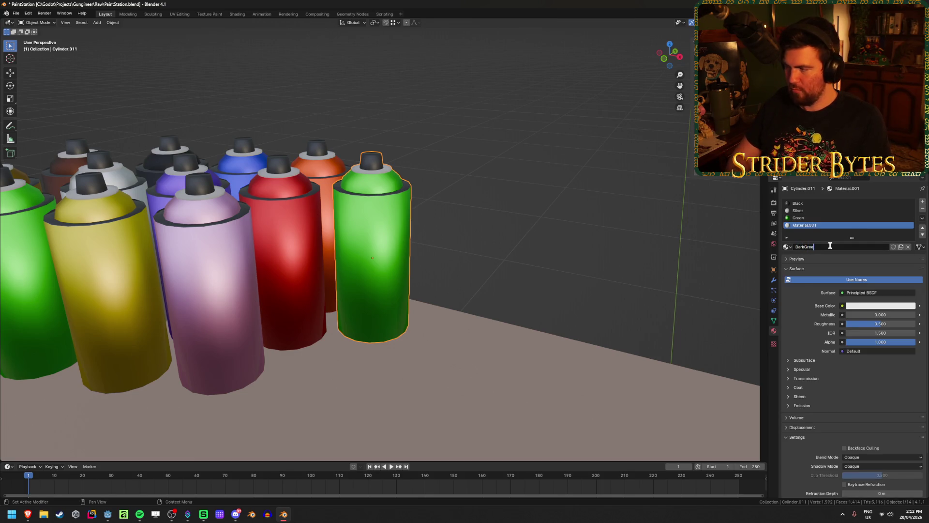
key(Return)
drag(848, 316, 918, 317)
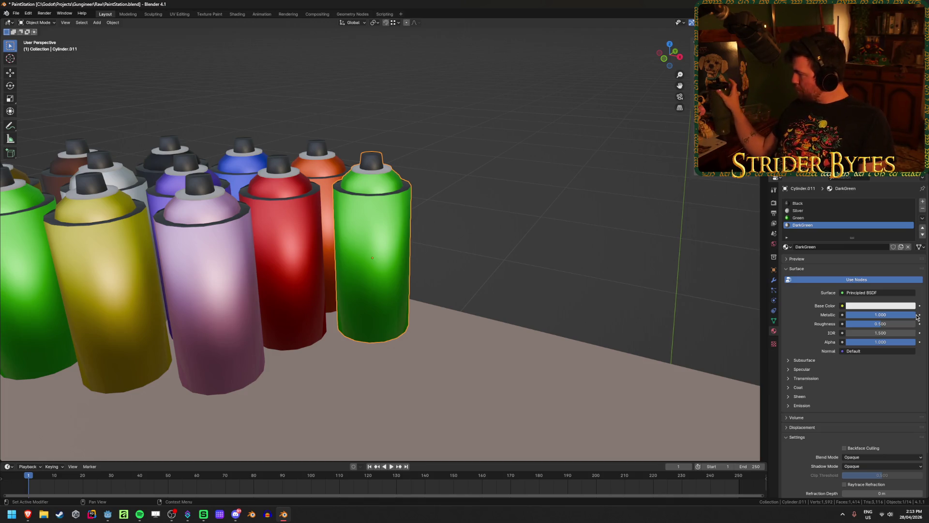
click(880, 305)
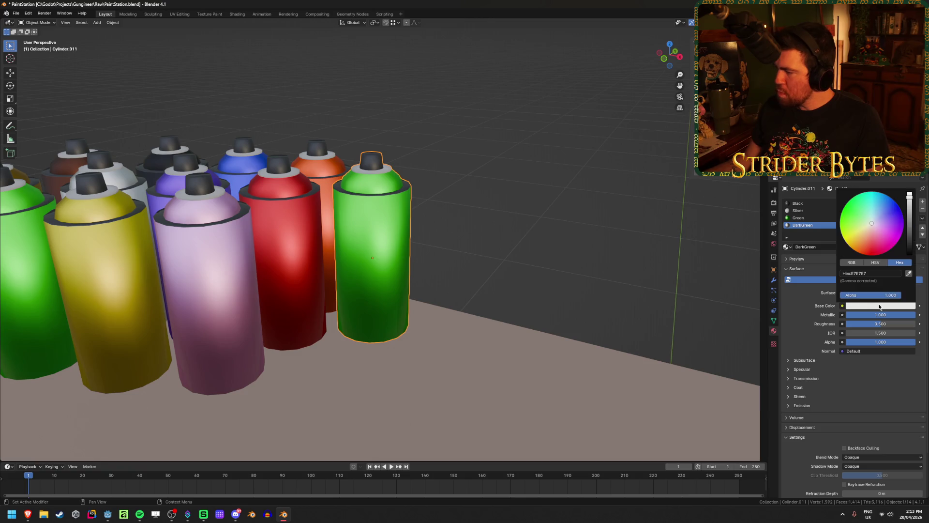
drag(854, 219, 856, 216)
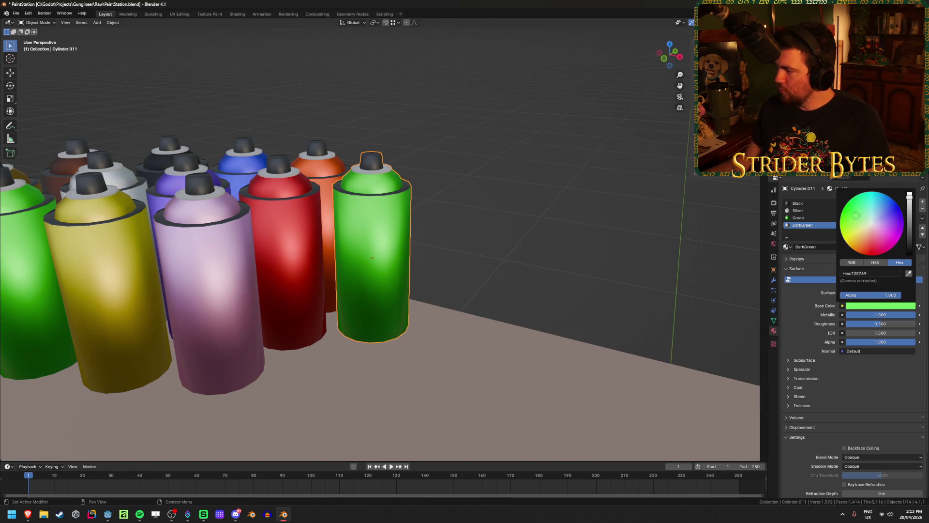
drag(911, 205, 911, 223)
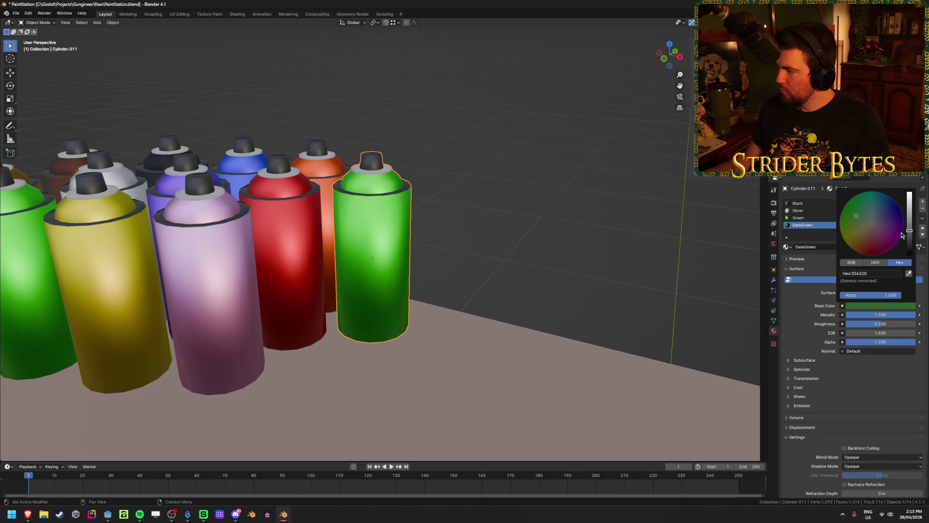
- Assign DarkGreen to the can's faces and remove the unused Green material slot
key(Tab)
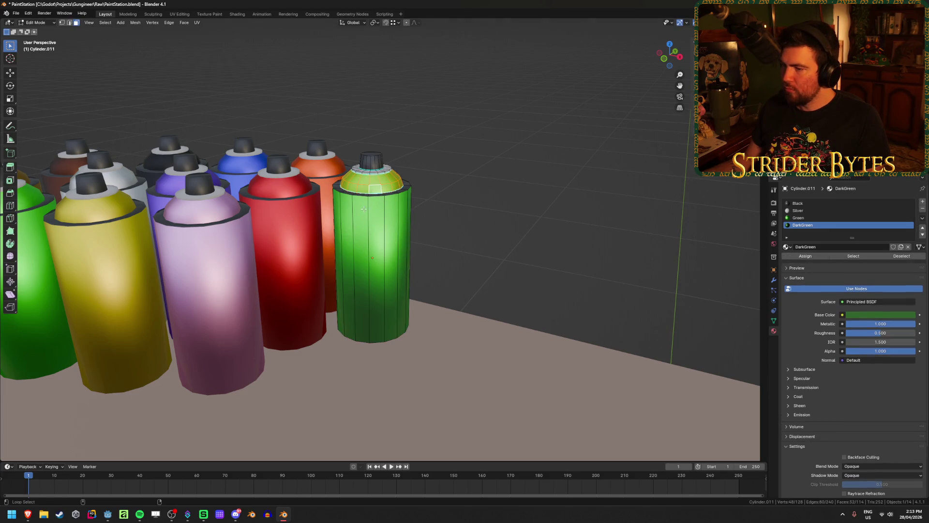
click(853, 255)
click(805, 255)
key(Tab)
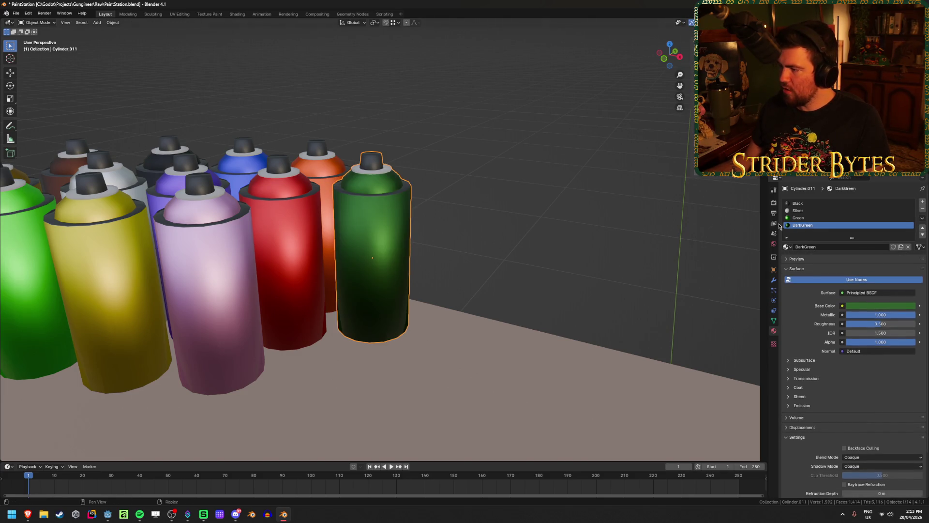
click(854, 218)
click(922, 208)
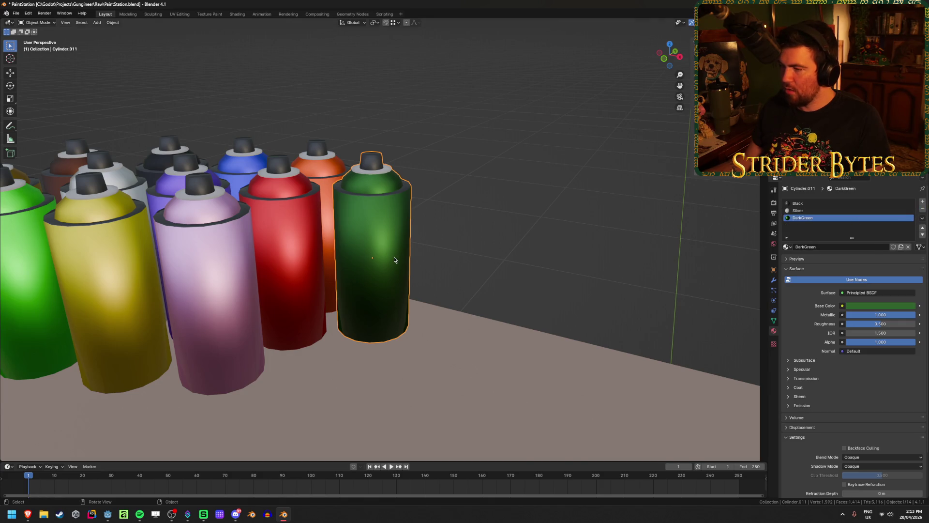
- Lighten the DarkGreen base colour to hex 467042 and save the file
click(880, 305)
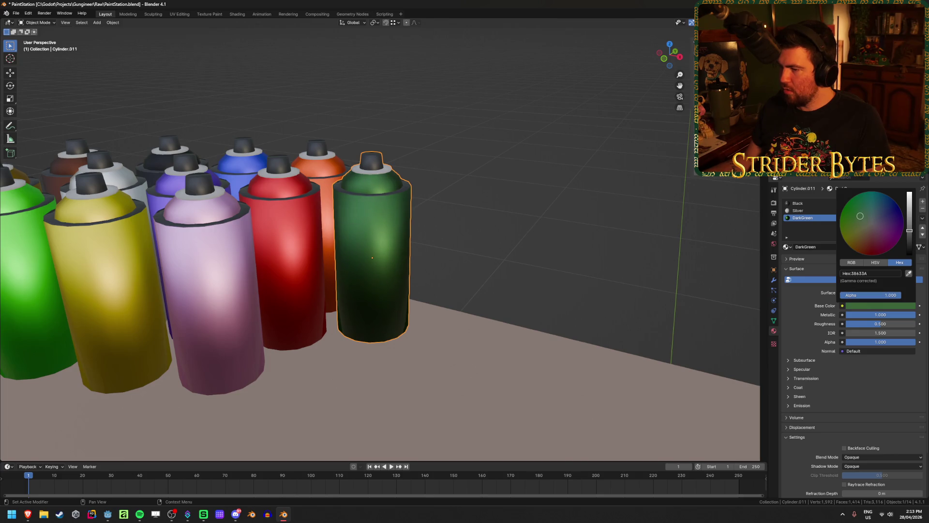
mouse_move(910, 234)
mouse_down()
mouse_move(909, 244)
mouse_move(910, 226)
mouse_up()
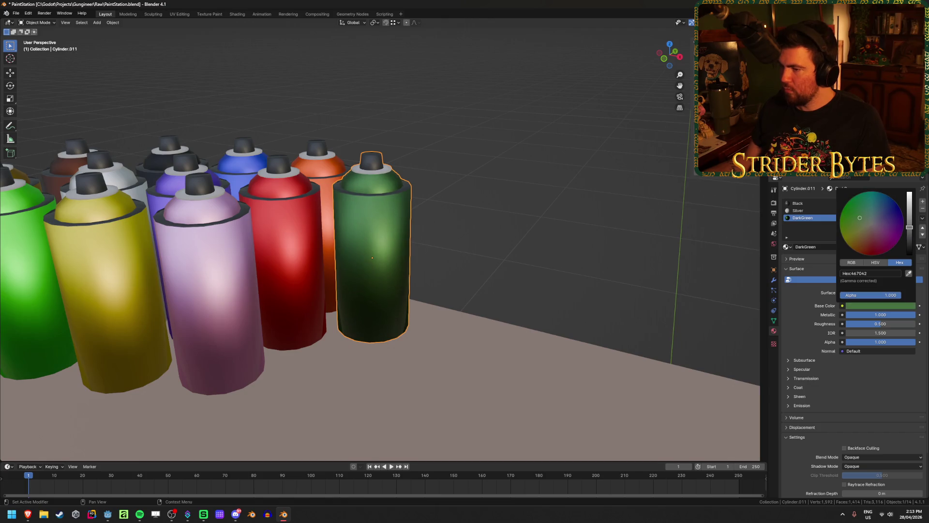
scroll(480, 313, down, 6)
key(ctrl+s)
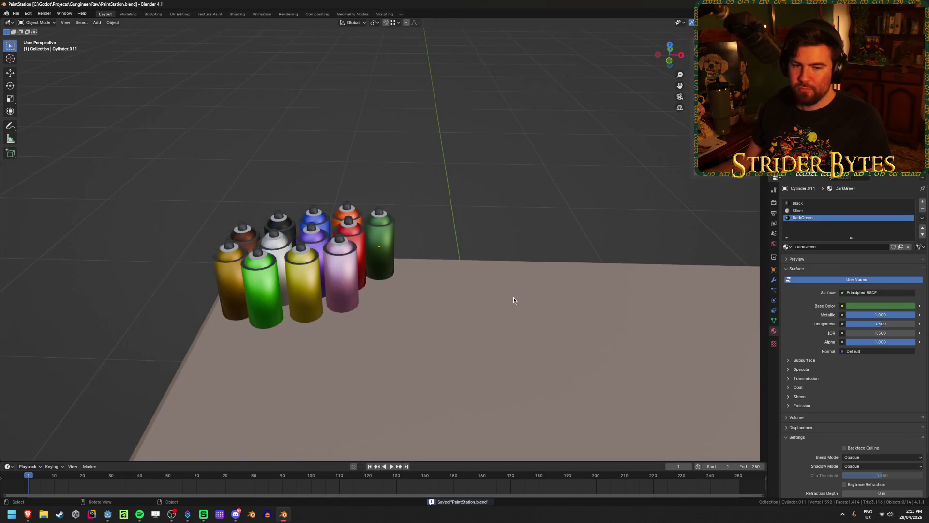
- In top view, swap the silver, red and white cans into a new grid
scroll(514, 300, up, 2)
mouse_move(510, 245)
middle_down()
mouse_move(527, 220)
mouse_move(521, 263)
mouse_move(521, 214)
middle_up()
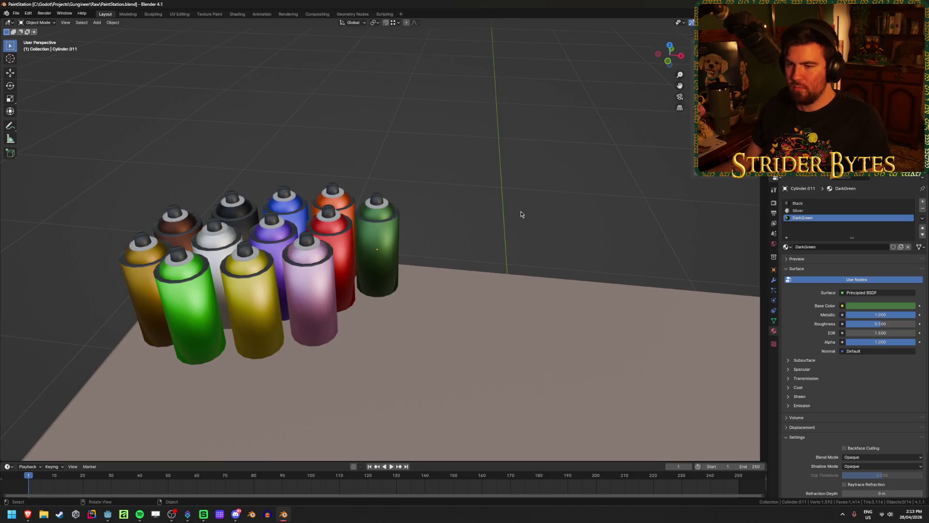
key(KP_7)
scroll(487, 203, up, 1)
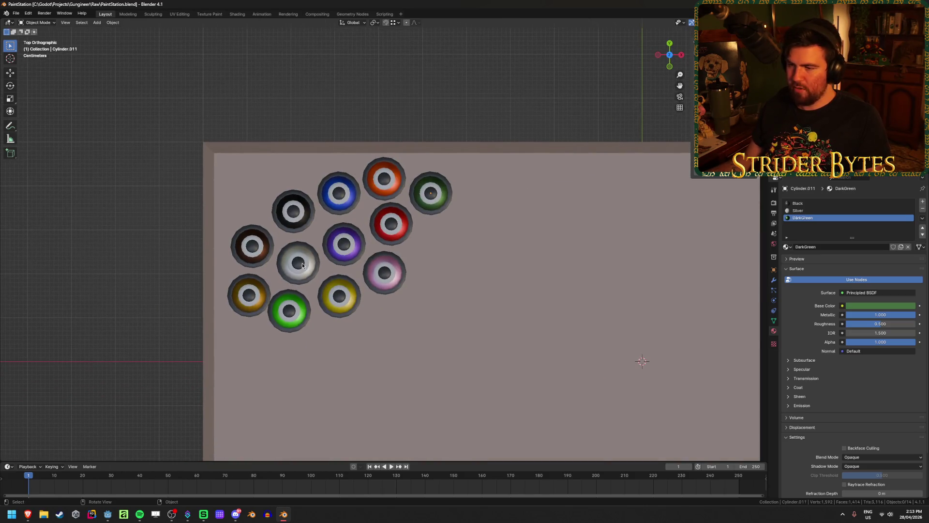
drag(302, 265, 459, 267)
drag(390, 225, 296, 261)
drag(462, 275, 396, 235)
- Save the rearranged cans and recentre the perspective view on the table
middle_drag(477, 279, 503, 120)
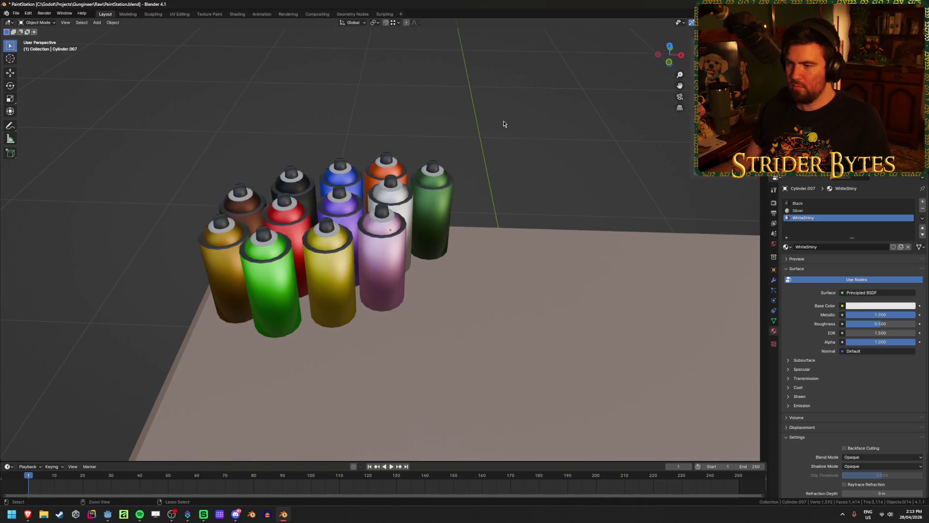
key(ctrl+s)
scroll(497, 262, down, 5)
scroll(498, 256, up, 4)
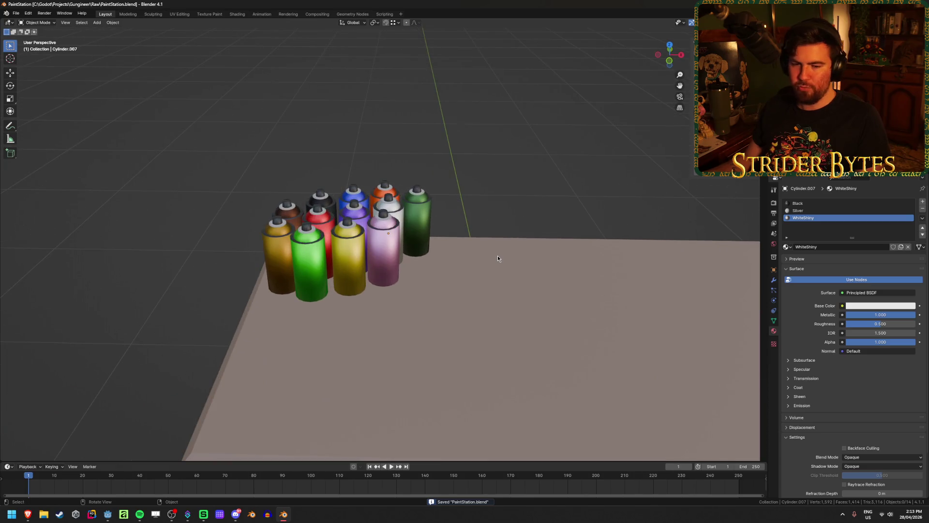
shift+middle_drag(498, 258, 471, 248)
scroll(470, 248, down, 4)
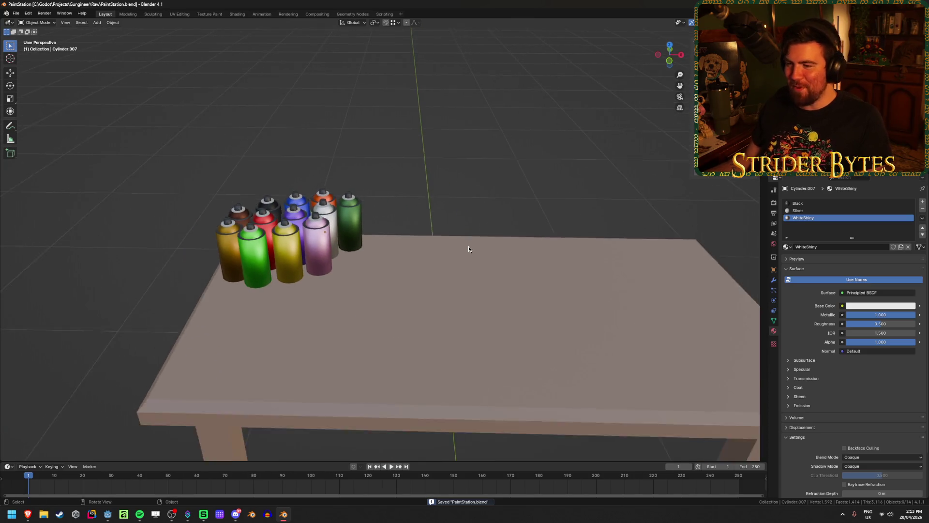
scroll(468, 246, up, 2)
mouse_move(499, 202)
shift+middle_down()
mouse_move(437, 180)
mouse_move(432, 246)
mouse_move(426, 201)
shift+middle_up()
- Box-select all the spray cans and move them toward the table's back-left corner
key(shift+z)
drag(108, 136, 315, 214)
key(shift+z)
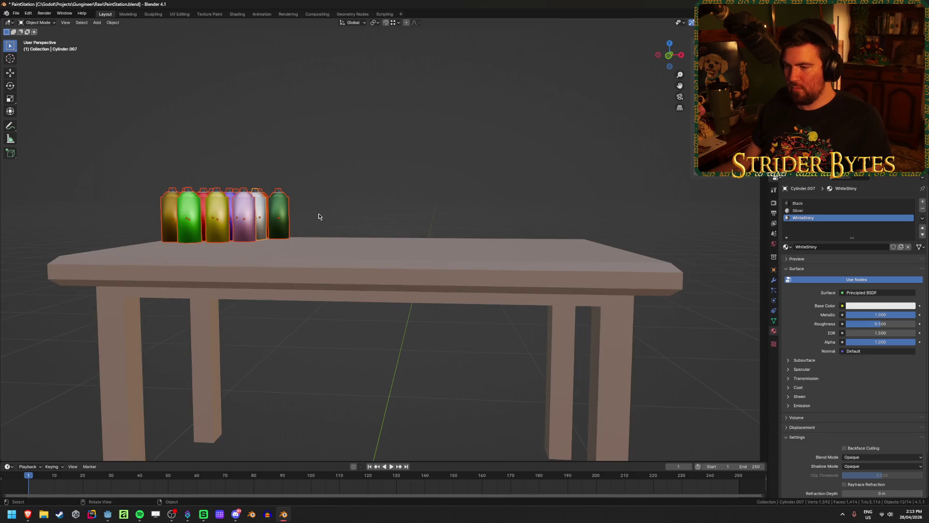
key(KP_7)
key(g)
click(323, 219)
- Inspect the table from several angles, save, and let Godot reimport the model
key(shift+z)
middle_drag(357, 317, 353, 225)
key(shift+z)
mouse_move(346, 290)
middle_down()
mouse_move(393, 145)
mouse_move(423, 214)
mouse_move(450, 206)
middle_up()
click(396, 242)
mouse_move(396, 242)
middle_down()
mouse_move(381, 249)
mouse_move(385, 234)
mouse_move(381, 280)
middle_up()
scroll(382, 248, up, 3)
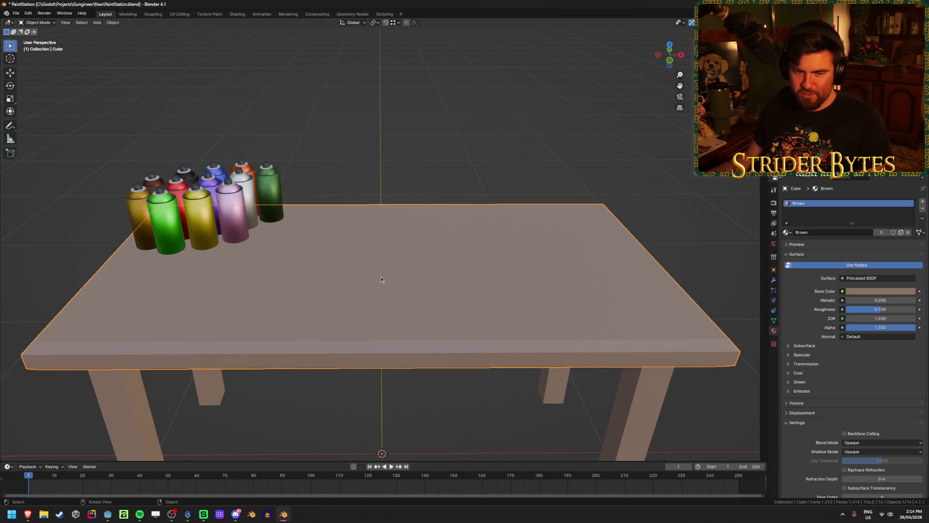
click(391, 184)
key(ctrl+s)
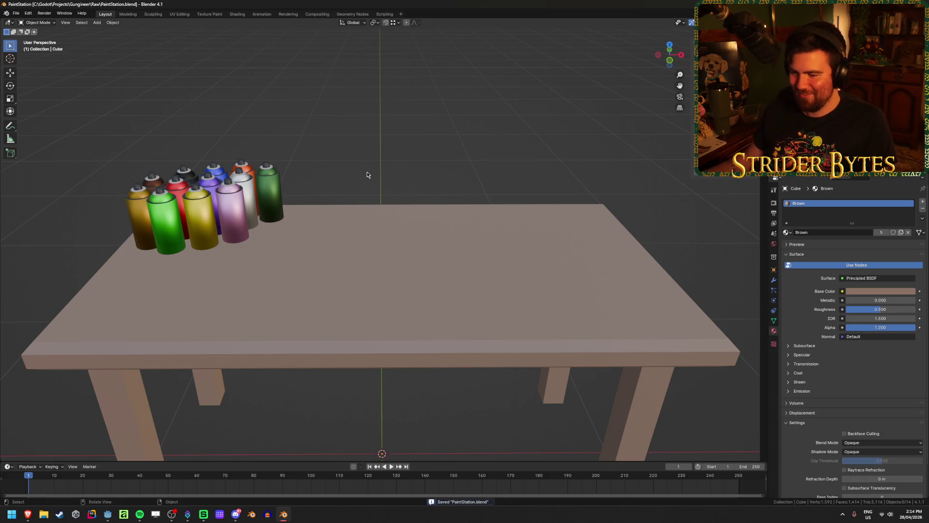
click(107, 514)
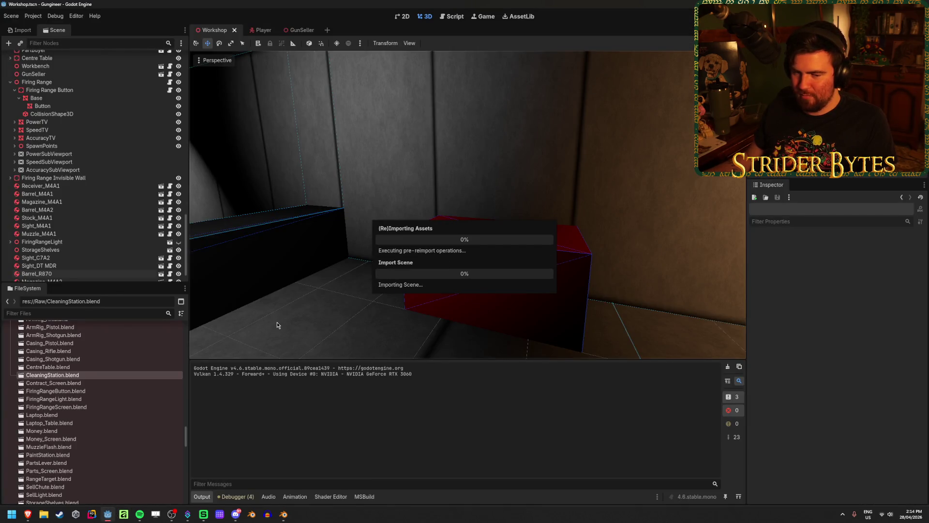
click(285, 515)
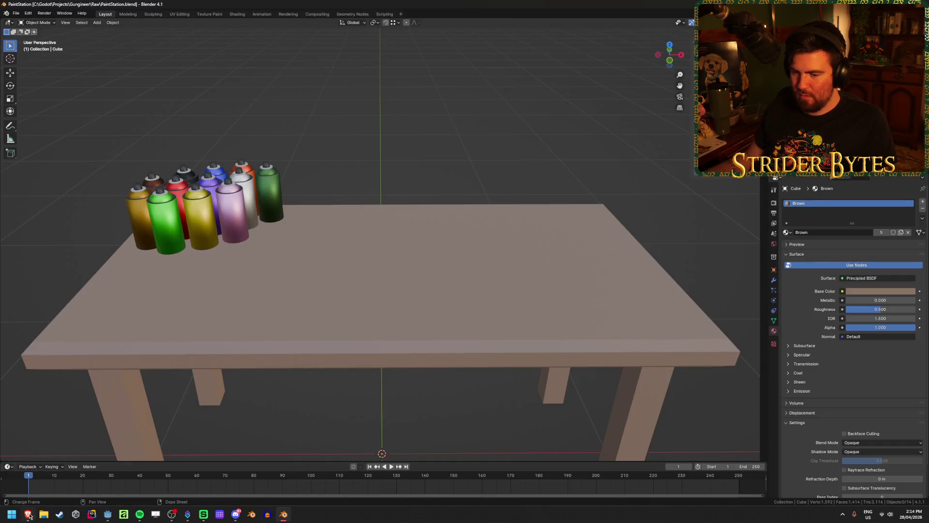
- Show the paint brush image results and preview the white Jolie Signature Paint Brush
mouse_move(30, 515)
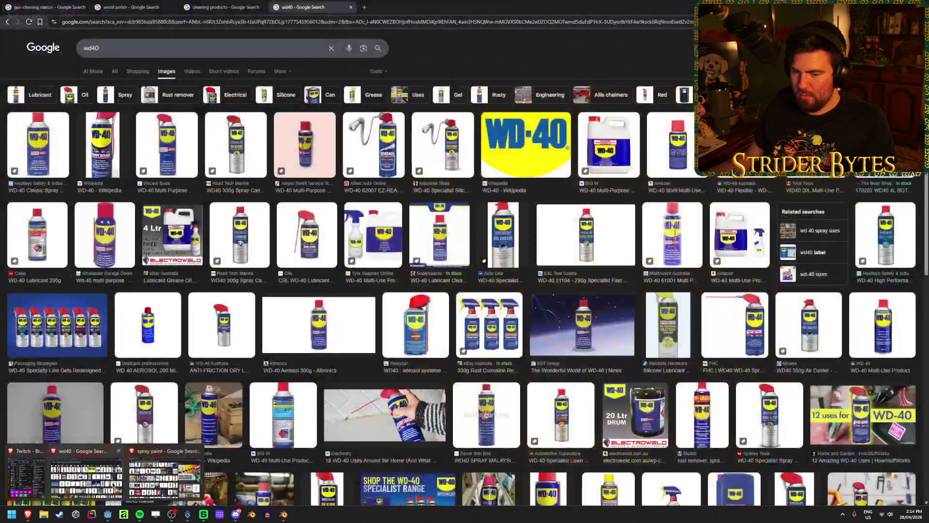
click(109, 482)
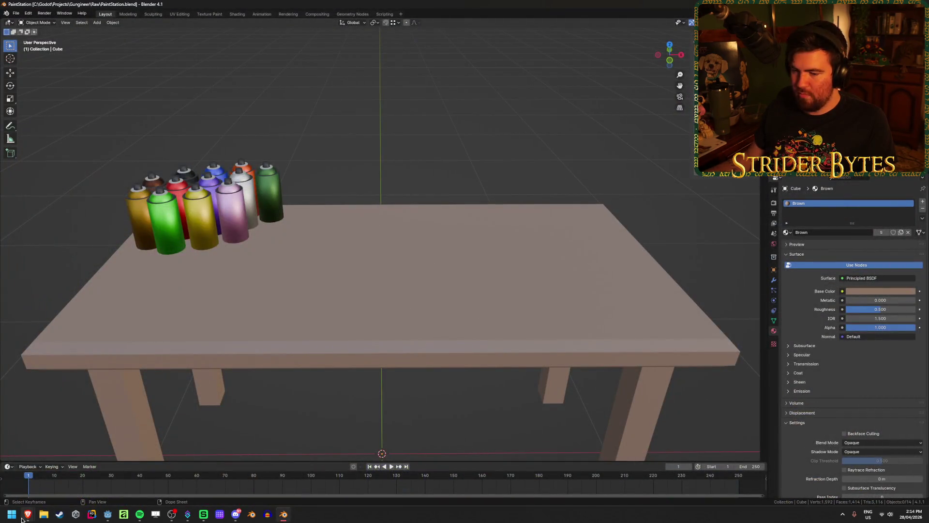
mouse_move(28, 514)
click(110, 481)
click(132, 5)
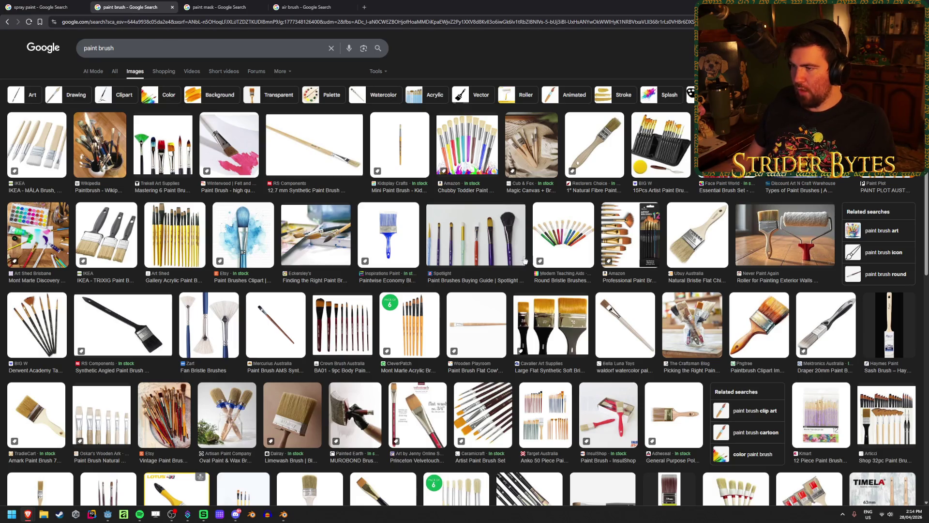
scroll(448, 310, down, 2)
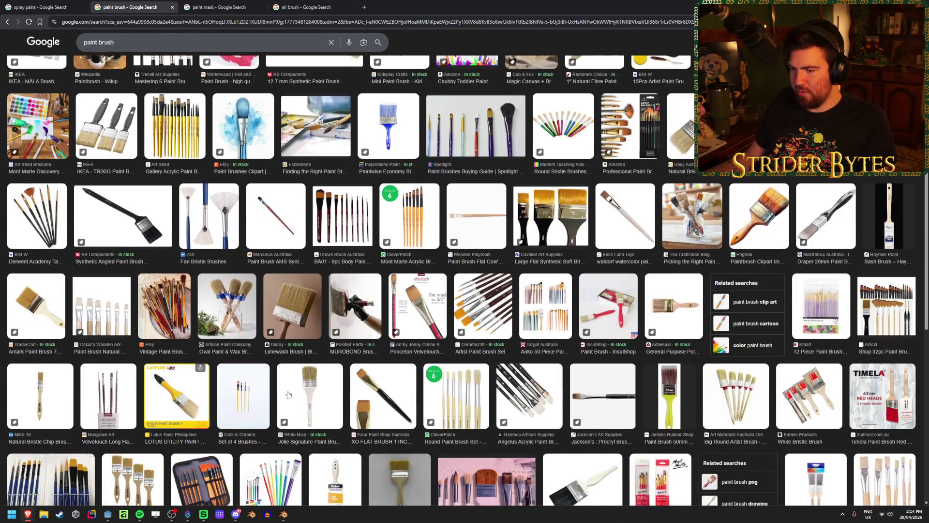
click(307, 392)
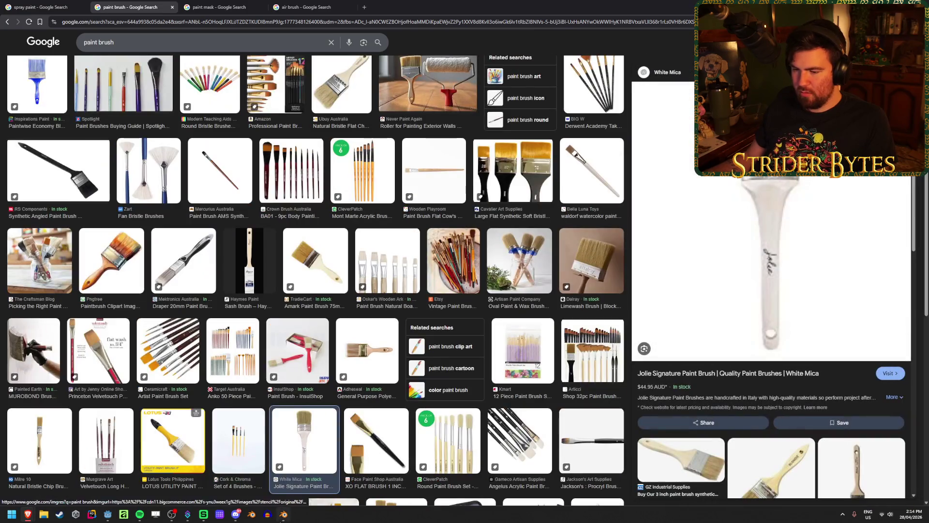
- Return to Blender to begin adding a new object
key(alt+Tab)
key(shift+a)
mouse_move(393, 188)
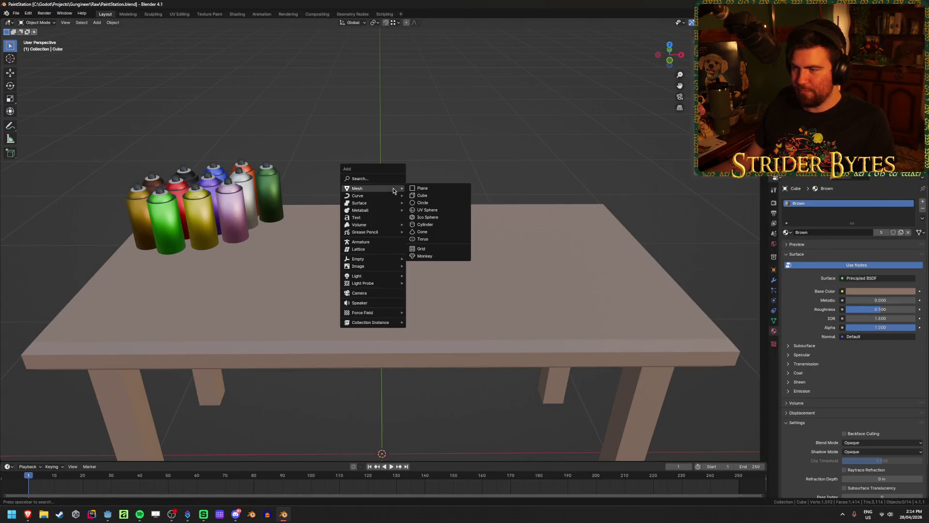
- Add a 0.17 m cube at the world origin, then switch to Godot's cleaning-station props
click(436, 196)
scroll(428, 280, down, 2)
mouse_move(92, 392)
mouse_down()
mouse_move(830, 394)
mouse_move(768, 401)
mouse_up()
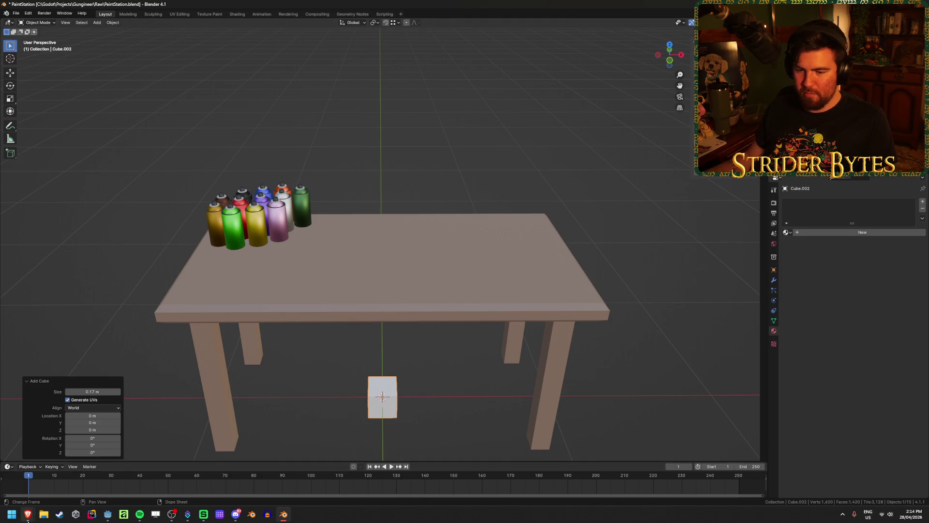
click(107, 514)
right_drag(468, 205, 468, 205)
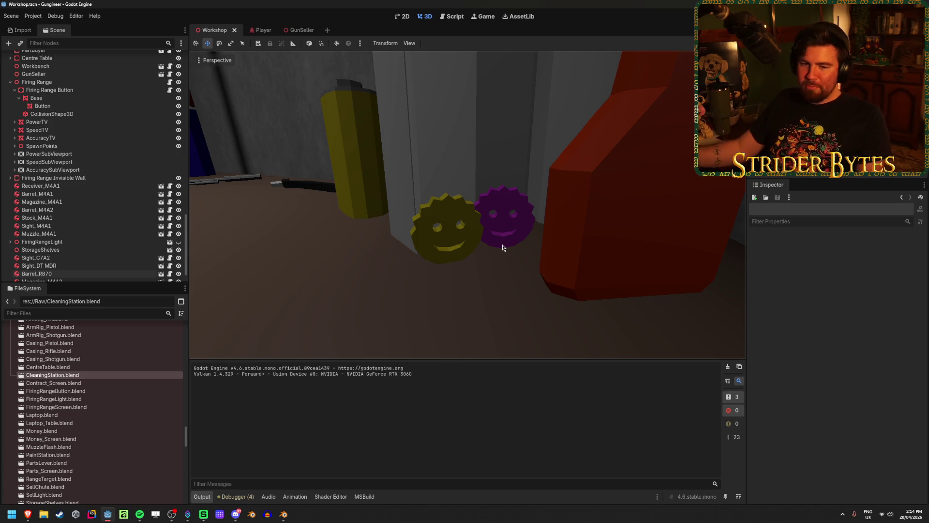
- Look over the sponges in Godot, save the Workshop scene, and return to Blender
right_drag(503, 248, 503, 248)
key(s)
key(ctrl+s)
click(290, 513)
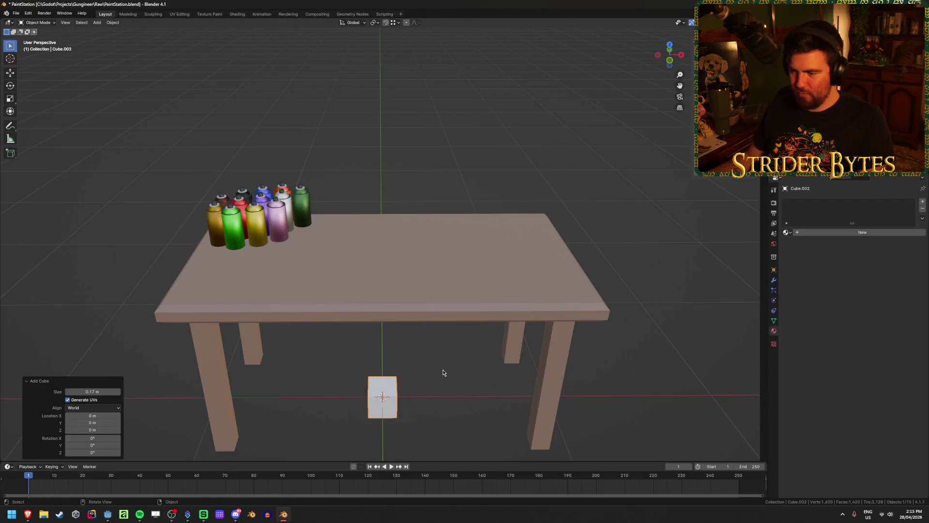
- Lower the new cube straight down along Z onto the tabletop
key(g)
key(z)
click(442, 209)
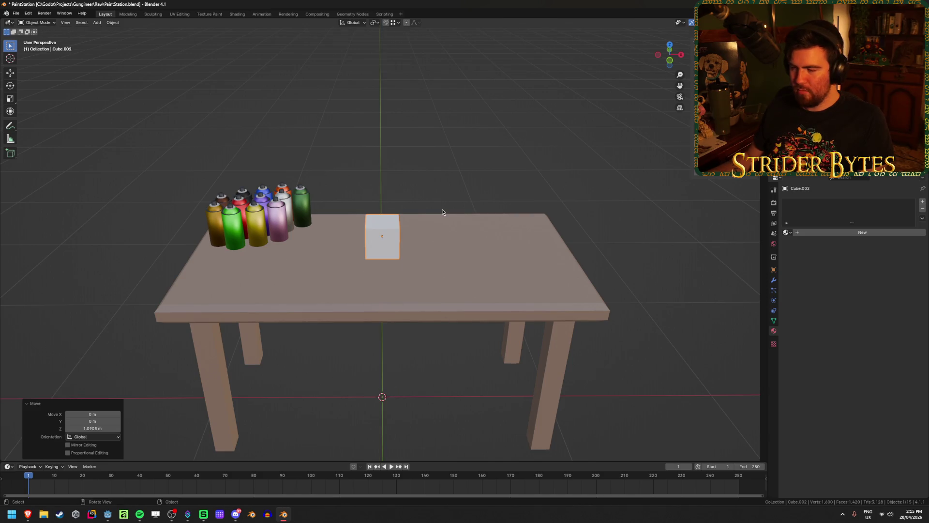
scroll(439, 228, up, 4)
scroll(440, 231, up, 3)
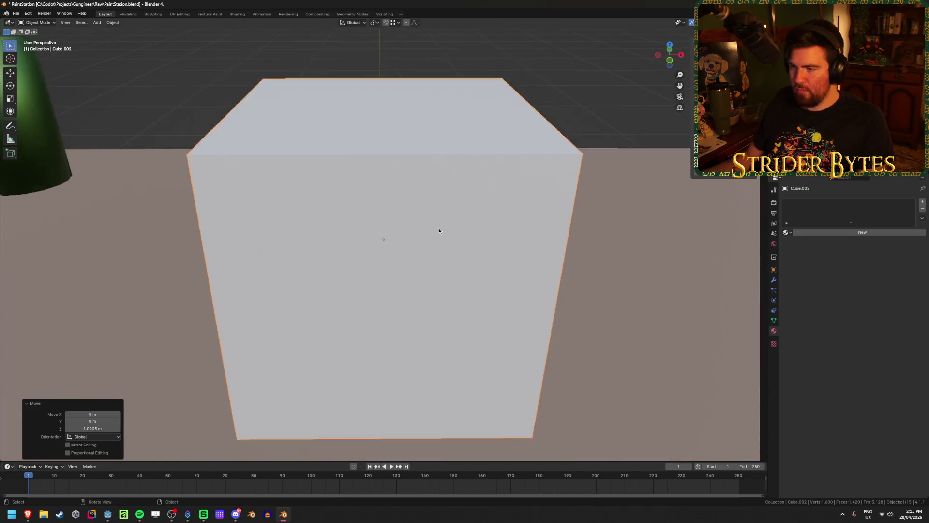
scroll(440, 231, down, 6)
mouse_move(439, 230)
middle_down()
mouse_move(359, 206)
mouse_move(367, 209)
middle_up()
scroll(368, 208, up, 4)
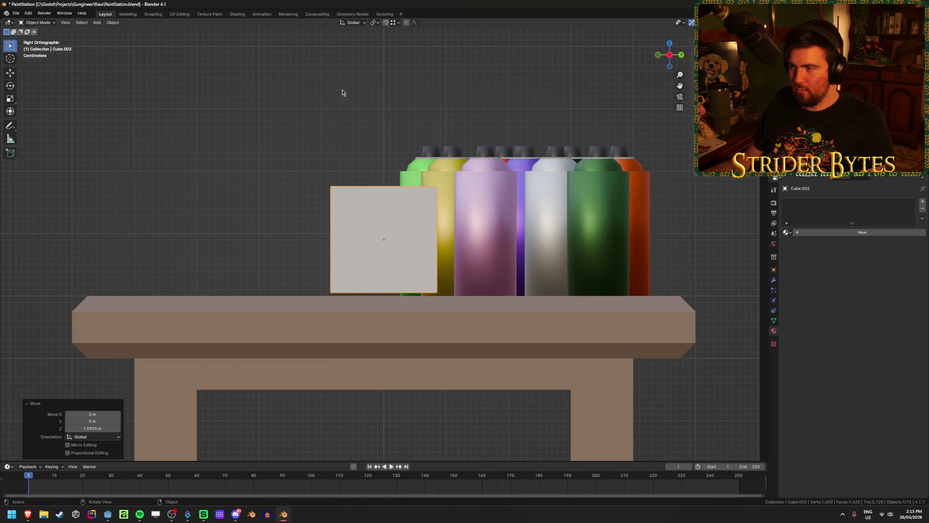
key(g)
key(z)
right_click(117, 256)
mouse_move(187, 201)
middle_down()
mouse_move(190, 211)
mouse_move(325, 217)
mouse_move(436, 198)
middle_up()
- Snap the 3D cursor to the centre of the cube's bottom face using X-ray
key(Tab)
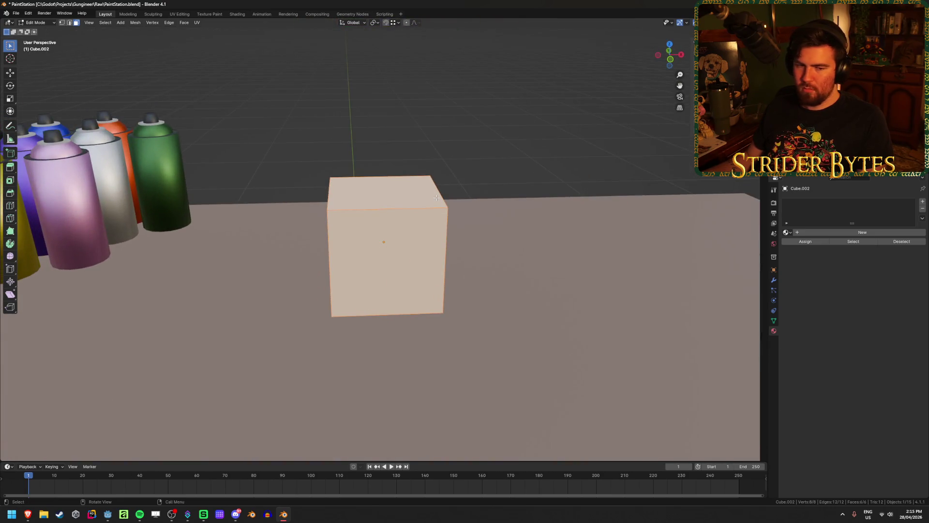
key(KP_1)
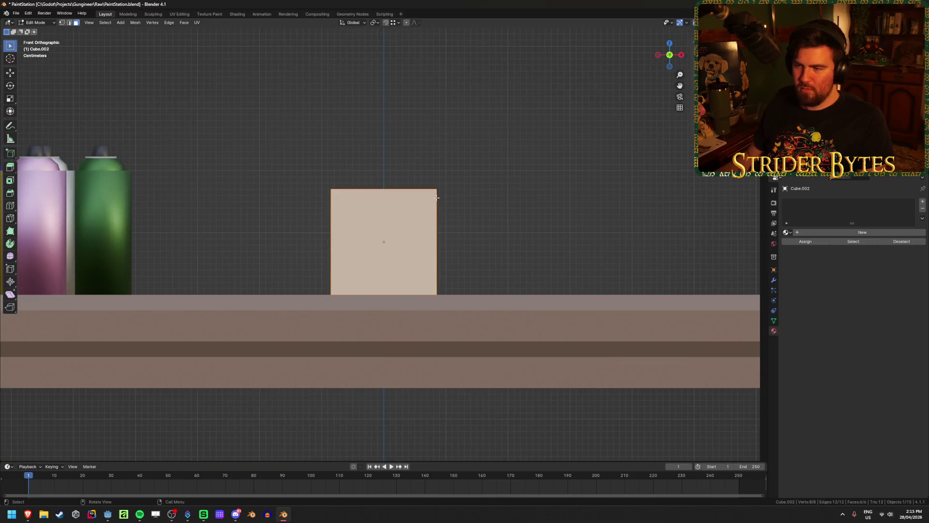
key(Tab)
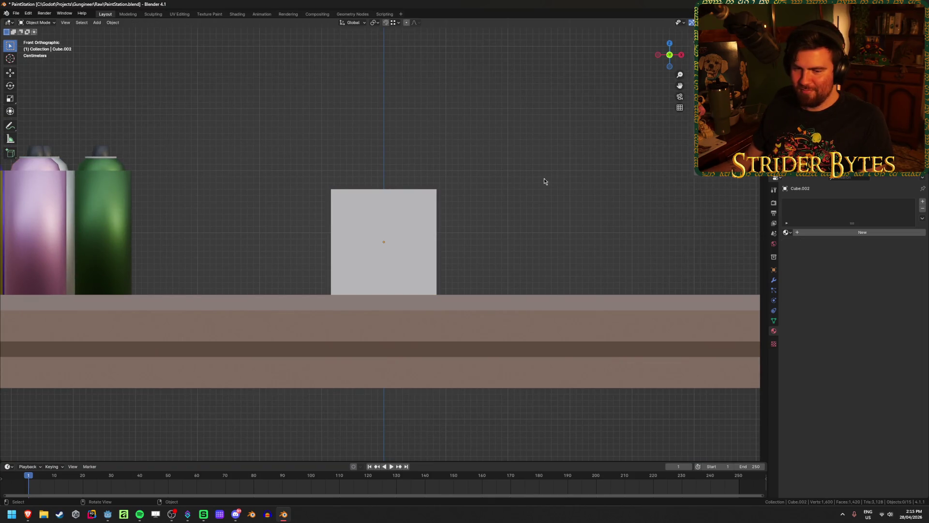
key(Tab)
middle_drag(513, 181, 517, 191)
key(shift+z)
click(377, 296)
key(shift+z)
key(shift+s)
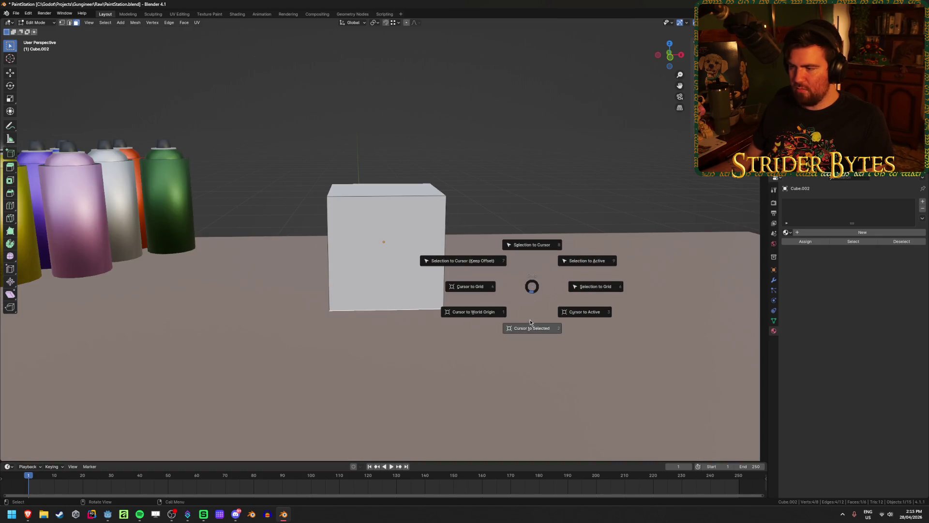
click(530, 320)
- Set the cube's origin to the 3D cursor in Object Mode
key(Tab)
right_click(510, 256)
mouse_move(533, 289)
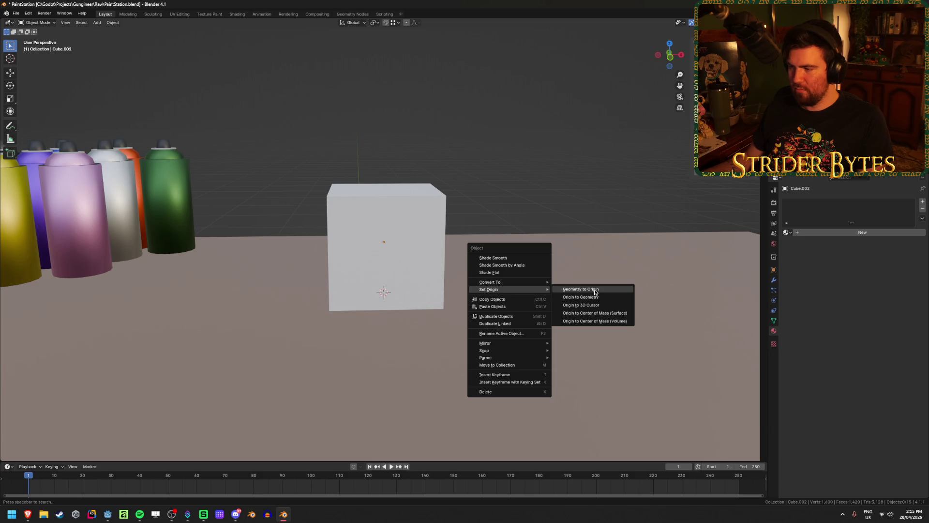
click(581, 297)
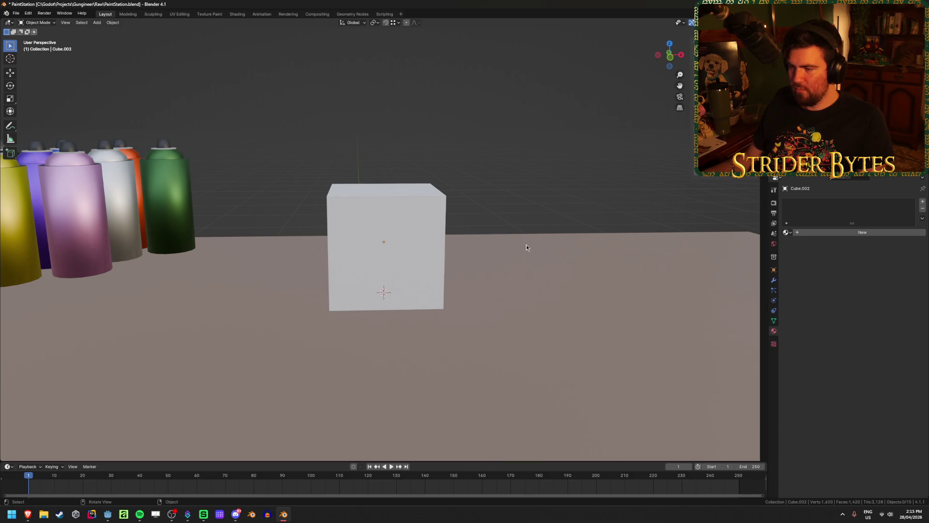
click(348, 240)
right_click(506, 194)
mouse_move(507, 194)
click(552, 208)
- Select the cube's top face in Edit Mode and view it from above
mouse_move(405, 242)
middle_down()
mouse_move(440, 227)
mouse_move(391, 263)
middle_up()
scroll(358, 266, up, 1)
click(360, 266)
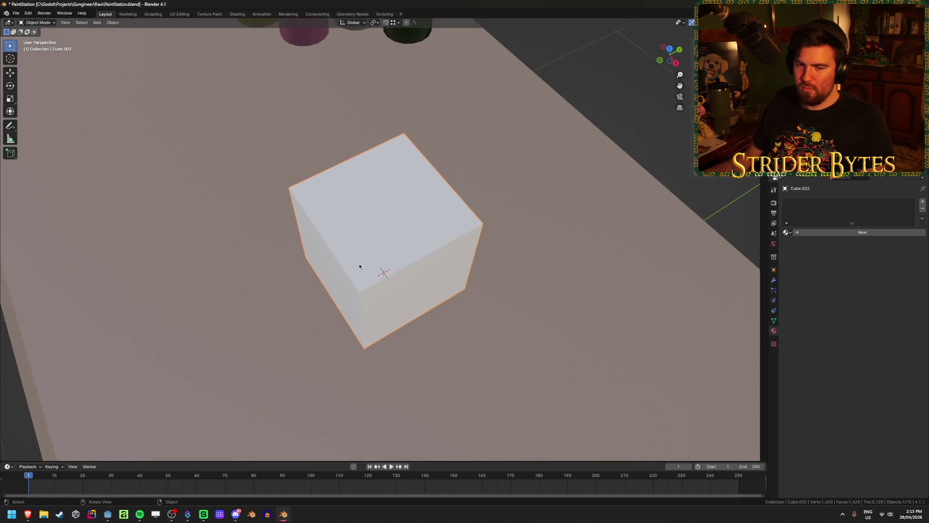
key(Tab)
click(375, 231)
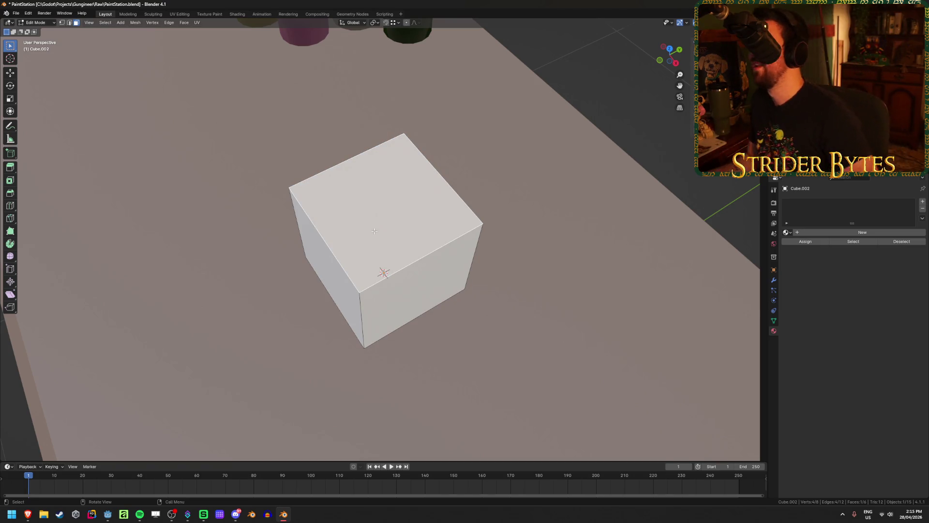
key(KP_7)
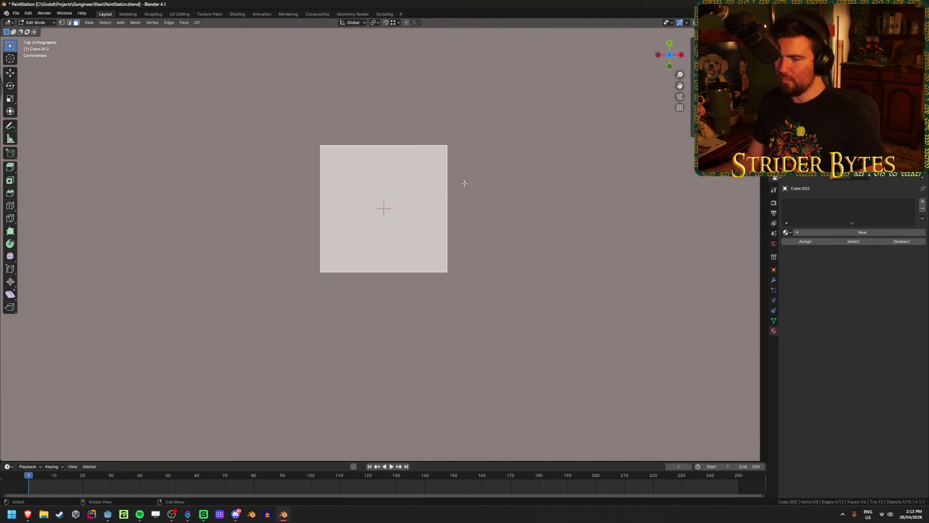
- Lower the top face 0.159 m along Z into a thin slab, and save PaintStation.blend
mouse_move(464, 210)
middle_down()
mouse_move(431, 139)
mouse_move(408, 133)
middle_up()
key(g)
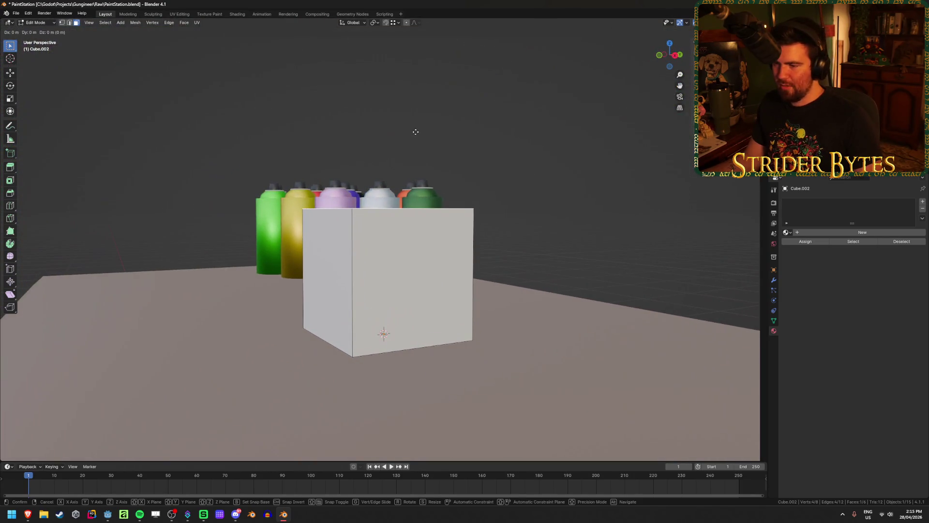
key(z)
click(420, 240)
mouse_move(420, 240)
middle_down()
mouse_move(379, 233)
mouse_move(427, 266)
middle_up()
key(ctrl+s)
- Select all of the slab's vertices from the top view
middle_drag(467, 240, 456, 230)
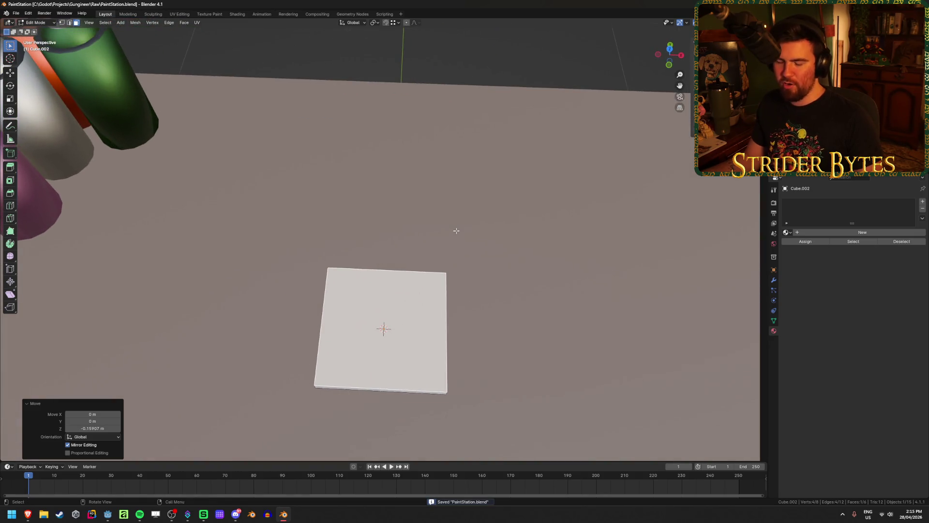
key(KP_7)
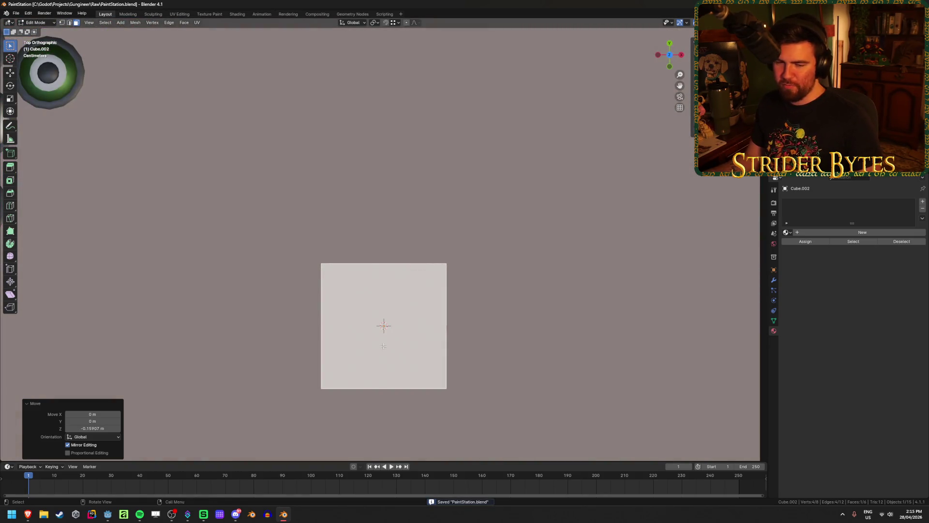
scroll(393, 344, down, 2)
shift+middle_drag(359, 349, 366, 310)
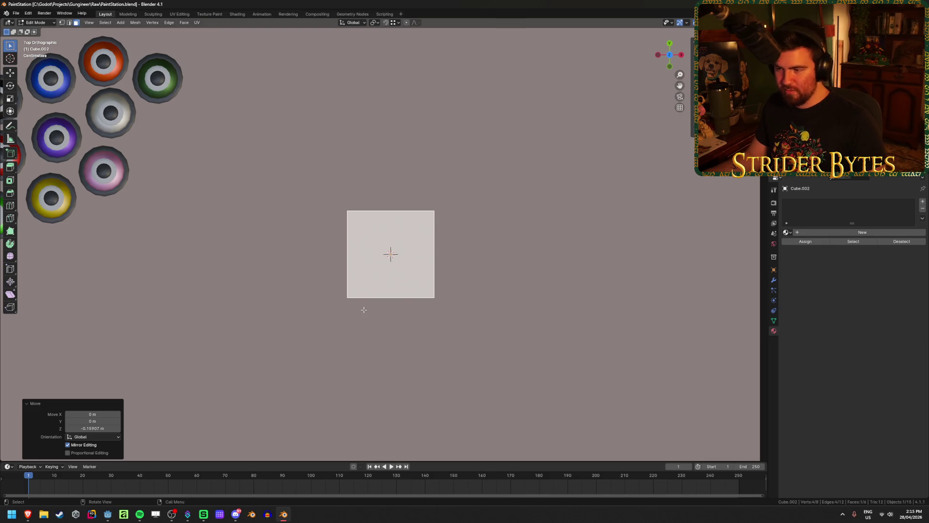
key(1)
key(a)
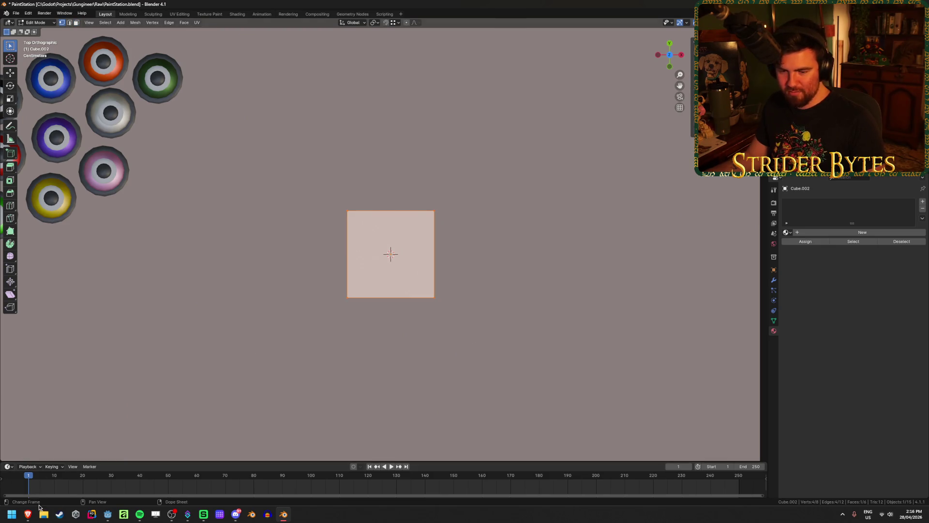
mouse_move(27, 515)
mouse_move(104, 483)
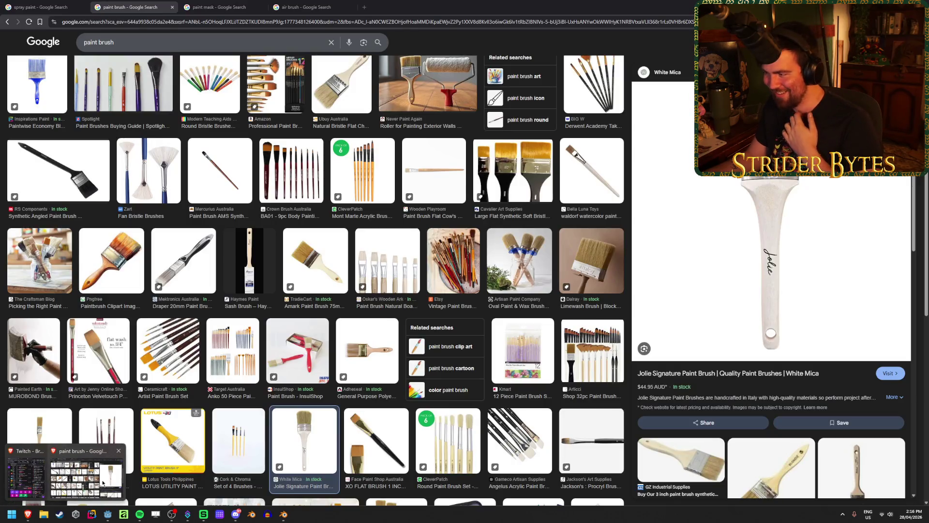
click(102, 483)
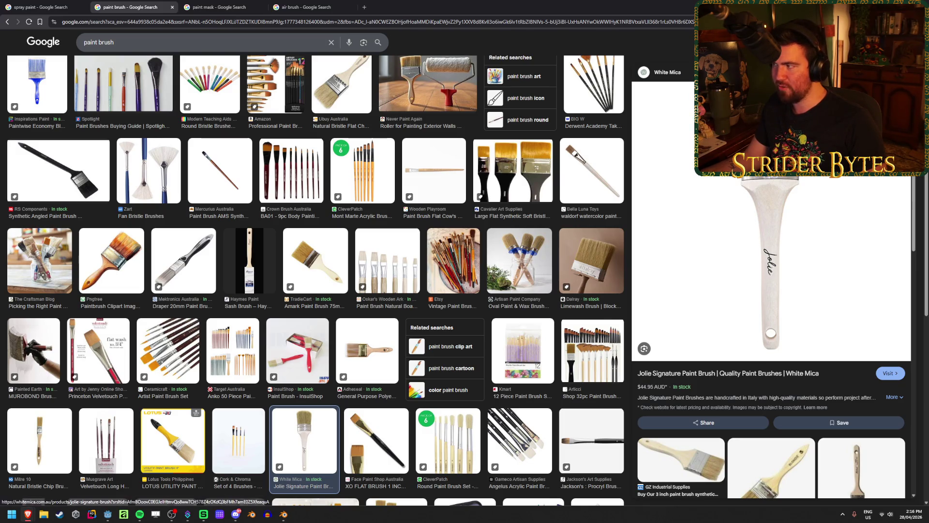
click(874, 7)
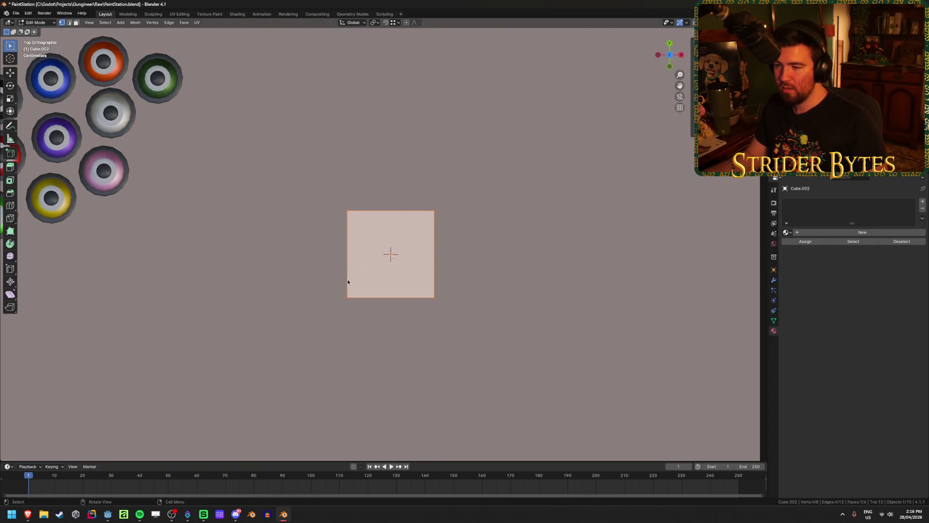
- Extrude the slab's lower edge along Y and scale the face to half depth on Y
key(e)
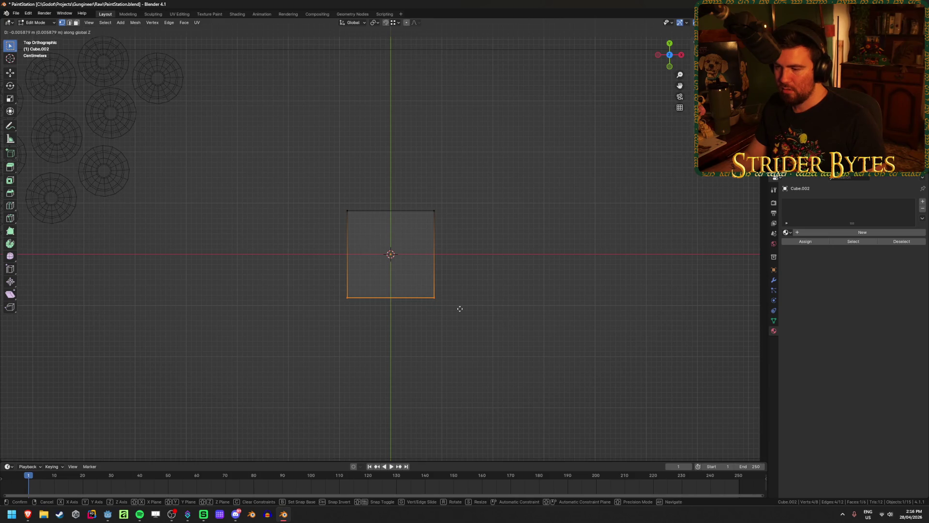
key(y)
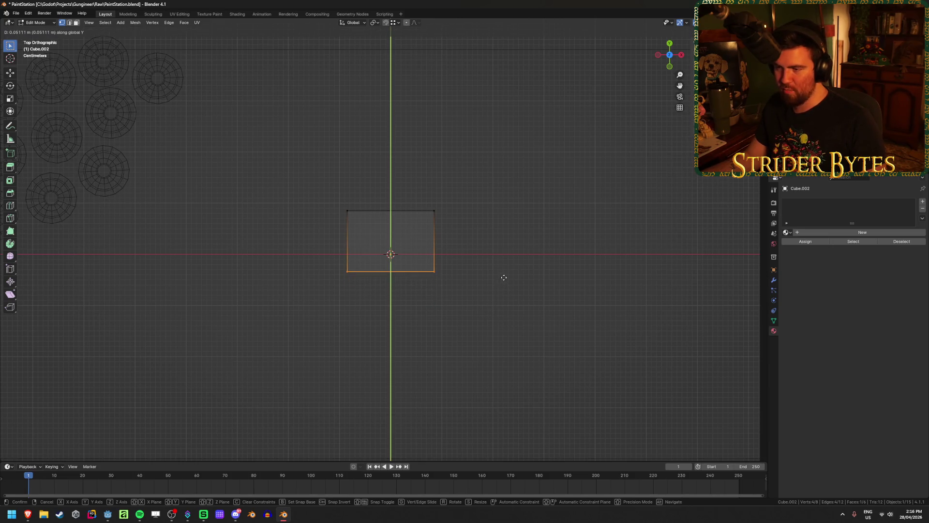
click(504, 275)
mouse_move(276, 170)
mouse_down()
mouse_move(451, 289)
mouse_move(517, 358)
mouse_up()
key(s)
key(y)
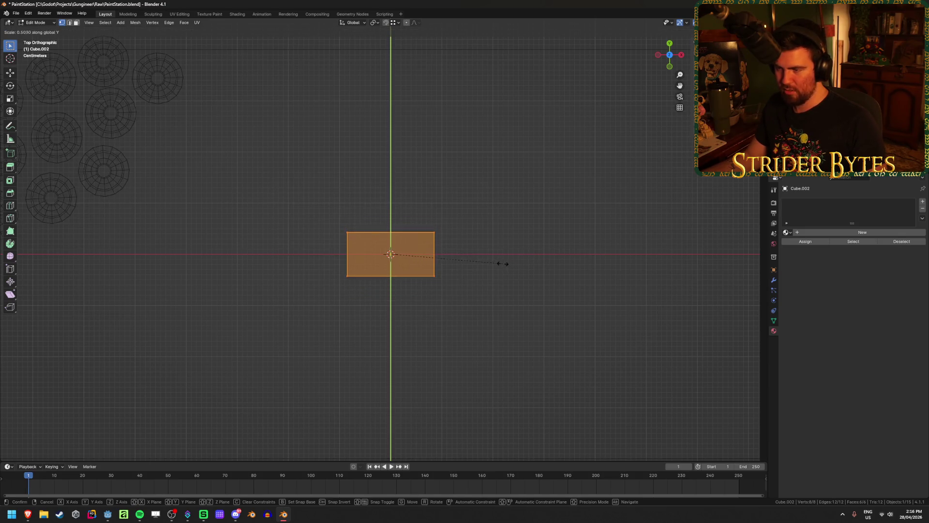
click(515, 262)
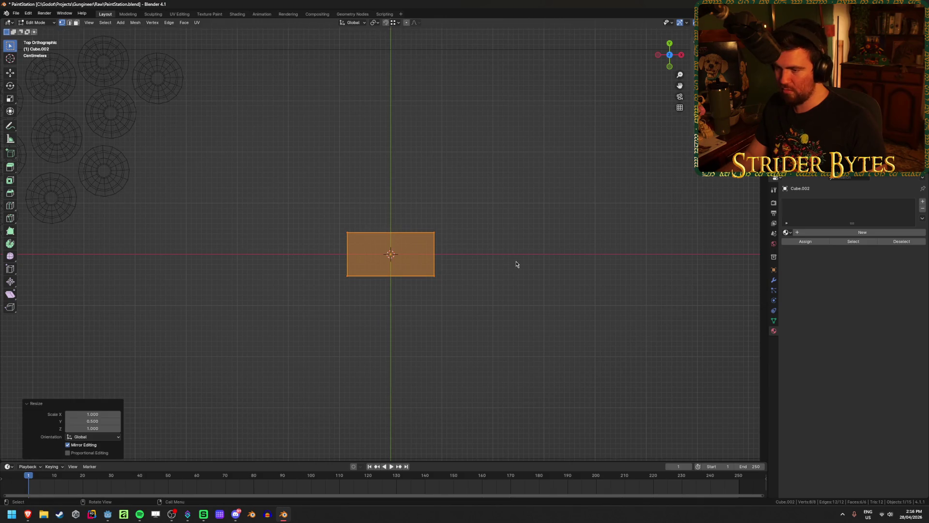
click(447, 343)
mouse_move(447, 343)
middle_down()
mouse_move(443, 283)
mouse_move(409, 265)
mouse_move(370, 276)
middle_up()
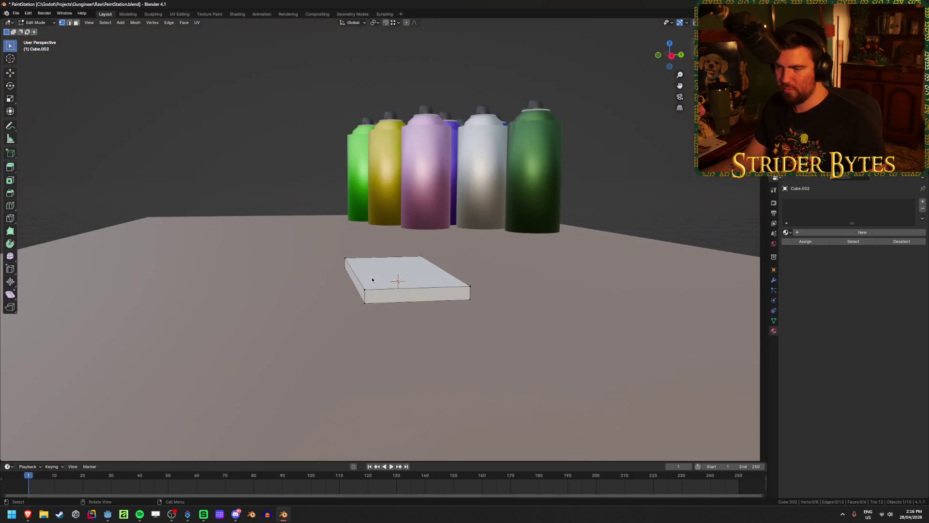
- Raise the slab's top vertices 0.01 m in Z from front X-ray view, and save
key(KP_1)
key(alt+z)
drag(253, 244, 500, 273)
key(g)
key(z)
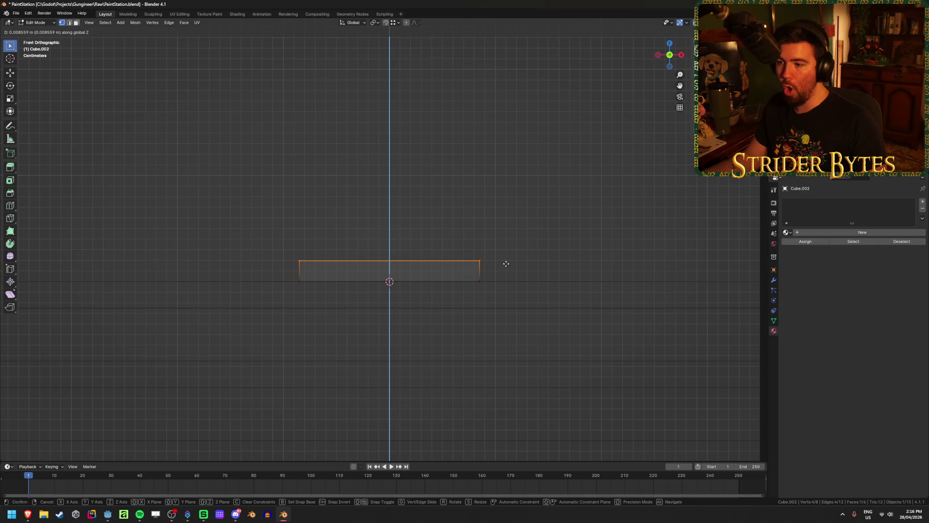
text(.01)
key(Return)
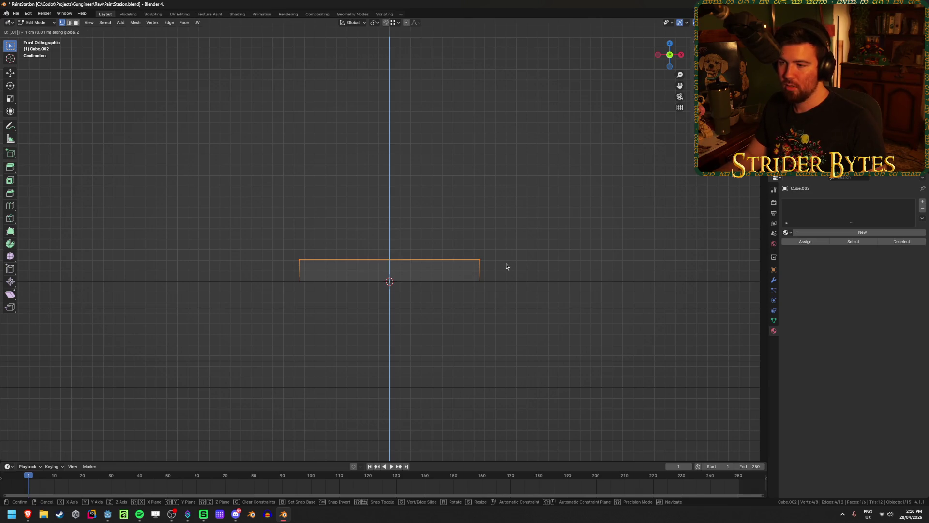
middle_drag(506, 264, 504, 302)
key(alt+z)
key(ctrl+s)
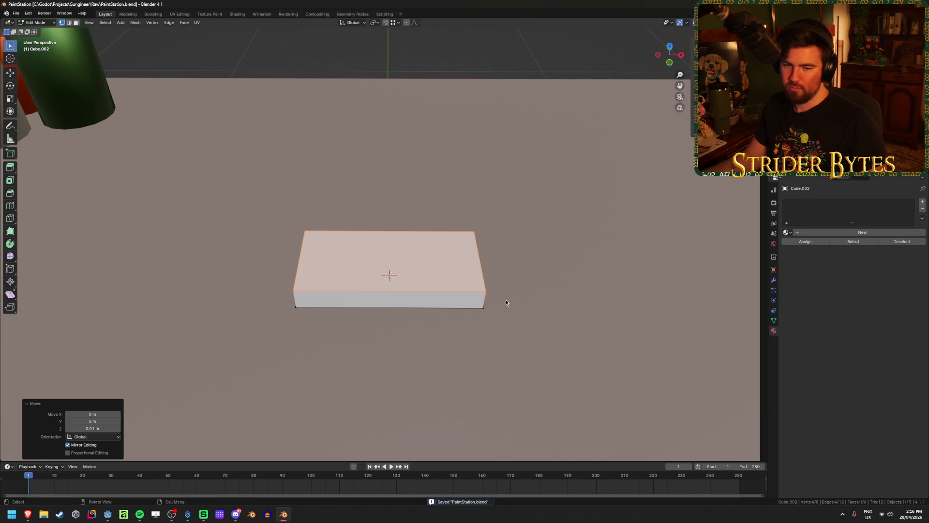
- Deselect and orbit around the block to inspect its new shape
click(424, 312)
mouse_move(428, 296)
middle_down()
mouse_move(445, 310)
mouse_move(331, 284)
middle_up()
mouse_move(184, 313)
middle_down()
mouse_move(339, 340)
mouse_move(317, 337)
middle_up()
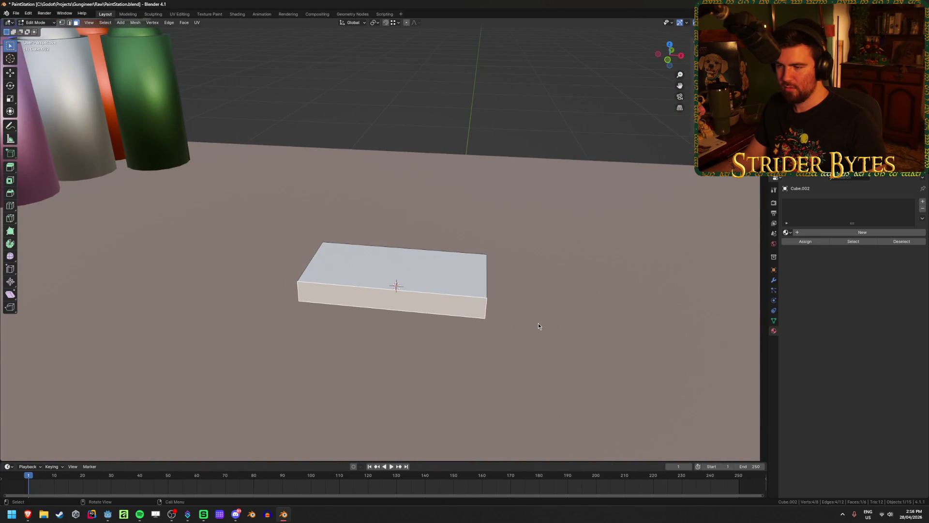
middle_drag(538, 323, 538, 323)
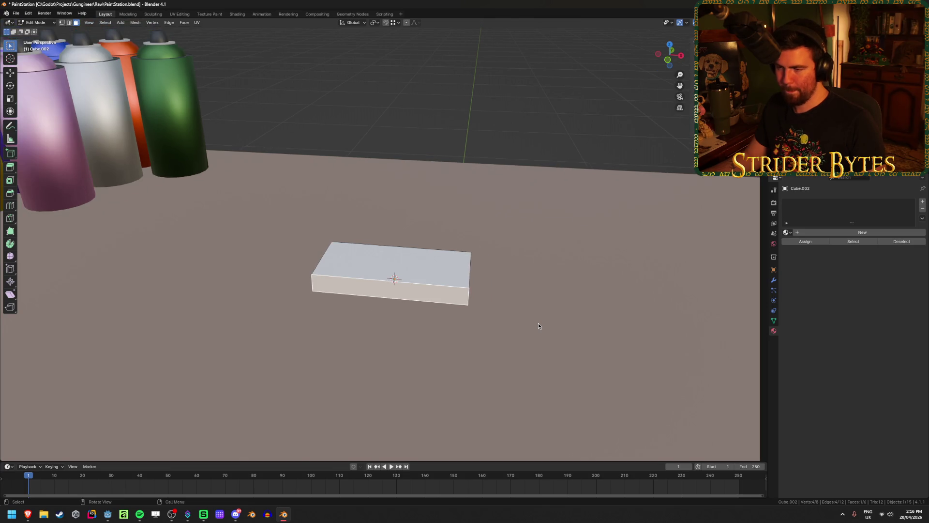
- Inset the block's face by 0.0025 m and extrude it downward
key(i)
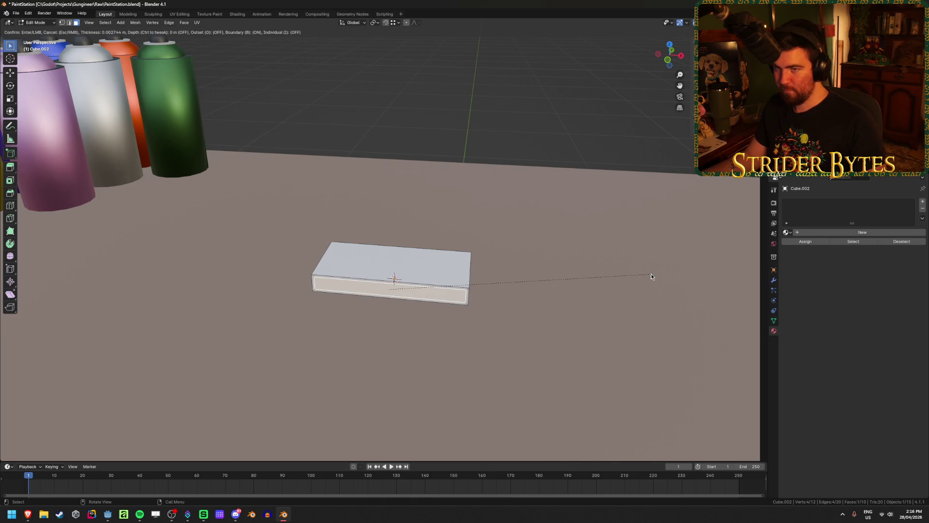
text(.0025)
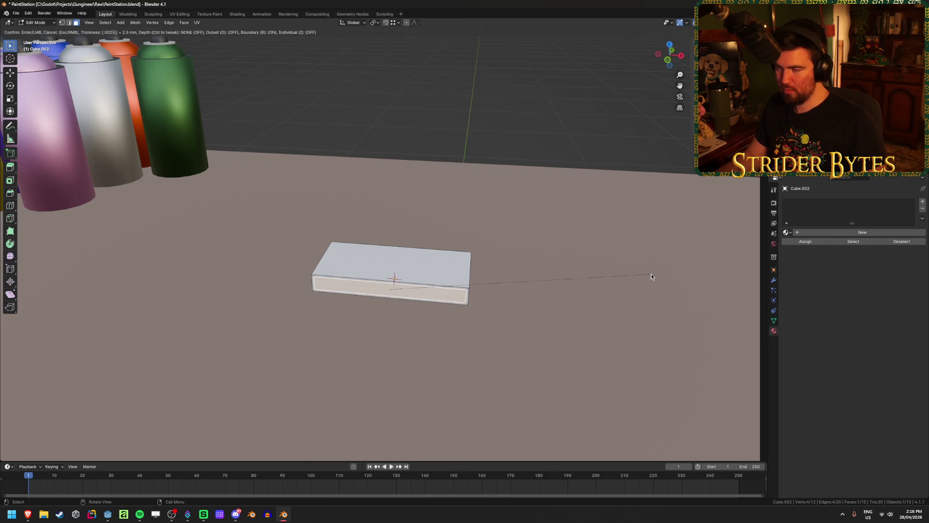
key(Return)
key(KP_7)
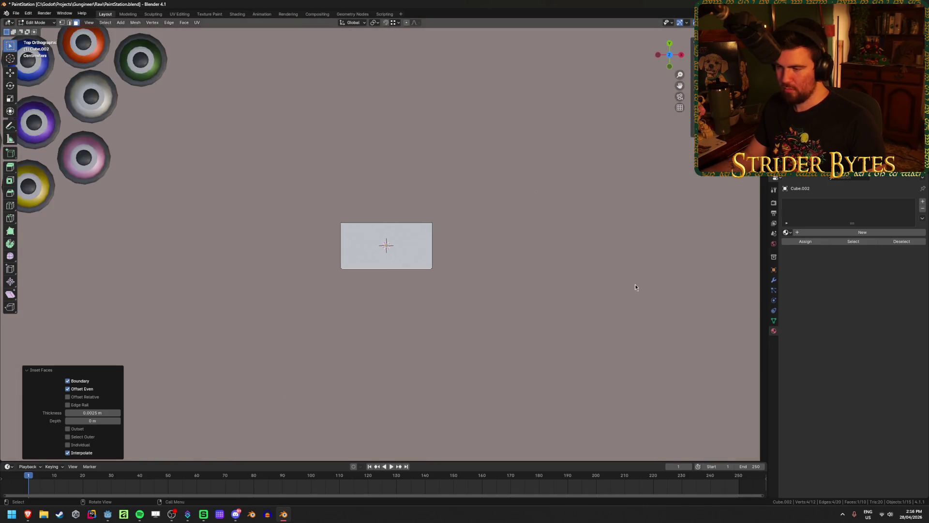
key(e)
click(594, 255)
- Scale the extruded part down horizontally to form the tapered neck
key(s)
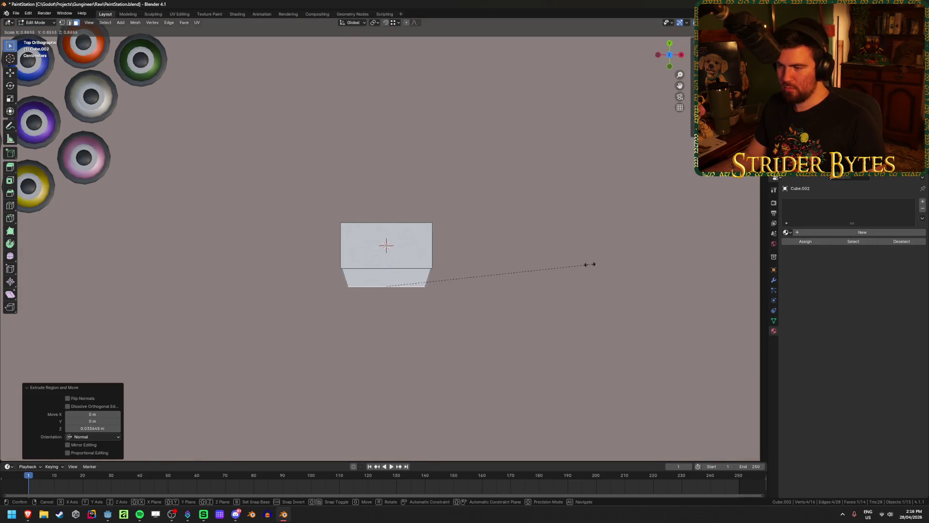
click(553, 266)
mouse_move(553, 280)
middle_down()
mouse_move(555, 204)
mouse_move(451, 437)
mouse_move(461, 380)
mouse_move(553, 359)
middle_up()
key(ctrl+z)
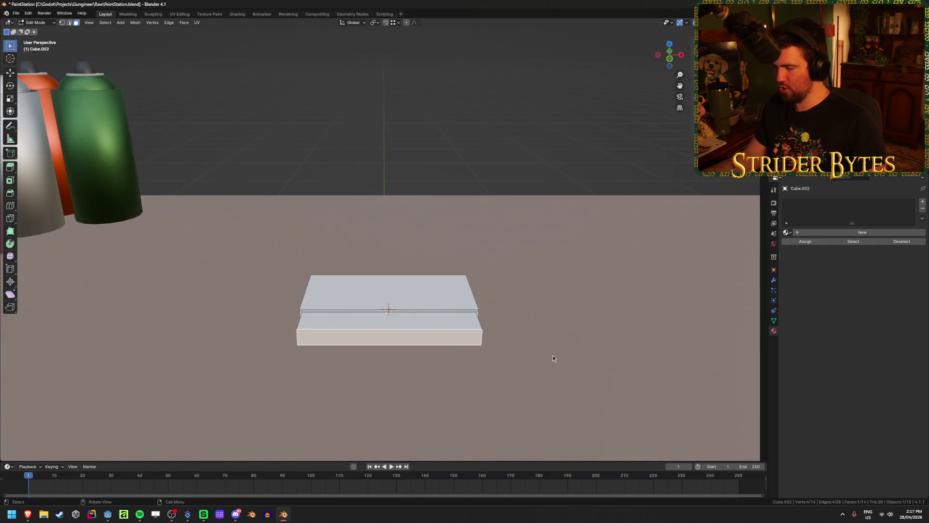
key(KP_7)
key(s)
key(shift+z)
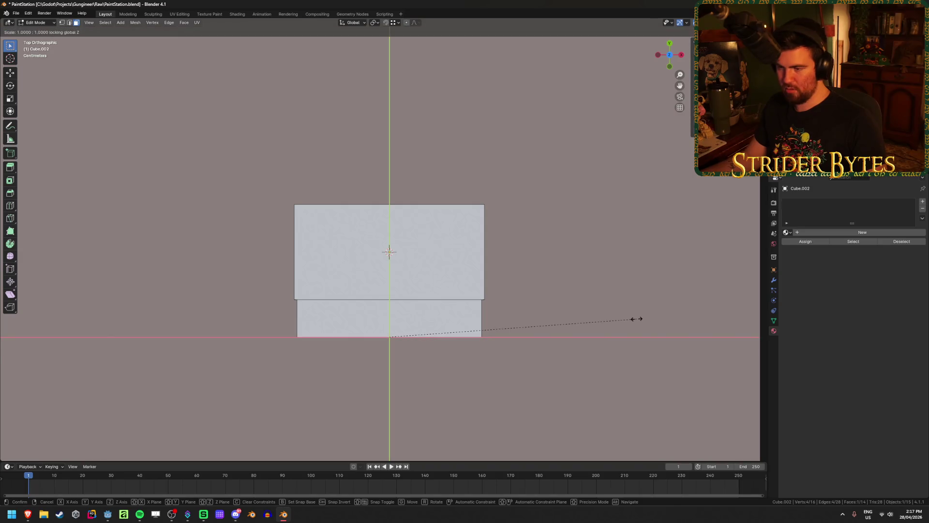
click(536, 327)
- Extrude a short narrowed section, then extrude the bottom face into a long handle
scroll(602, 286, down, 4)
key(e)
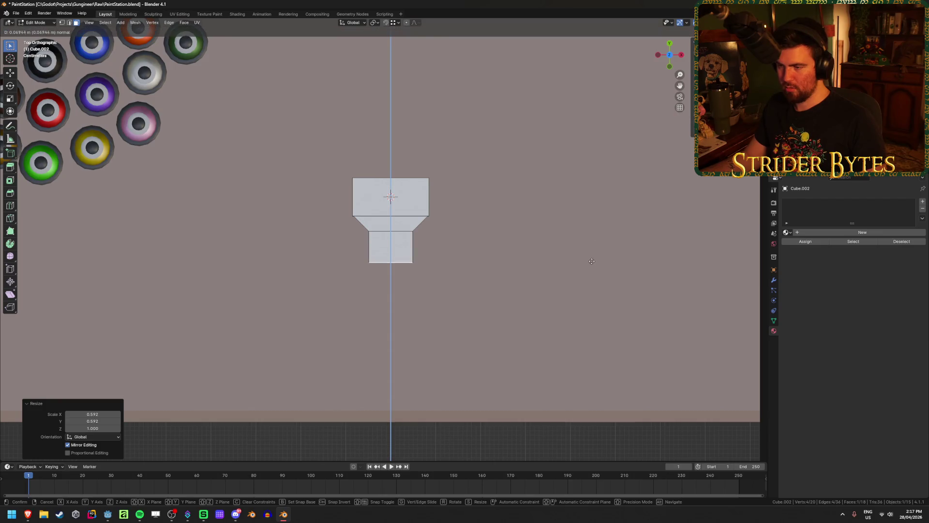
click(592, 260)
key(s)
key(shift+z)
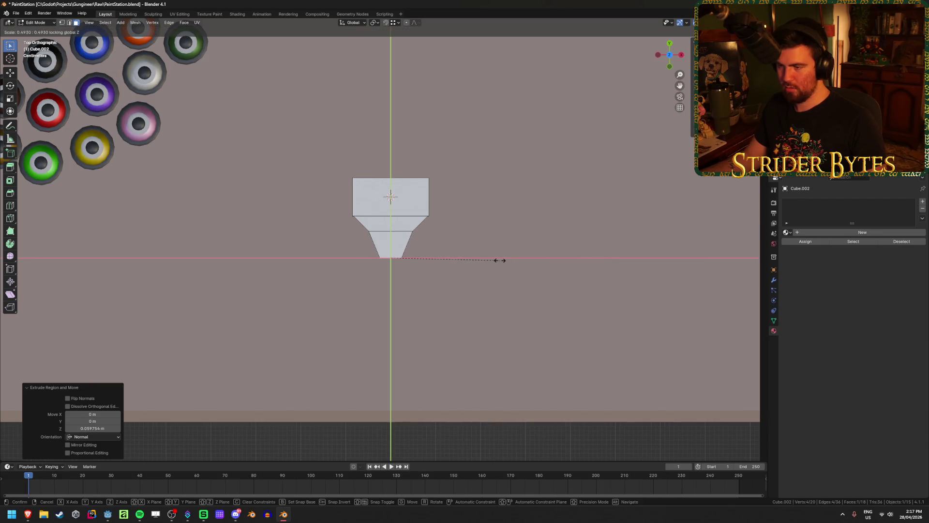
click(495, 261)
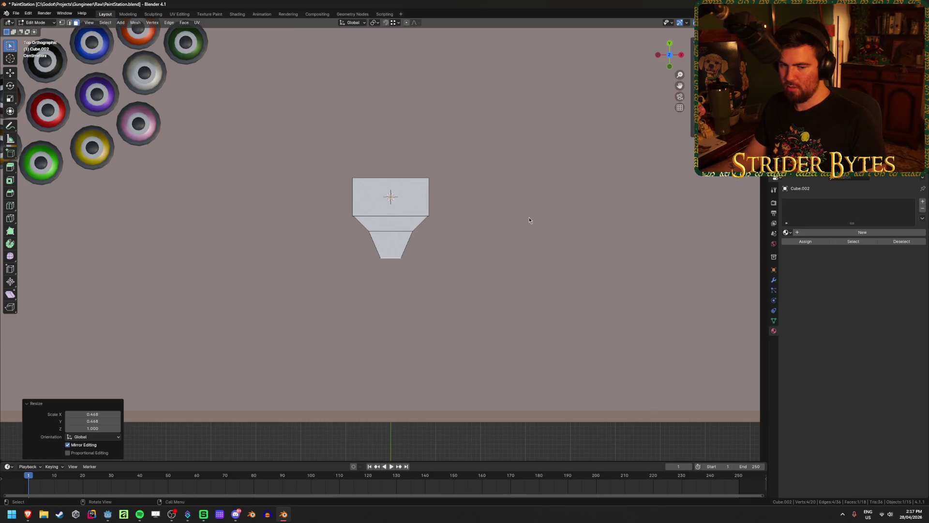
key(e)
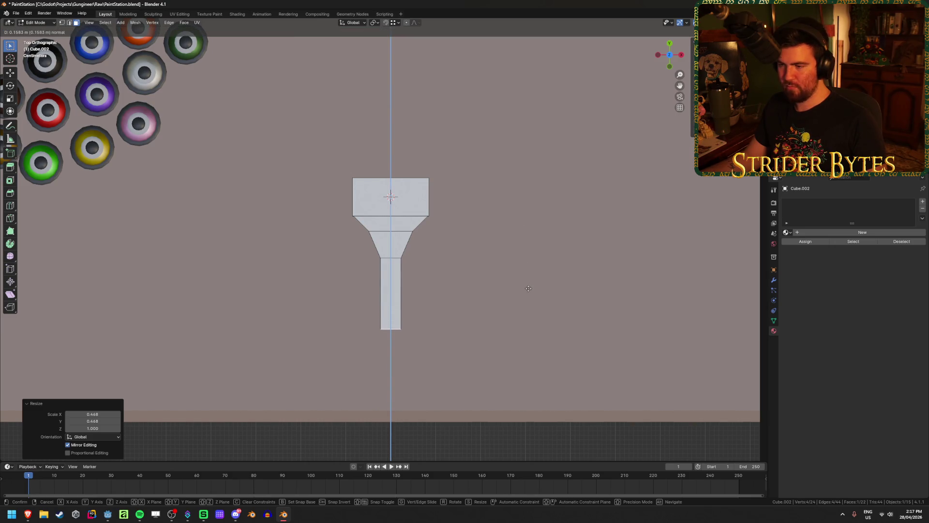
click(514, 310)
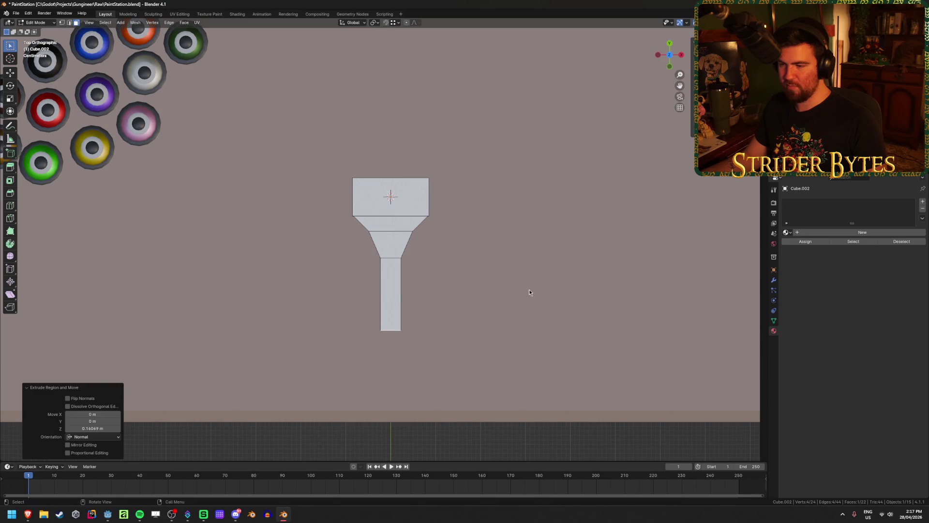
- Taper the handle's tip by scaling it horizontally
shift+middle_drag(532, 318, 544, 259)
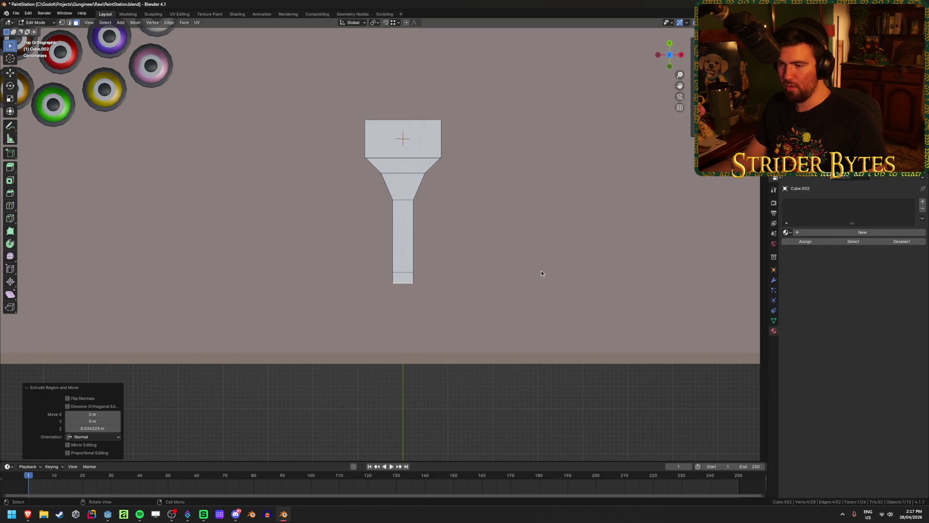
key(s)
key(shift+z)
click(508, 275)
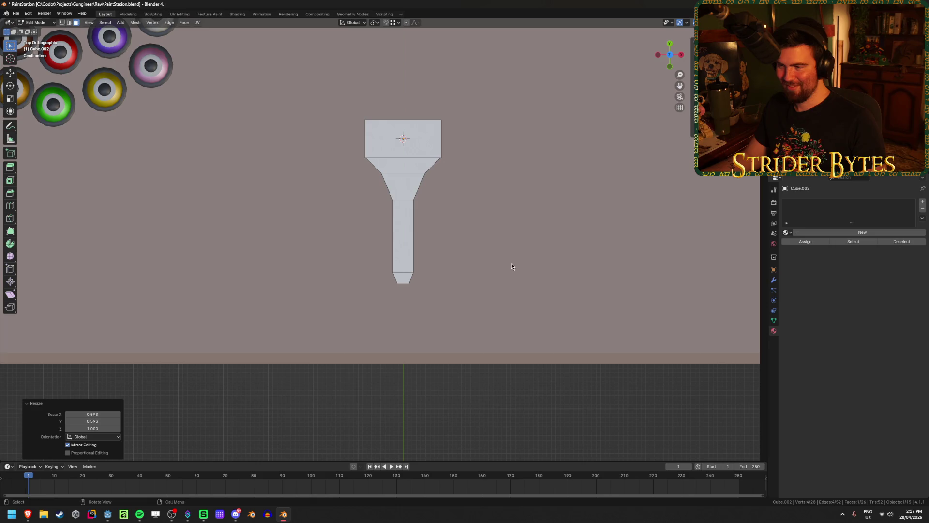
shift+middle_drag(512, 257, 488, 284)
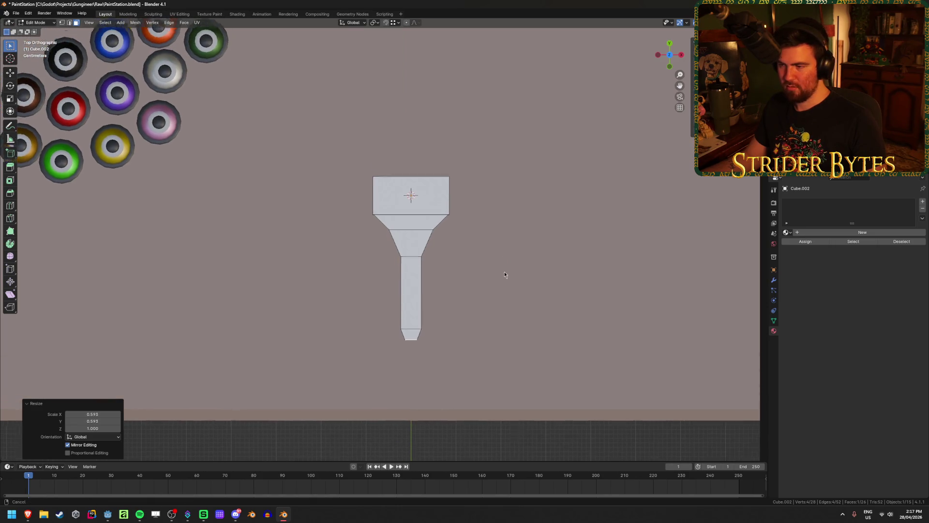
- Compare against the paint brush reference images and return to Object Mode
mouse_move(27, 515)
click(92, 490)
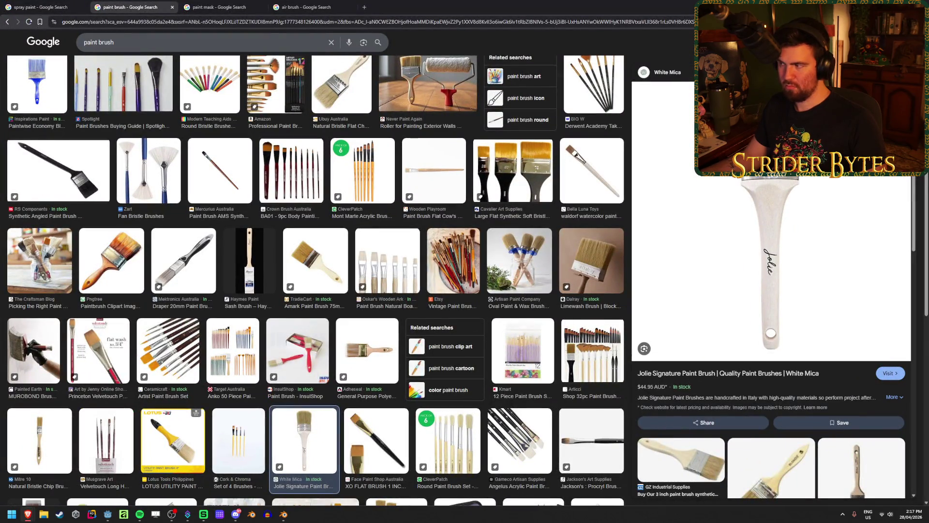
key(alt+Tab)
mouse_move(452, 232)
middle_down()
mouse_move(489, 257)
mouse_move(466, 202)
mouse_move(497, 319)
mouse_move(508, 297)
mouse_move(502, 259)
mouse_move(465, 262)
mouse_move(446, 280)
middle_up()
key(Tab)
key(Tab)
- Select the front side face of the brush head and orbit to face it
scroll(315, 243, up, 2)
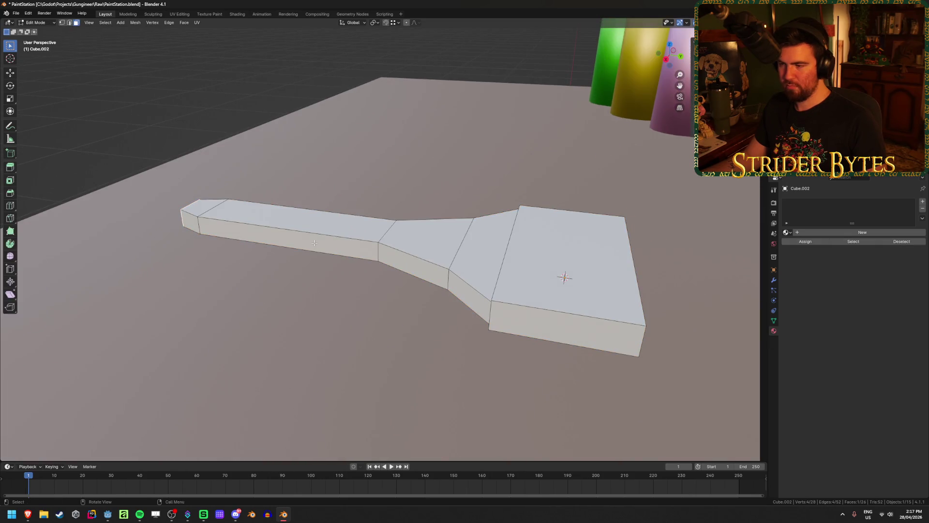
middle_drag(314, 243, 506, 211)
scroll(291, 213, down, 3)
middle_drag(300, 214, 185, 222)
scroll(185, 222, up, 3)
scroll(185, 222, down, 2)
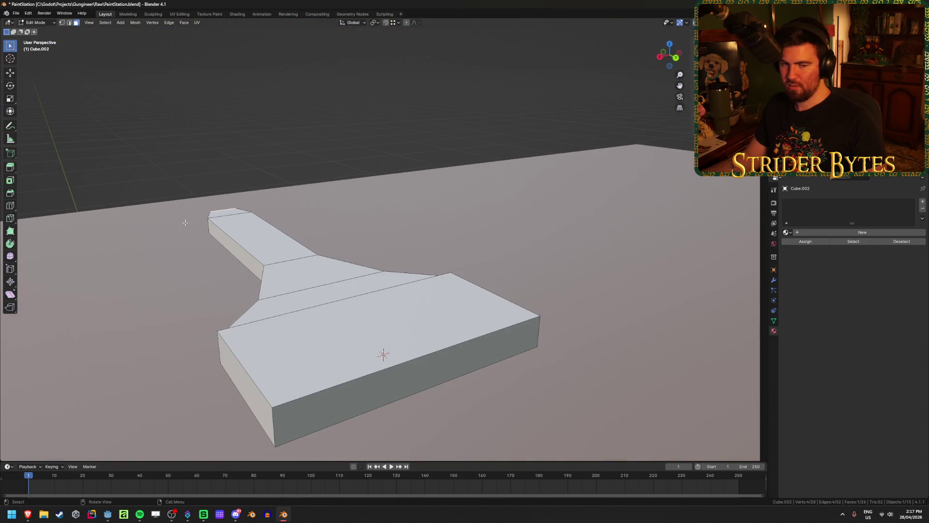
click(337, 398)
scroll(444, 357, down, 2)
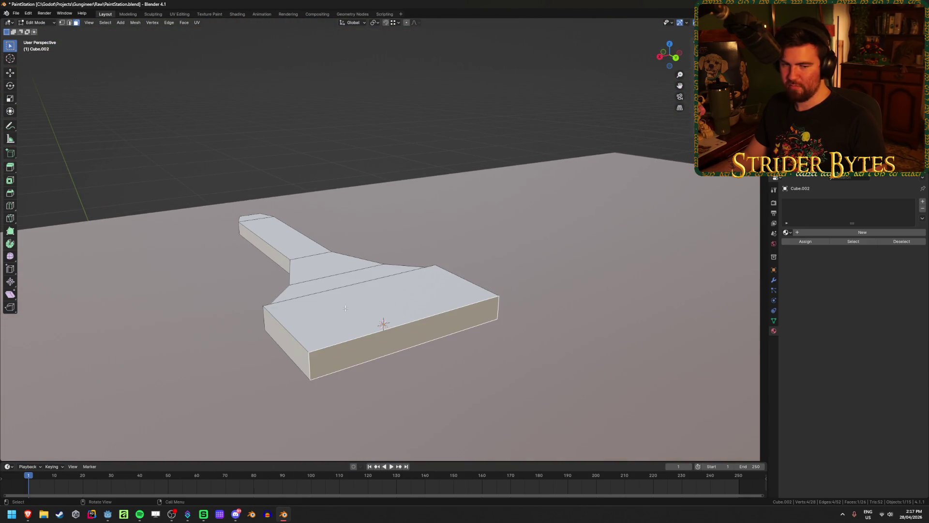
middle_drag(345, 308, 318, 313)
middle_drag(525, 298, 497, 293)
middle_drag(439, 321, 610, 272)
- Start the inset on the front face, retrying after dismissing a stray menu
key(i)
key(Escape)
key(Tab)
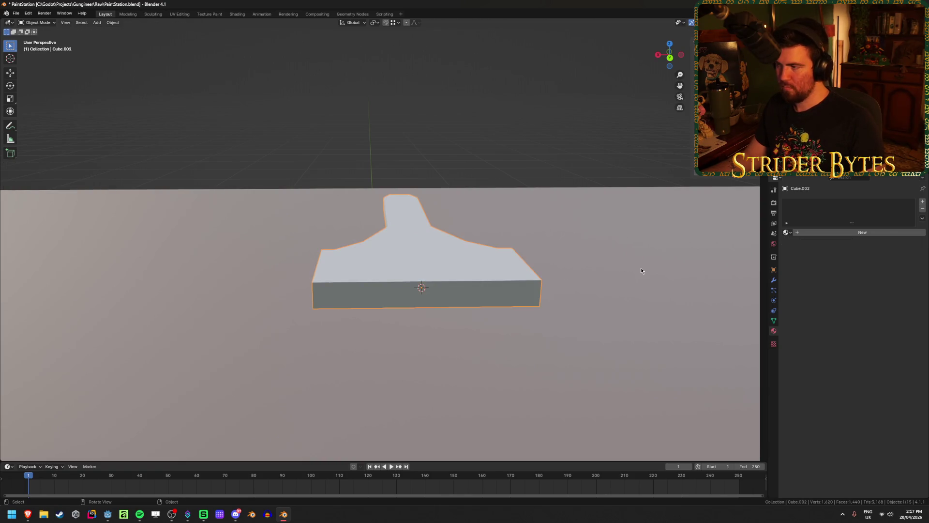
key(Tab)
key(Tab)
key(Tab)
key(u)
key(Escape)
key(i)
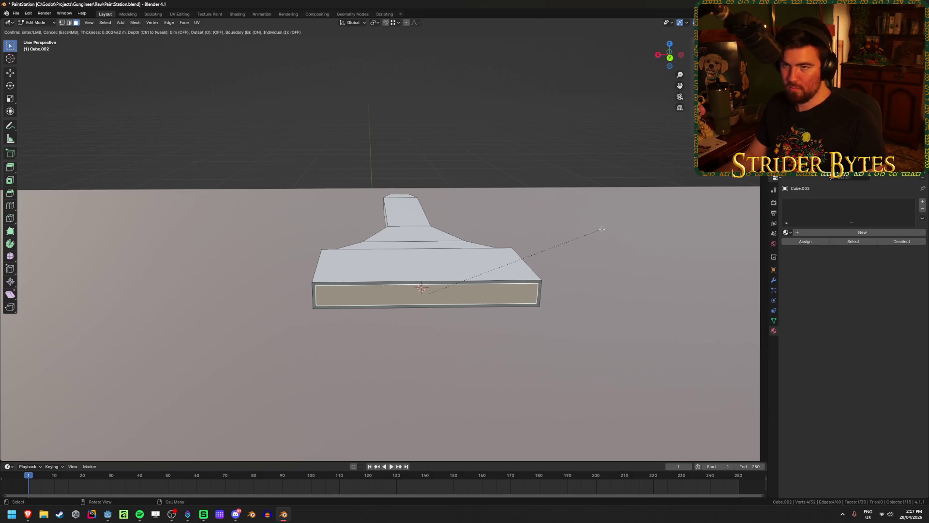
- Confirm the front-face inset and extrude it outward to lengthen the head
click(602, 228)
mouse_move(602, 228)
middle_down()
mouse_move(566, 257)
mouse_move(450, 251)
middle_up()
key(e)
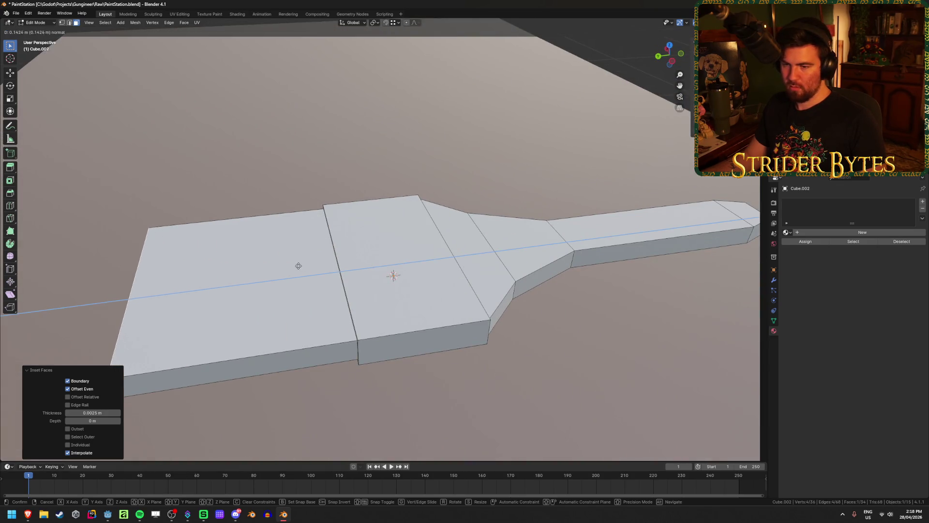
click(299, 265)
mouse_move(299, 266)
middle_down()
mouse_move(272, 315)
mouse_move(506, 245)
mouse_move(260, 288)
middle_up()
- Move the head's front corner edge along the Y axis
click(274, 287)
key(g)
key(y)
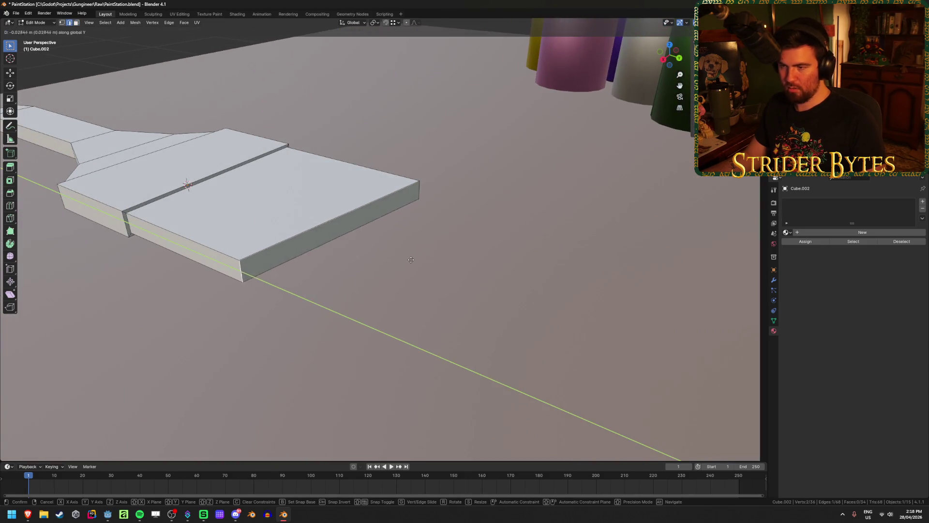
click(317, 284)
mouse_move(317, 284)
middle_down()
mouse_move(355, 325)
mouse_move(431, 280)
middle_up()
scroll(356, 324, down, 6)
- Review the brush in Object Mode, then resume editing near the handle end
key(Tab)
middle_drag(348, 329, 395, 345)
scroll(397, 321, up, 4)
key(Tab)
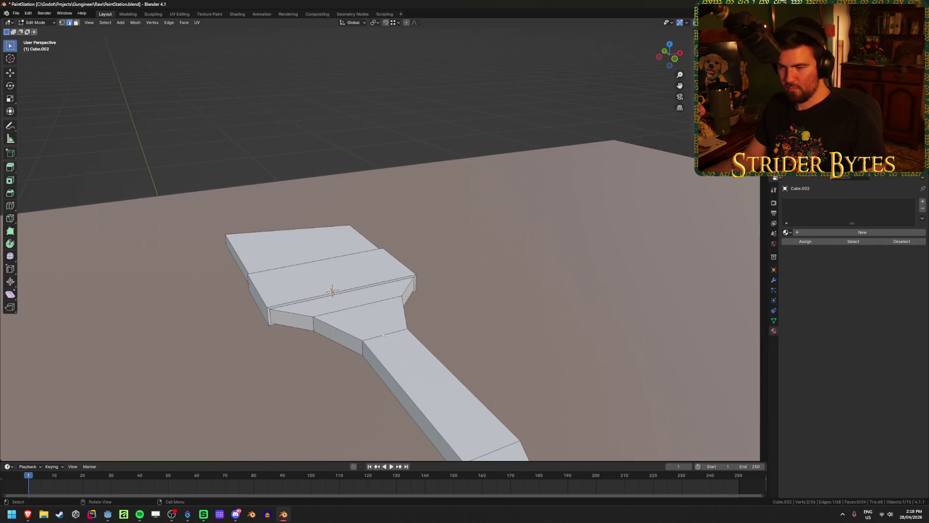
shift+middle_drag(445, 389, 433, 340)
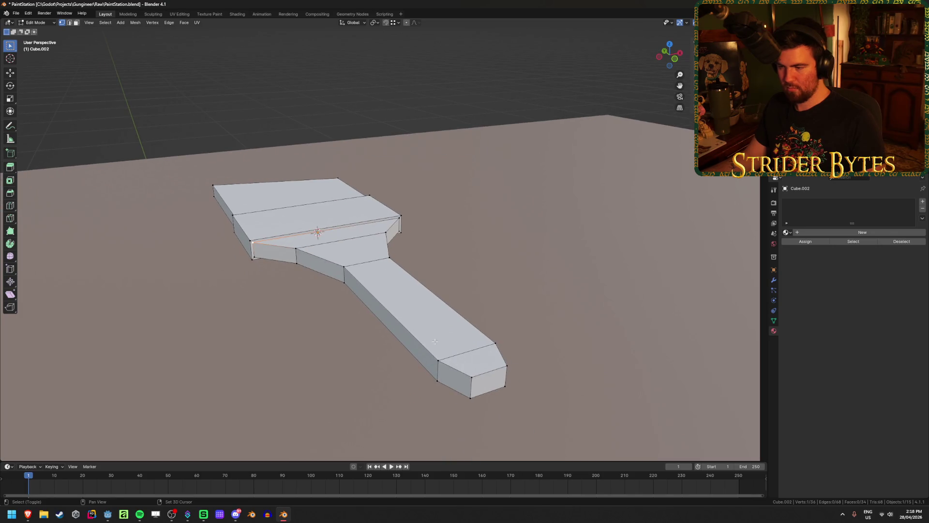
- In Edge mode, select the brush handle's outline edges, including the short front and long lower edges
key(2)
shift+click(318, 255)
shift+click(391, 313)
middle_drag(391, 313, 114, 406)
shift+click(232, 393)
shift+click(354, 322)
mouse_move(435, 305)
middle_down()
mouse_move(426, 290)
mouse_move(450, 305)
mouse_move(492, 303)
middle_up()
key(ctrl+b)
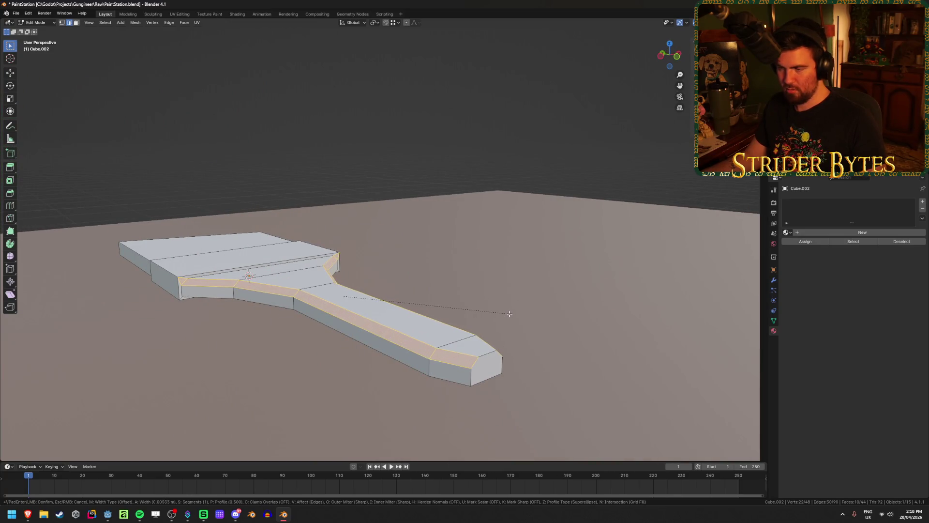
key(Escape)
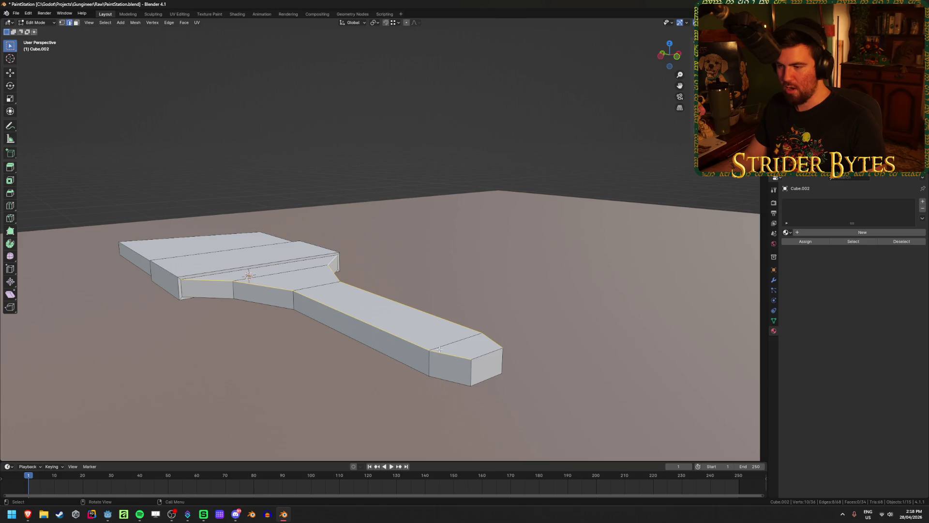
- Add the remaining lower handle and outline edges and bevel them at 0.005 m
shift+click(322, 320)
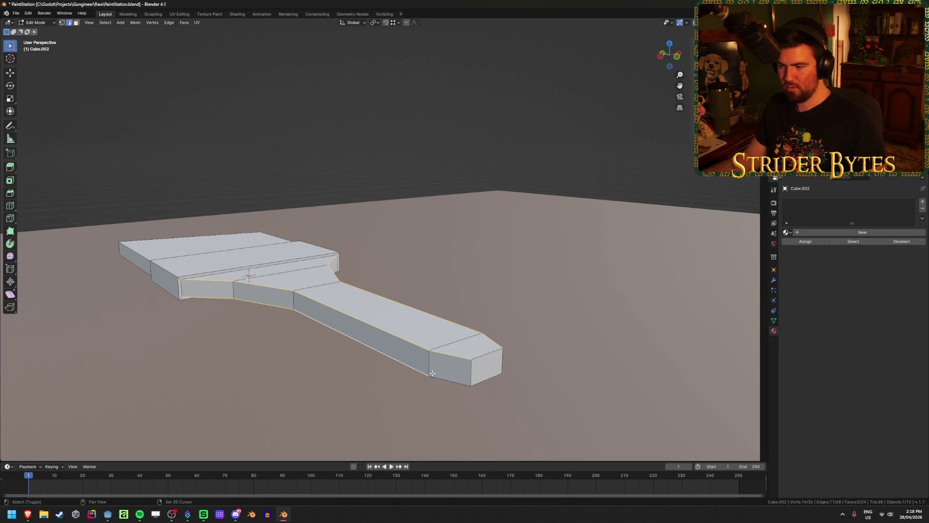
middle_drag(450, 375, 266, 383)
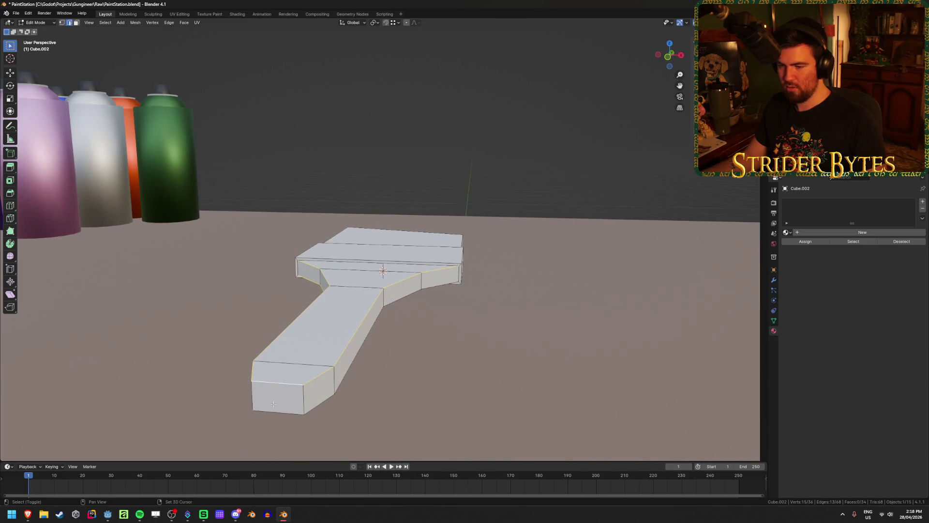
shift+click(432, 289)
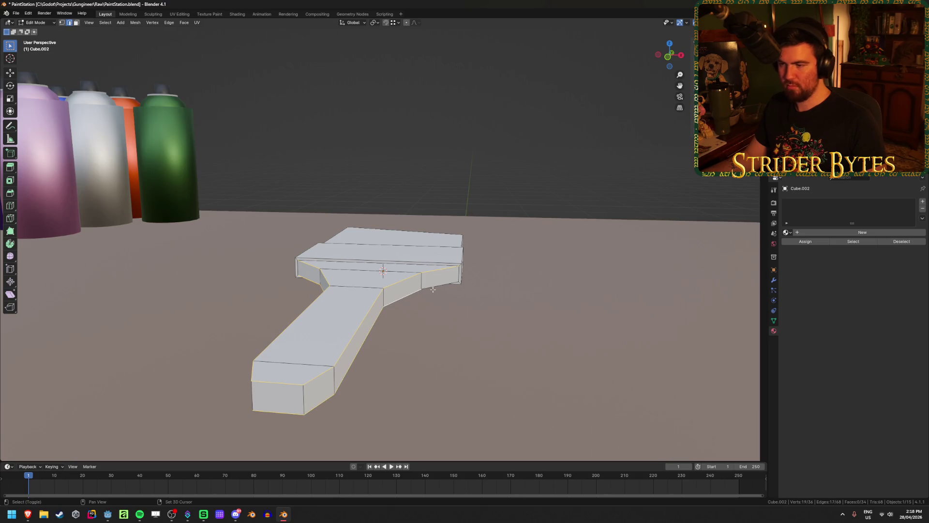
mouse_move(420, 345)
middle_down()
mouse_move(423, 318)
mouse_move(445, 326)
mouse_move(450, 345)
mouse_move(536, 321)
middle_up()
key(ctrl+b)
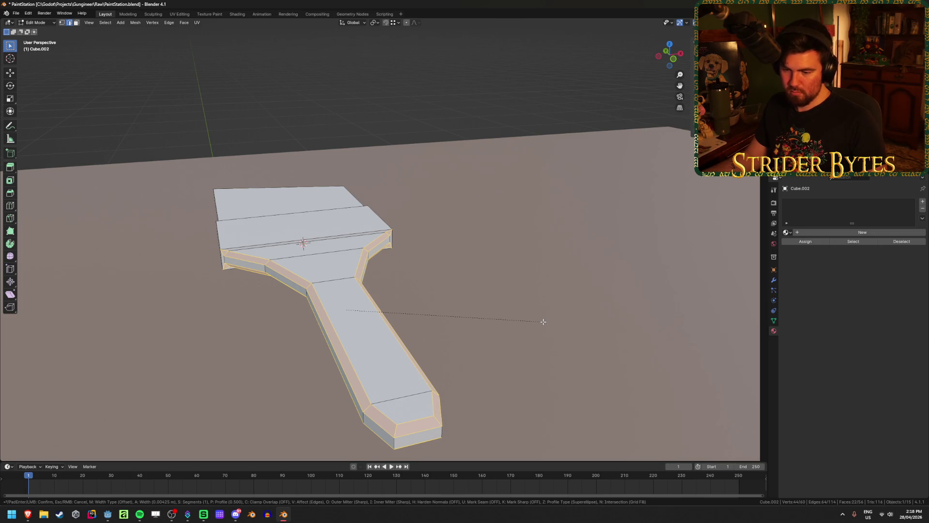
click(543, 322)
- Leave mesh editing, then select the brush paddle object and enter its Edit Mode
click(511, 310)
key(Tab)
click(161, 336)
mouse_move(161, 336)
middle_down()
mouse_move(215, 321)
mouse_move(221, 361)
mouse_move(221, 312)
mouse_move(225, 333)
mouse_move(212, 347)
mouse_move(157, 322)
mouse_move(308, 327)
mouse_move(321, 317)
mouse_move(321, 334)
mouse_move(326, 290)
mouse_move(332, 346)
mouse_move(370, 318)
mouse_move(350, 292)
middle_up()
click(351, 292)
key(Tab)
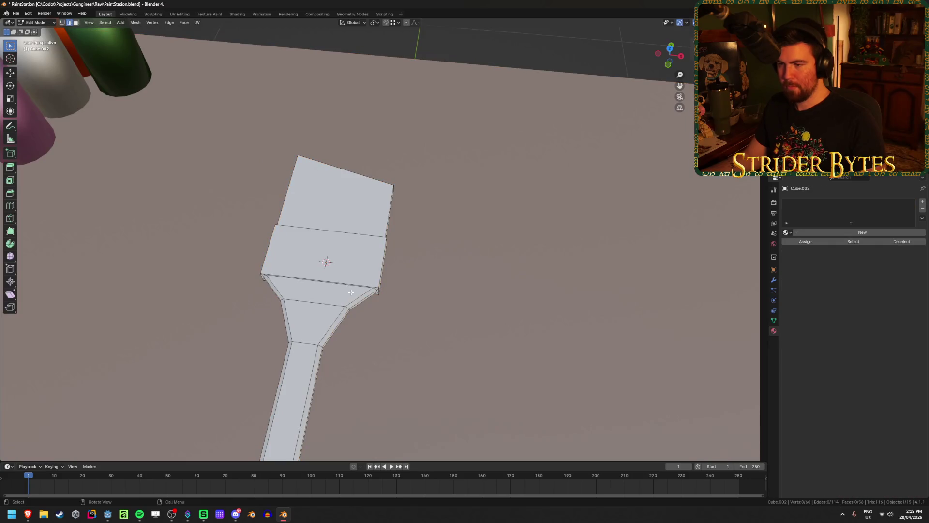
- Back in Object Mode, give the brush the existing WhiteShiny material
mouse_move(473, 238)
middle_down()
mouse_move(382, 220)
mouse_move(409, 264)
middle_up()
key(a)
key(ctrl+z)
mouse_move(506, 297)
middle_down()
mouse_move(437, 284)
mouse_move(546, 238)
middle_up()
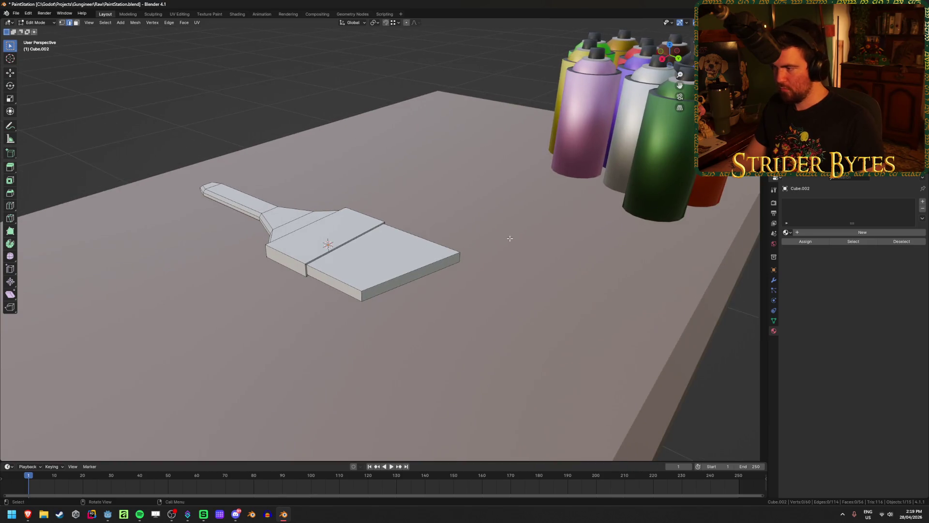
key(Tab)
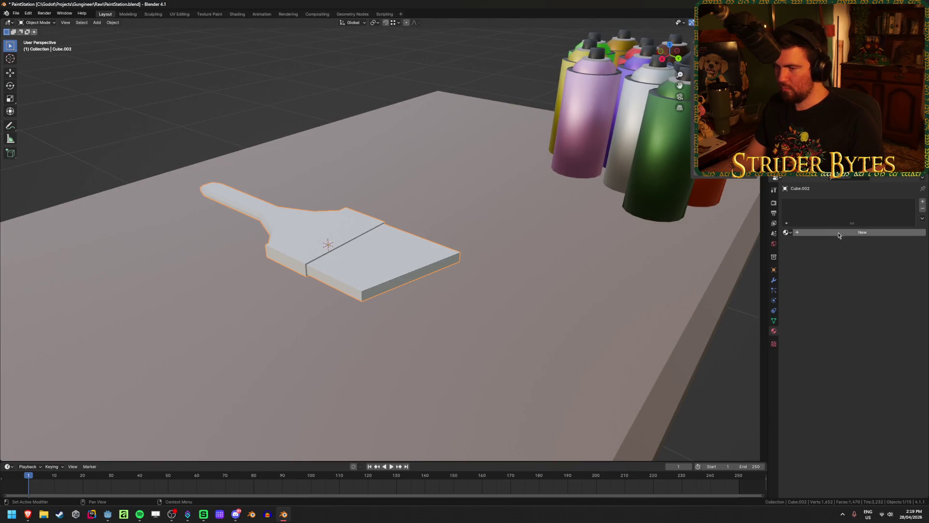
click(839, 235)
mouse_move(397, 271)
middle_down()
mouse_move(341, 311)
mouse_move(364, 334)
mouse_move(255, 318)
middle_up()
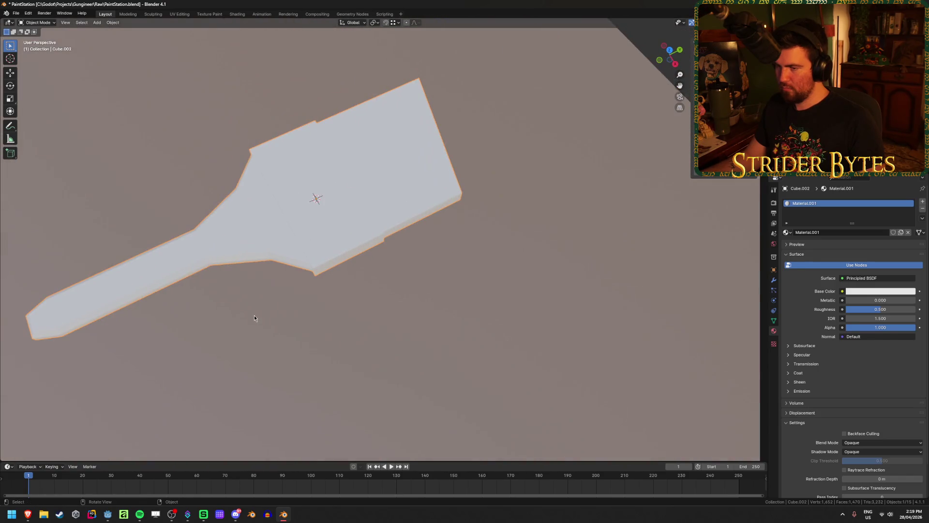
middle_drag(414, 308, 671, 221)
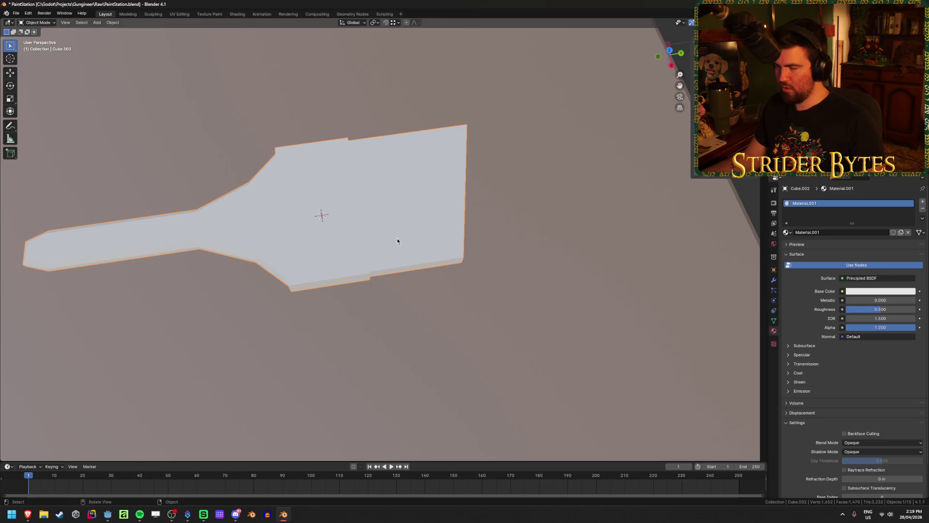
click(786, 233)
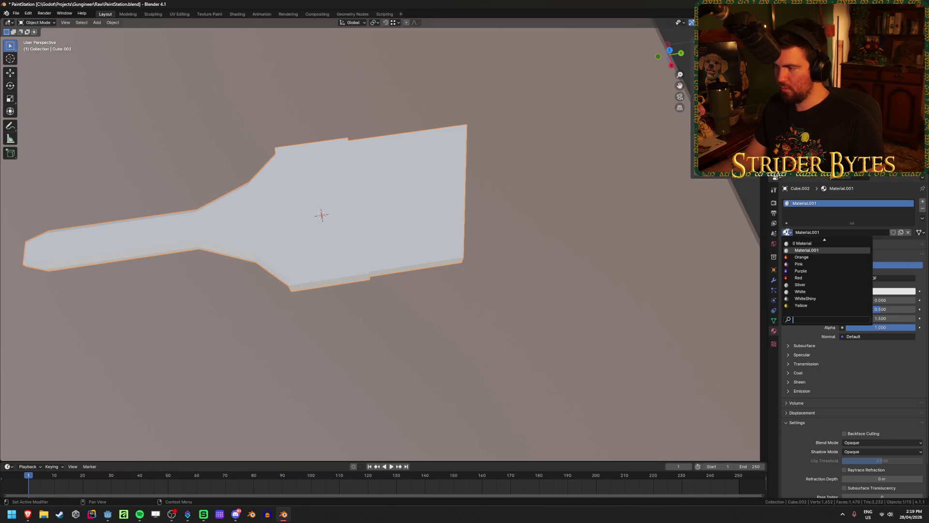
click(816, 288)
mouse_move(393, 274)
middle_down()
mouse_move(385, 232)
mouse_move(398, 238)
middle_up()
click(787, 233)
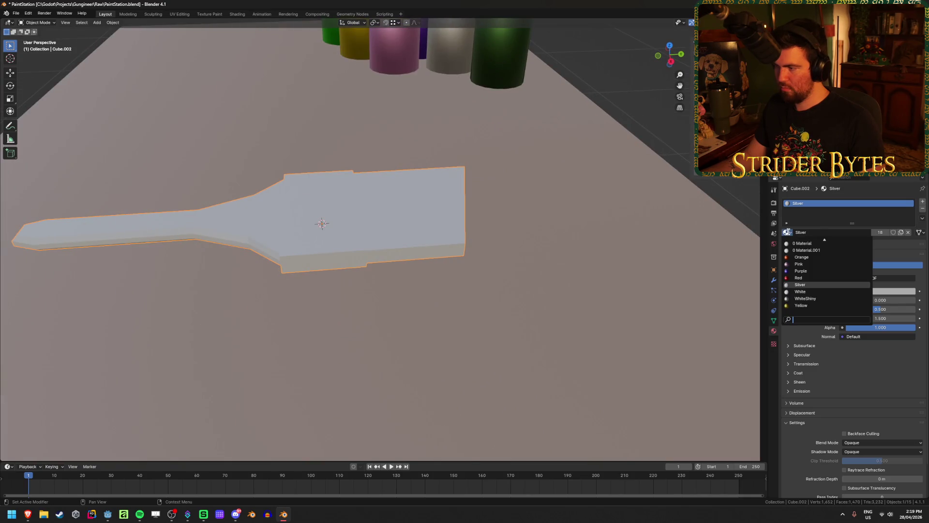
click(806, 298)
- Add a second material slot holding a new material named Beige
mouse_move(307, 249)
middle_down()
mouse_move(304, 230)
mouse_move(298, 252)
mouse_move(335, 213)
mouse_move(317, 206)
mouse_move(297, 225)
mouse_move(286, 316)
mouse_move(294, 279)
middle_up()
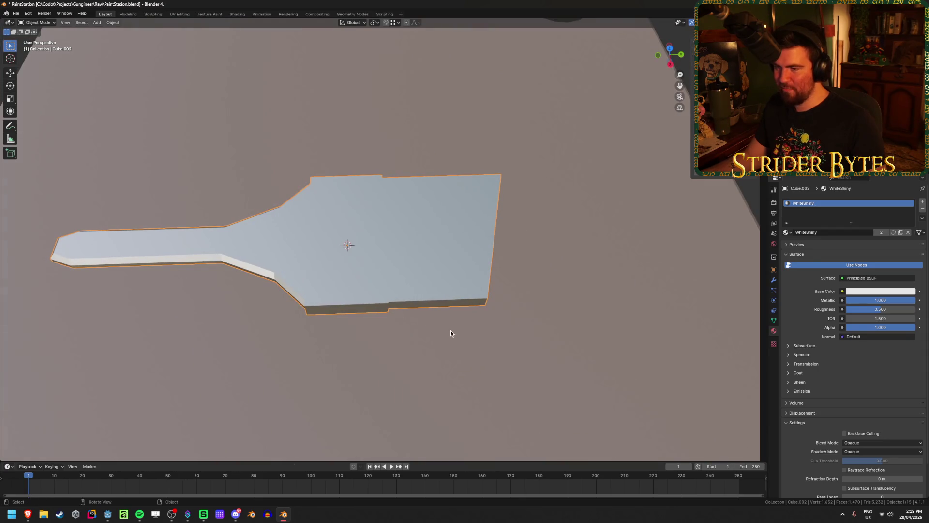
middle_drag(228, 293, 468, 262)
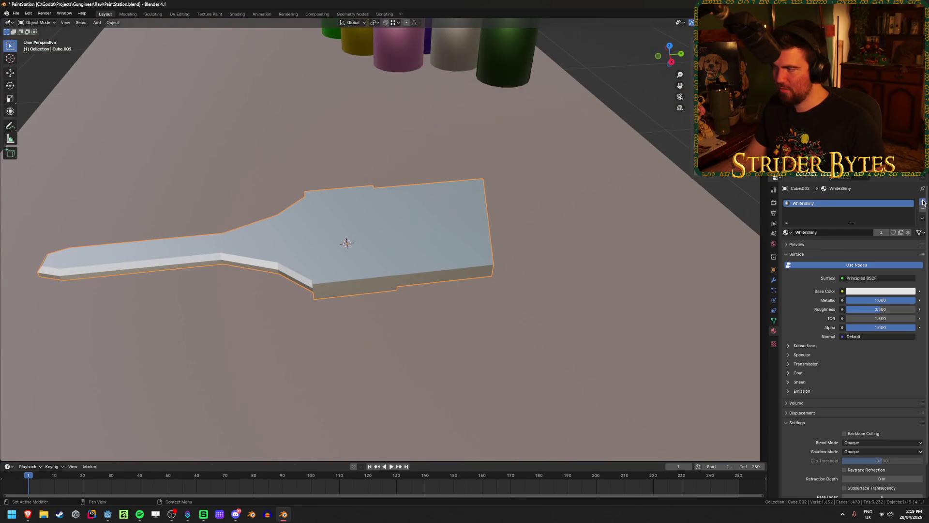
click(923, 203)
click(817, 247)
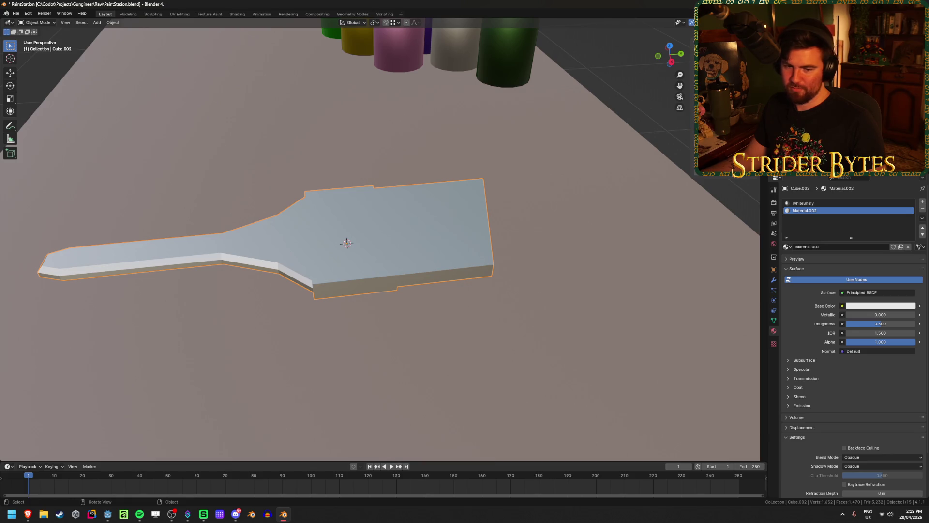
mouse_move(282, 276)
middle_down()
mouse_move(277, 265)
mouse_move(428, 266)
middle_up()
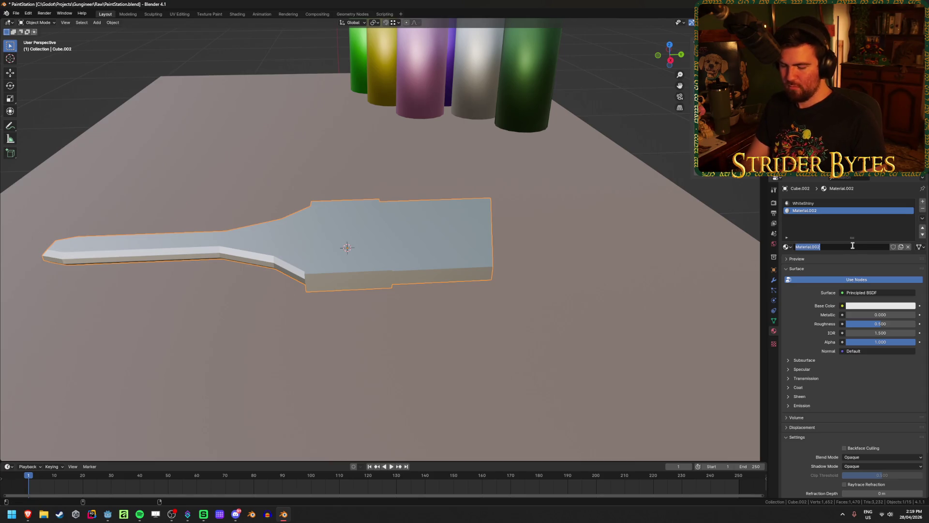
text(Beige)
key(Return)
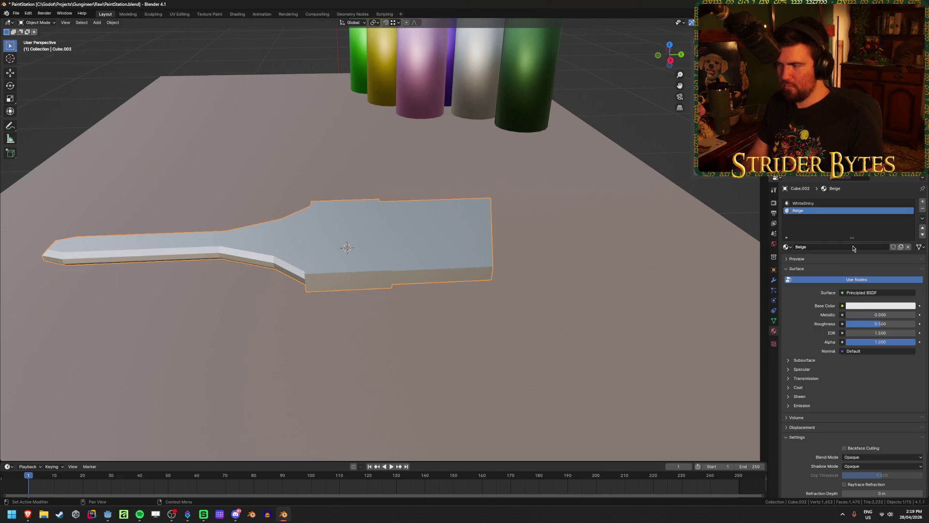
shift+middle_drag(228, 266, 385, 275)
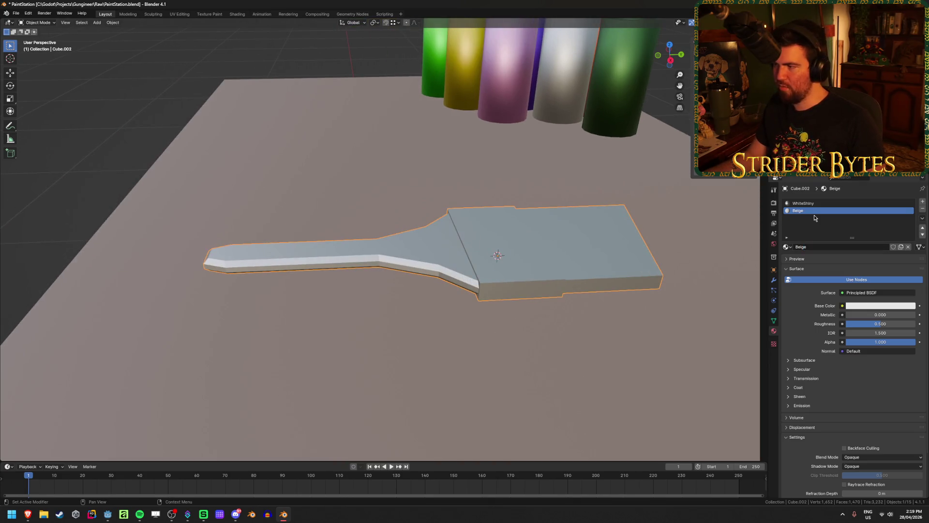
- Add a third material slot holding the existing Brown material
click(923, 202)
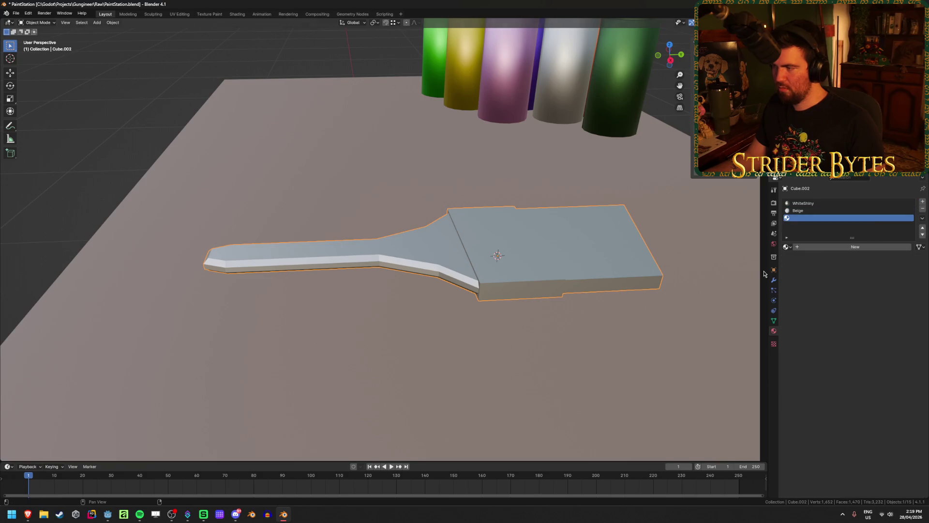
click(791, 248)
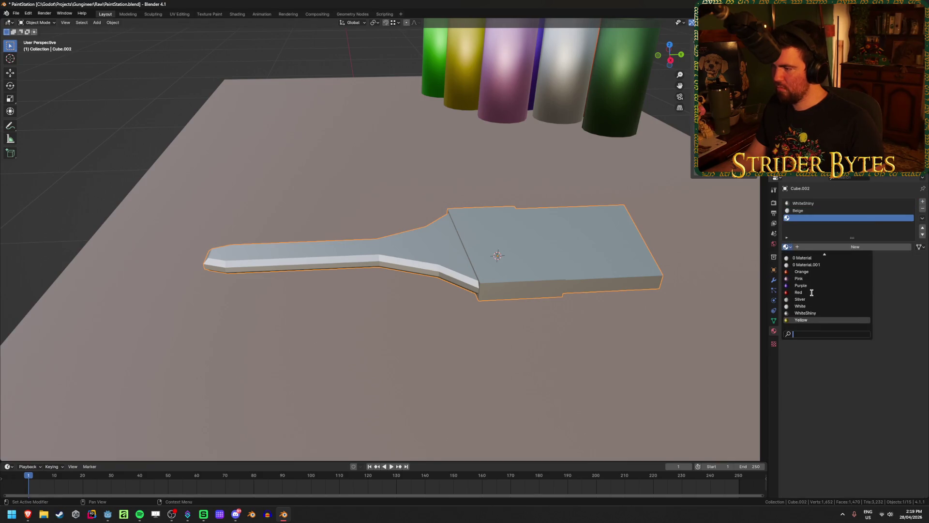
scroll(812, 293, up, 10)
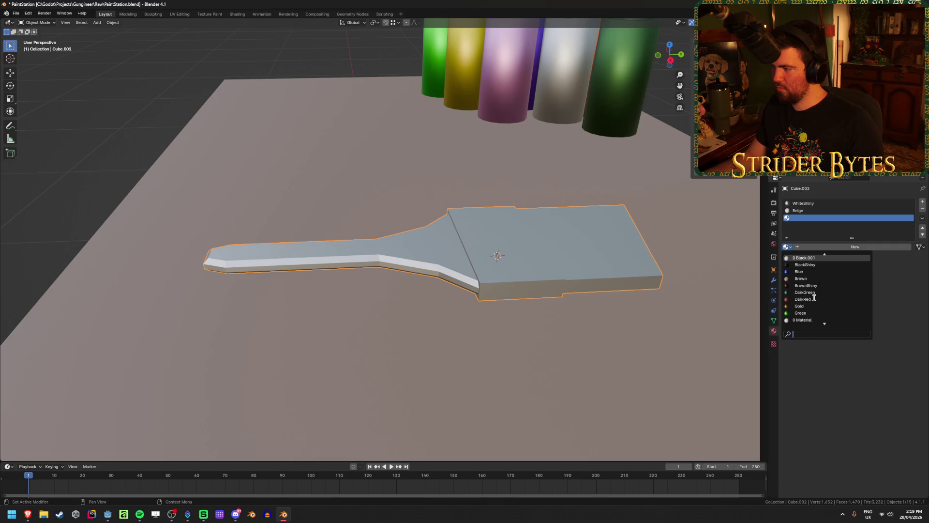
click(801, 275)
middle_drag(485, 334, 385, 329)
key(Tab)
key(KP_3)
- Box-select the handle rod and flared faces and assign them the Brown material
key(shift+z)
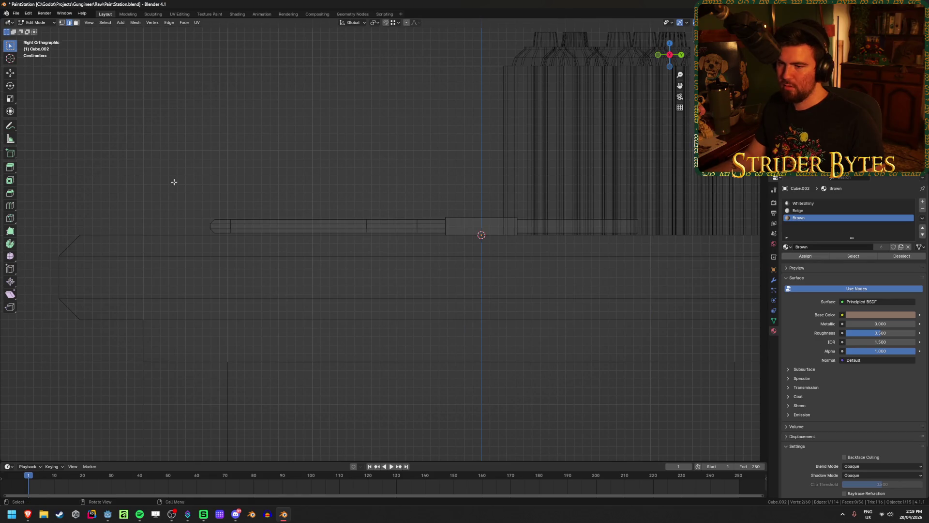
mouse_move(178, 180)
mouse_down()
mouse_move(419, 267)
mouse_move(439, 265)
mouse_up()
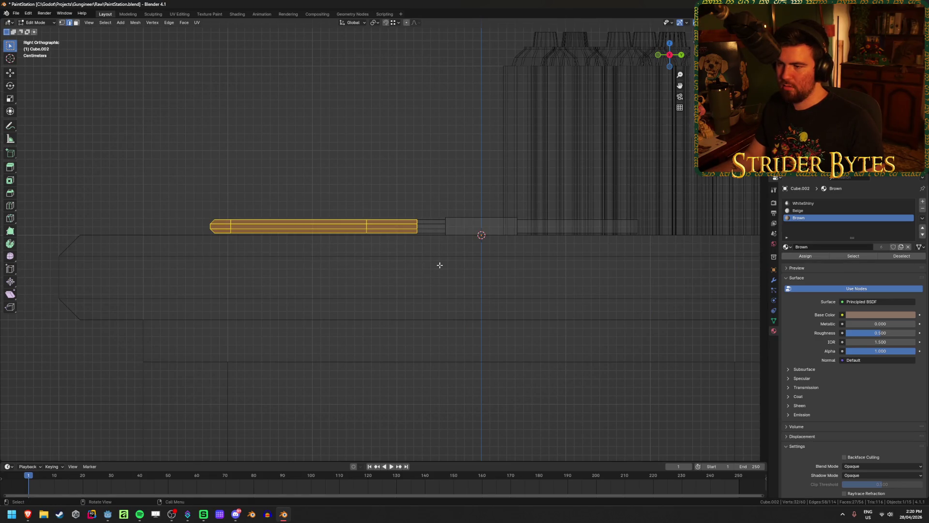
shift+drag(413, 203, 437, 243)
mouse_move(438, 243)
middle_down()
mouse_move(365, 267)
mouse_move(402, 265)
middle_up()
key(shift+z)
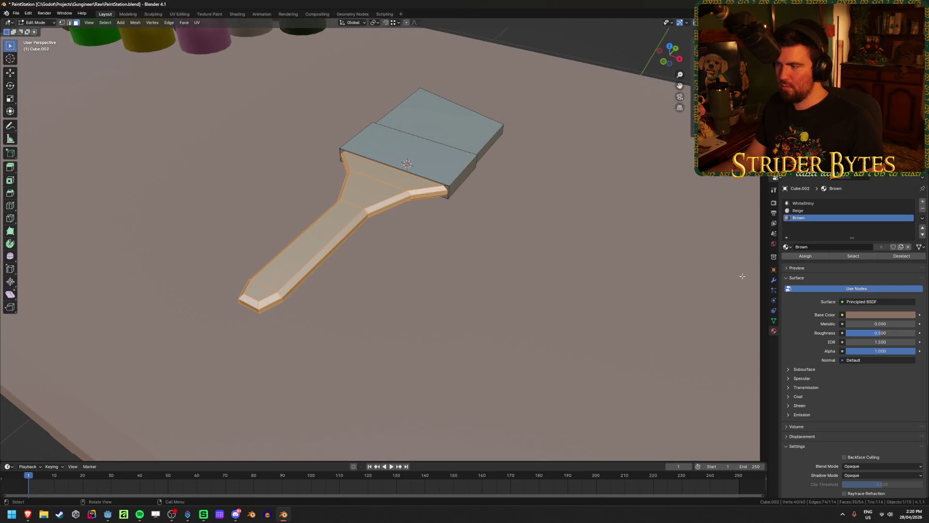
scroll(565, 245, up, 2)
click(808, 256)
key(Tab)
- Select the bristle tip faces and assign them the Beige material
mouse_move(498, 266)
middle_down()
mouse_move(518, 260)
mouse_move(538, 274)
mouse_move(516, 270)
mouse_move(534, 243)
mouse_move(464, 249)
middle_up()
scroll(538, 273, down, 4)
scroll(463, 249, up, 5)
scroll(567, 230, up, 3)
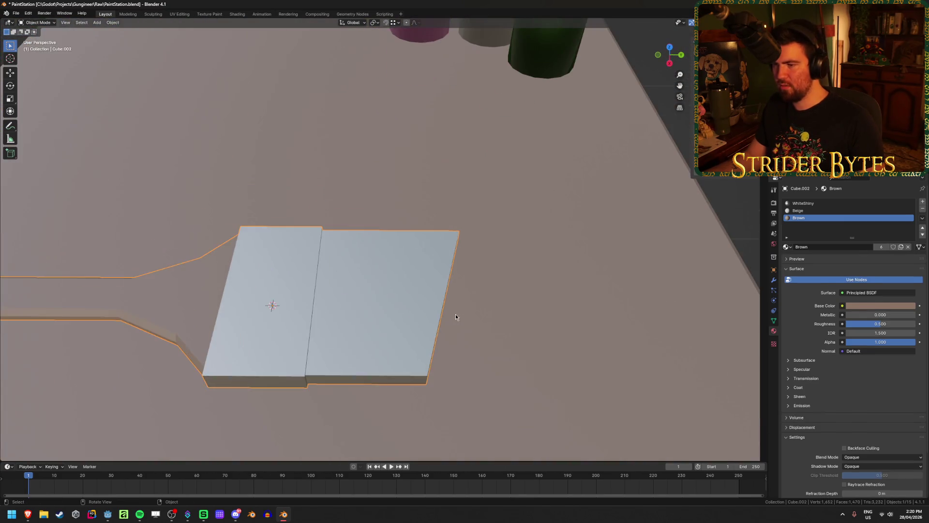
key(Tab)
middle_drag(455, 314, 434, 281)
click(409, 424)
key(ctrl+KP_Add)
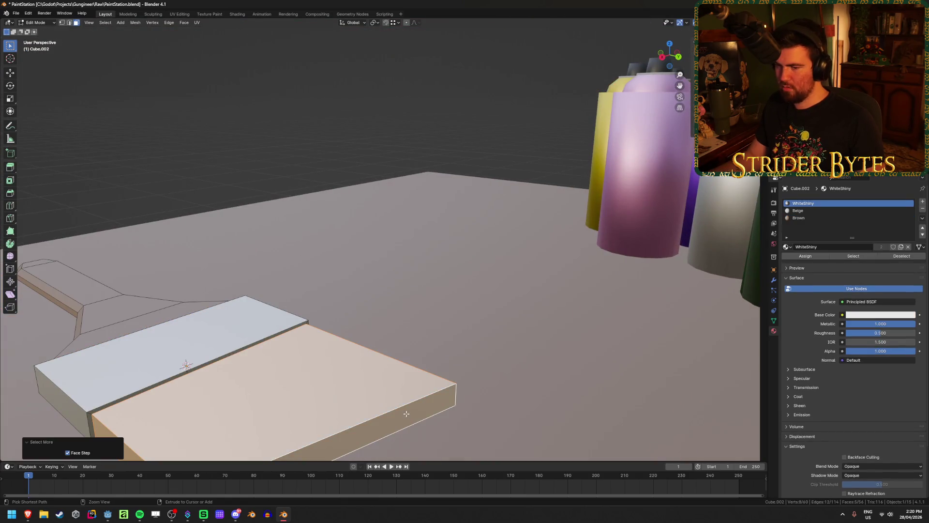
scroll(410, 424, down, 4)
click(831, 211)
click(813, 258)
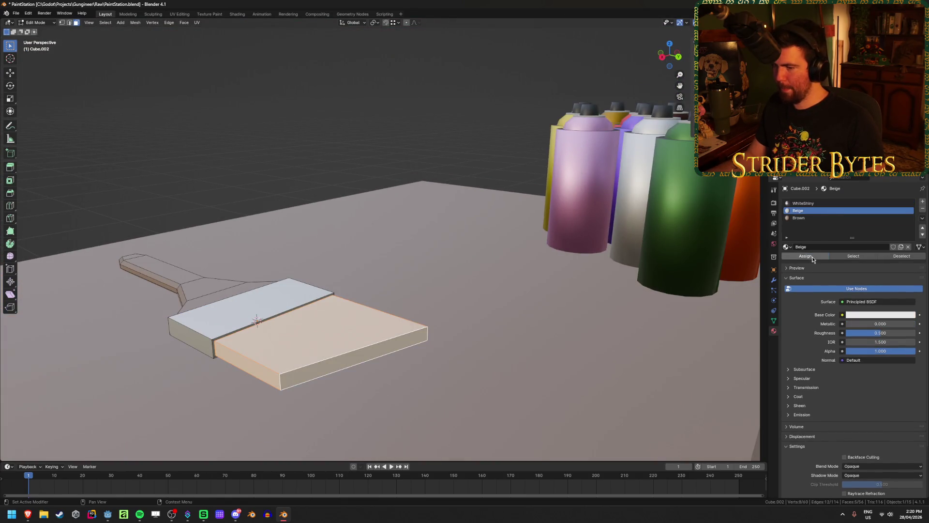
- Set Beige's base colour to a warm beige, hex E7D5A6
click(858, 315)
drag(864, 248, 866, 238)
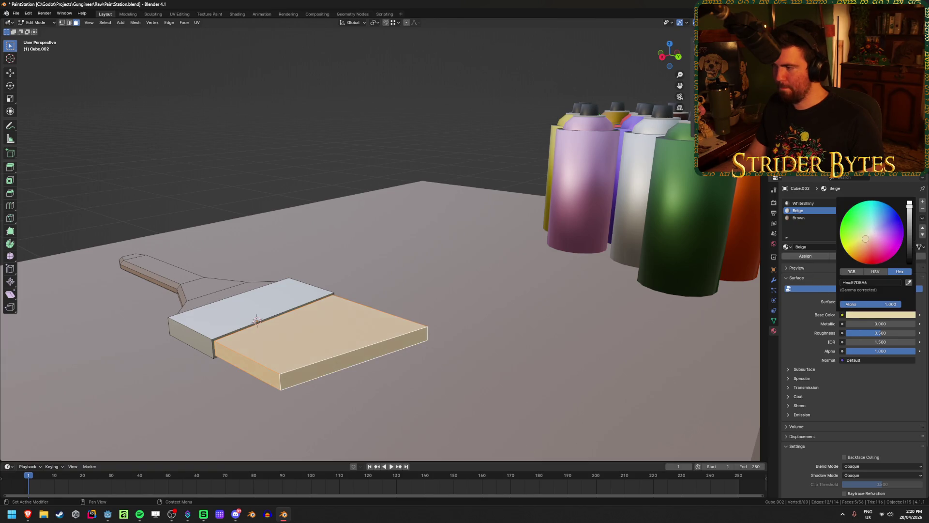
key(Tab)
mouse_move(434, 272)
middle_down()
mouse_move(452, 290)
mouse_move(484, 278)
mouse_move(474, 307)
mouse_move(495, 287)
middle_up()
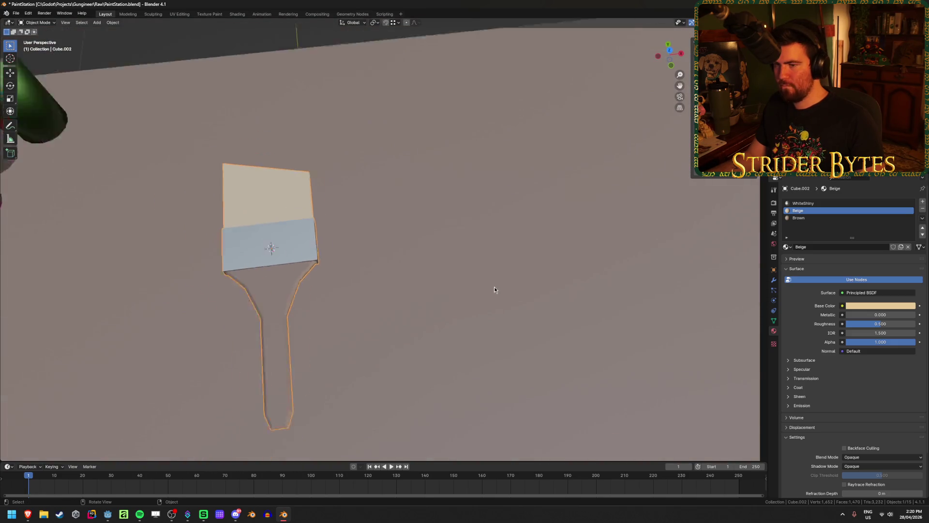
- Deselect the brush and save PaintStation.blend
scroll(495, 285, down, 5)
click(606, 211)
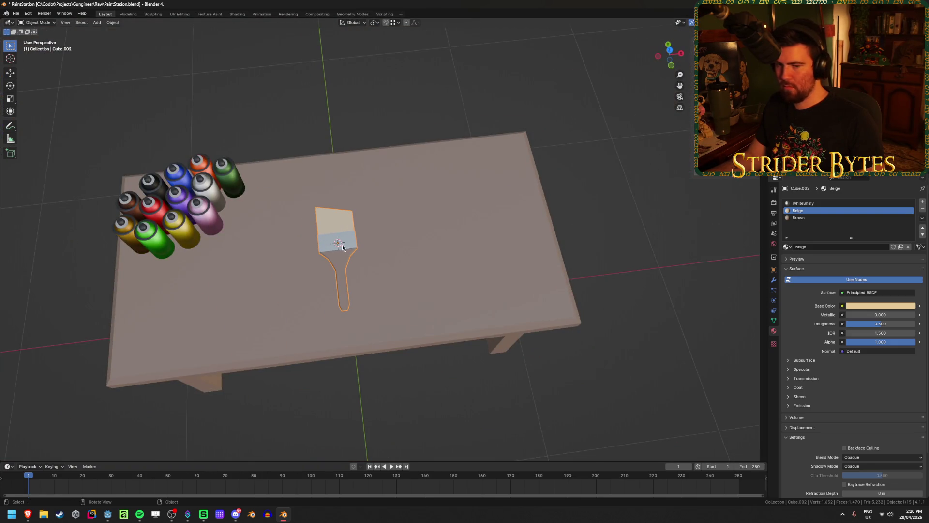
mouse_move(427, 275)
shift+middle_down()
mouse_move(485, 275)
mouse_move(475, 254)
shift+middle_up()
key(ctrl+s)
- Move the paint brush further right across the tabletop
scroll(475, 255, up, 4)
scroll(547, 275, down, 3)
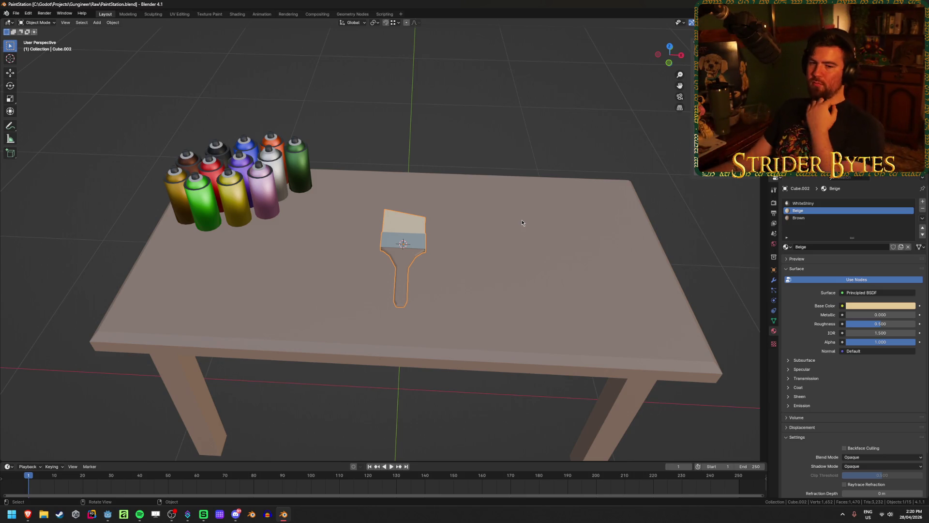
mouse_move(515, 220)
middle_down()
mouse_move(522, 228)
mouse_move(525, 217)
middle_up()
key(g)
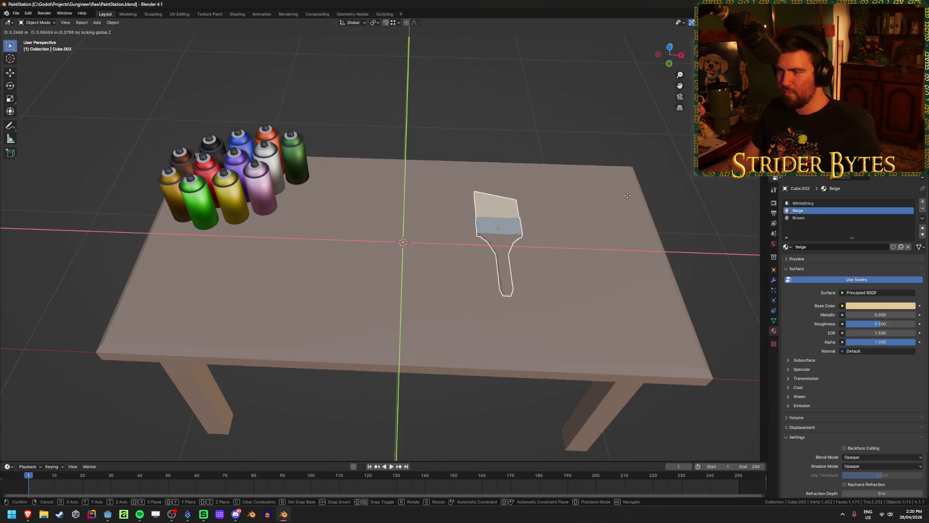
click(623, 222)
scroll(623, 221, down, 6)
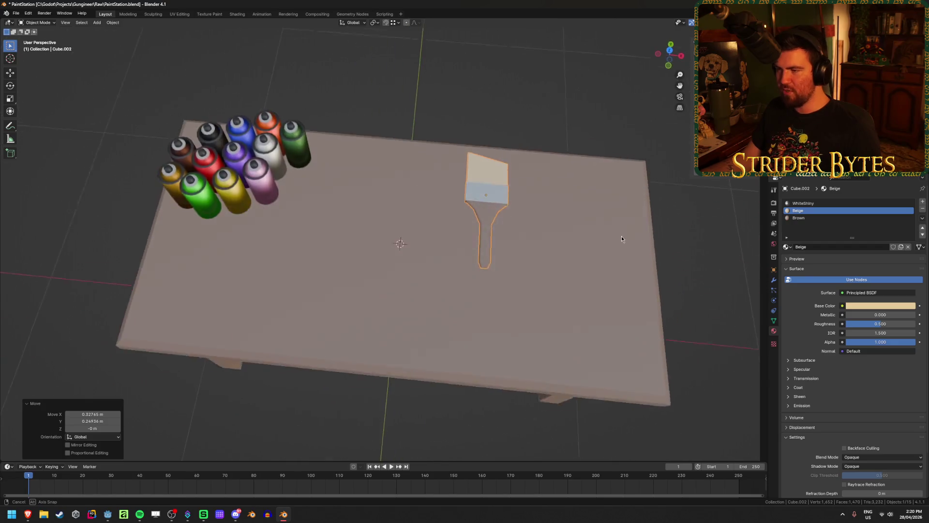
mouse_move(604, 227)
middle_down()
mouse_move(526, 231)
mouse_move(586, 237)
middle_up()
scroll(526, 231, up, 5)
scroll(585, 238, down, 4)
mouse_move(581, 311)
middle_down()
mouse_move(516, 338)
mouse_move(447, 296)
mouse_move(330, 309)
mouse_move(555, 264)
mouse_move(442, 264)
mouse_move(592, 269)
mouse_move(560, 255)
middle_up()
- Rotate the brush 52.8° about the Z axis and save PaintStation.blend
key(r)
key(z)
click(548, 228)
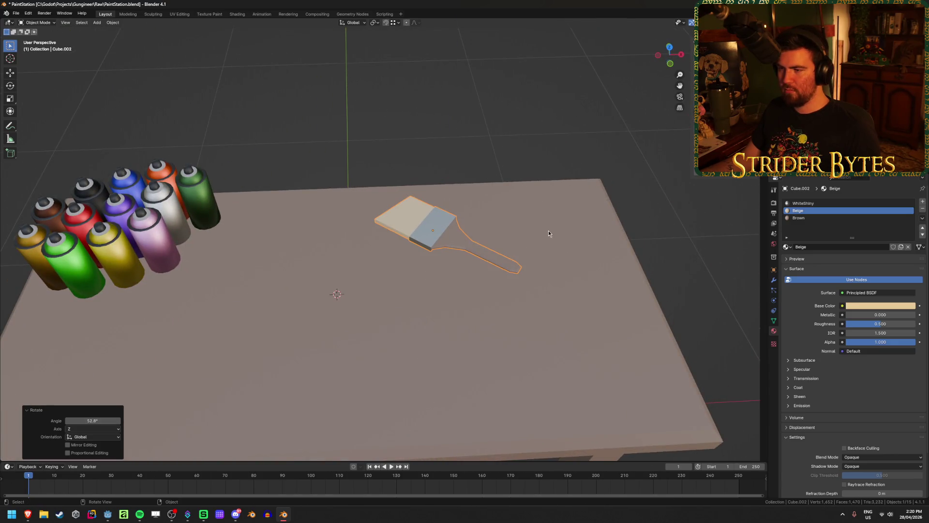
key(KP_3)
scroll(549, 233, up, 4)
scroll(448, 297, up, 3)
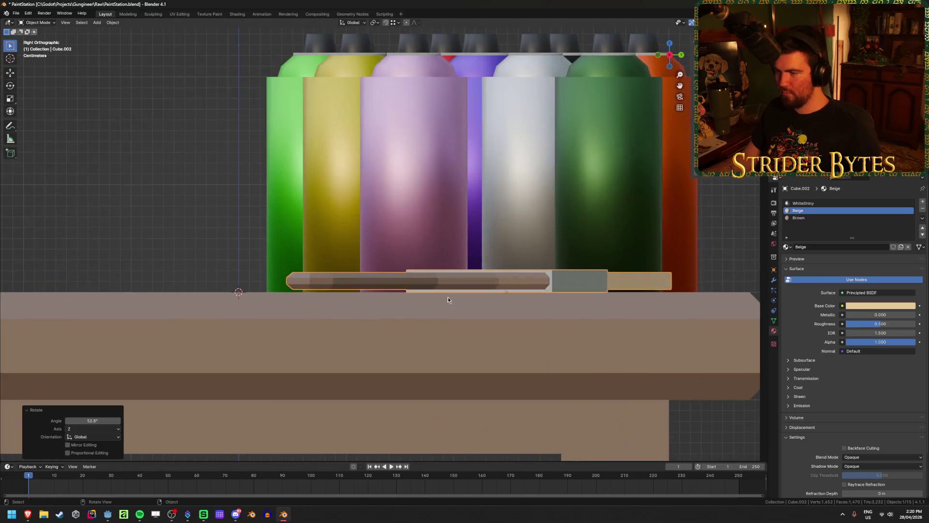
scroll(487, 270, down, 5)
mouse_move(488, 270)
middle_down()
mouse_move(460, 268)
mouse_move(474, 271)
middle_up()
key(ctrl+s)
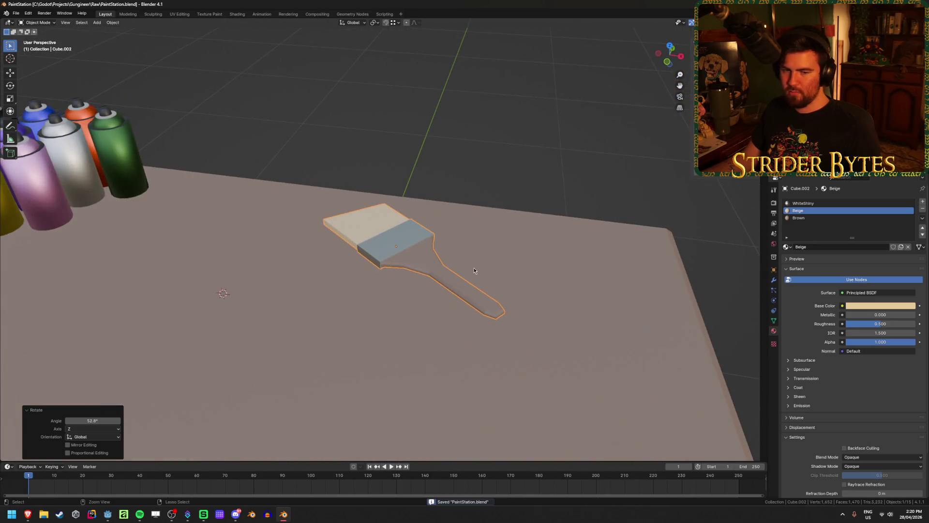
scroll(384, 242, down, 6)
middle_drag(395, 264, 422, 167)
key(ctrl+s)
mouse_move(27, 514)
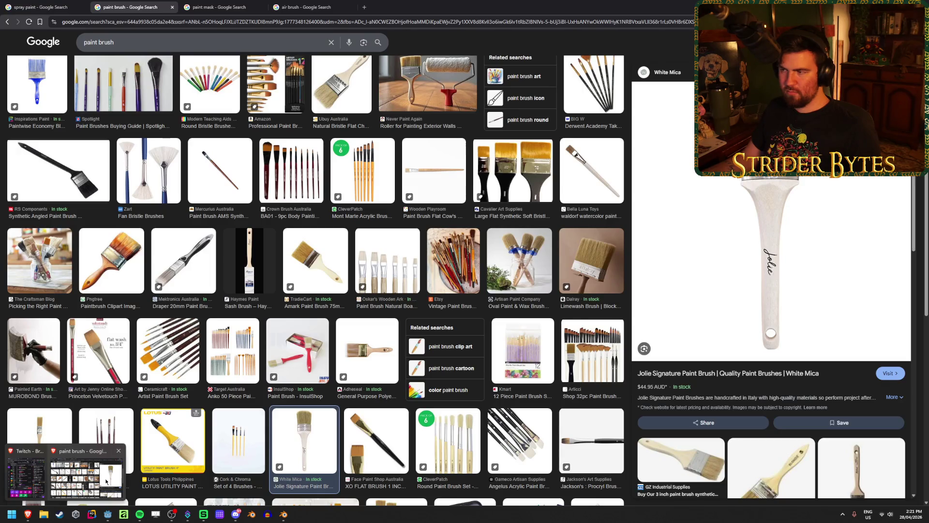
click(106, 481)
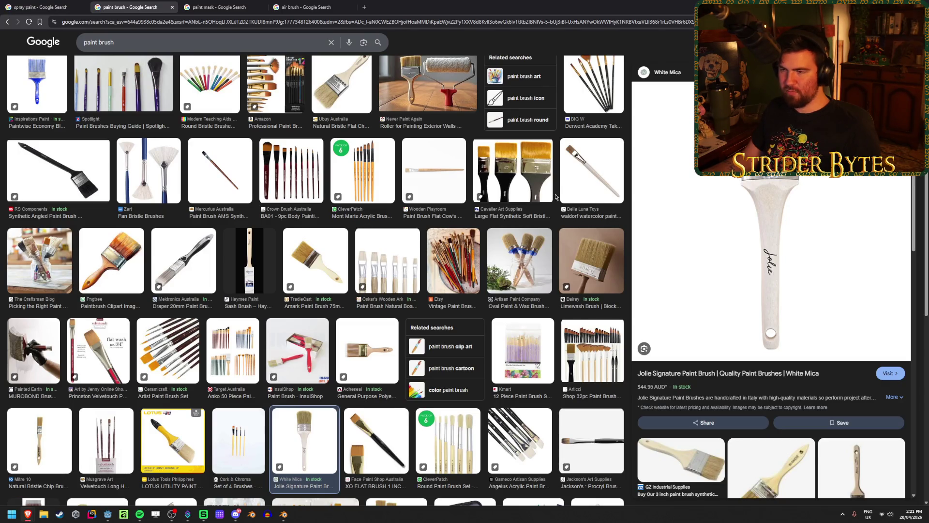
scroll(554, 196, up, 5)
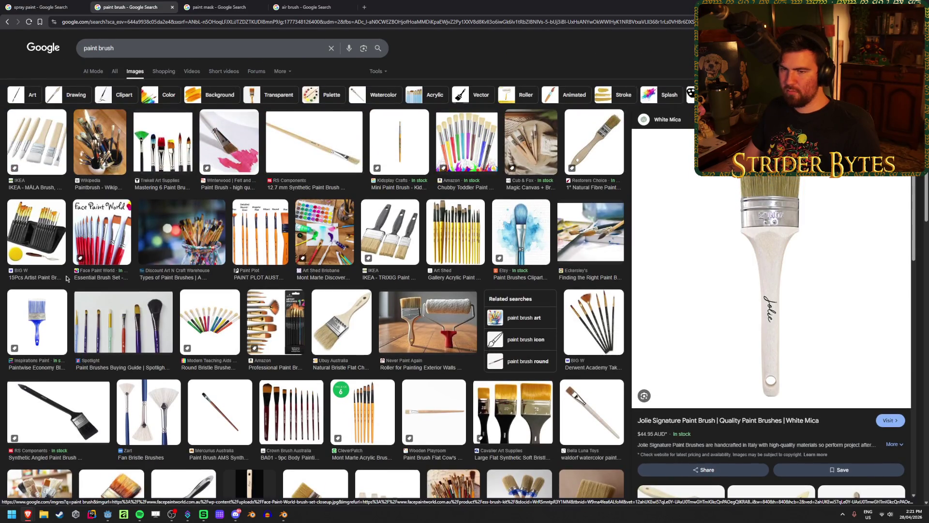
key(alt+Tab)
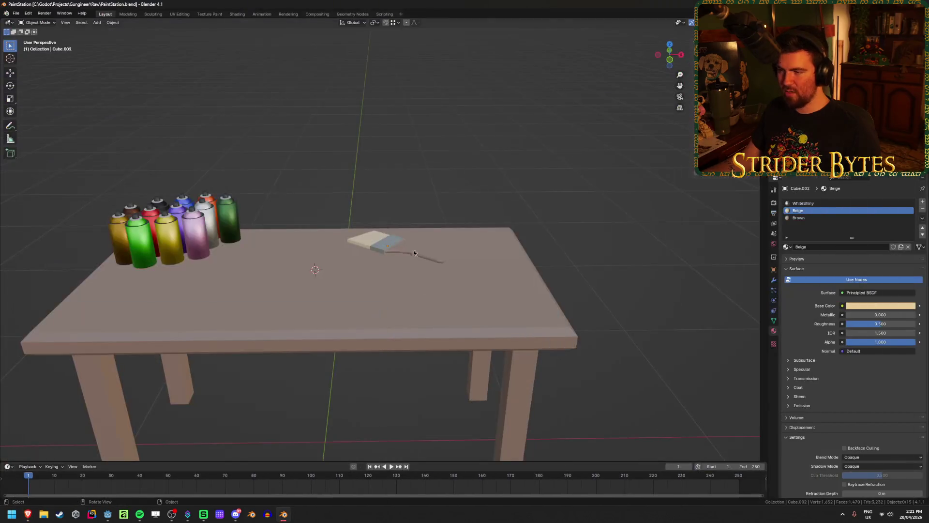
- Duplicate the paint brush and drop the copy beside the original
scroll(422, 263, up, 4)
middle_drag(422, 262, 432, 315)
key(shift+d)
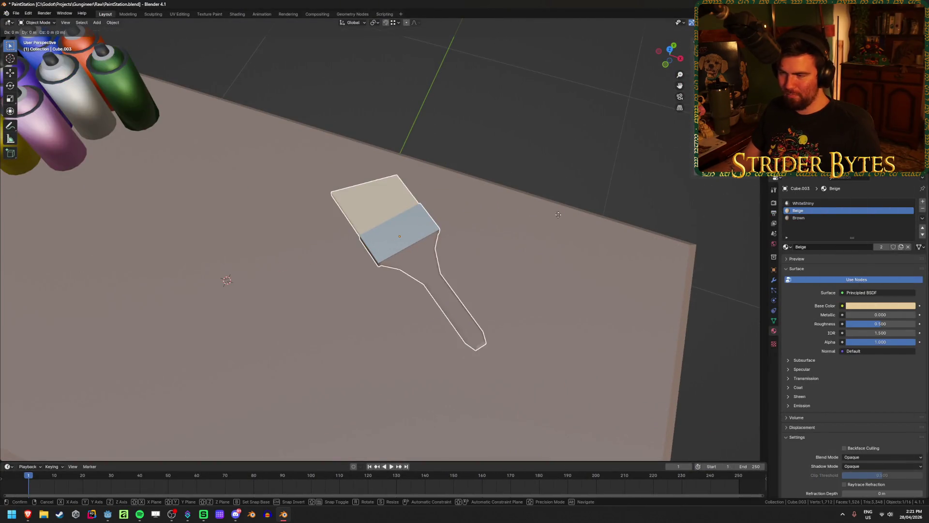
key(shift+z)
click(446, 245)
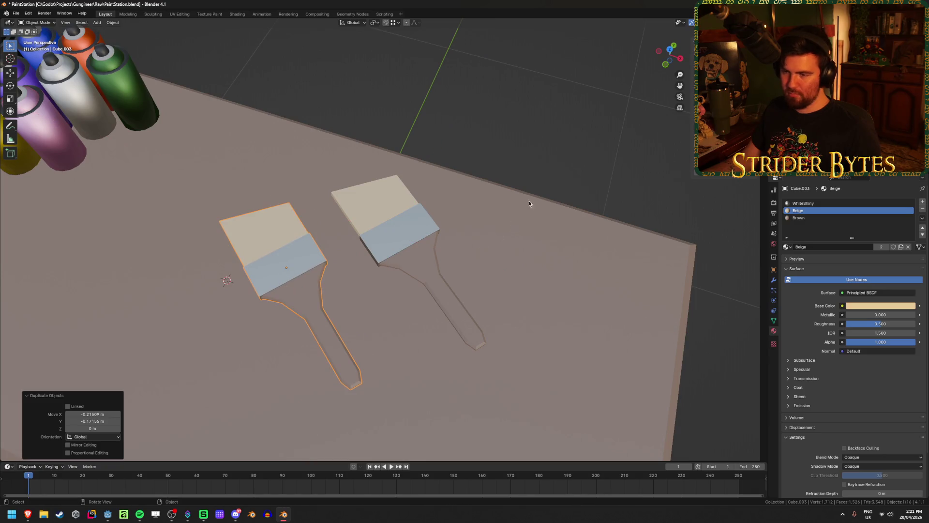
key(s)
key(x)
key(x)
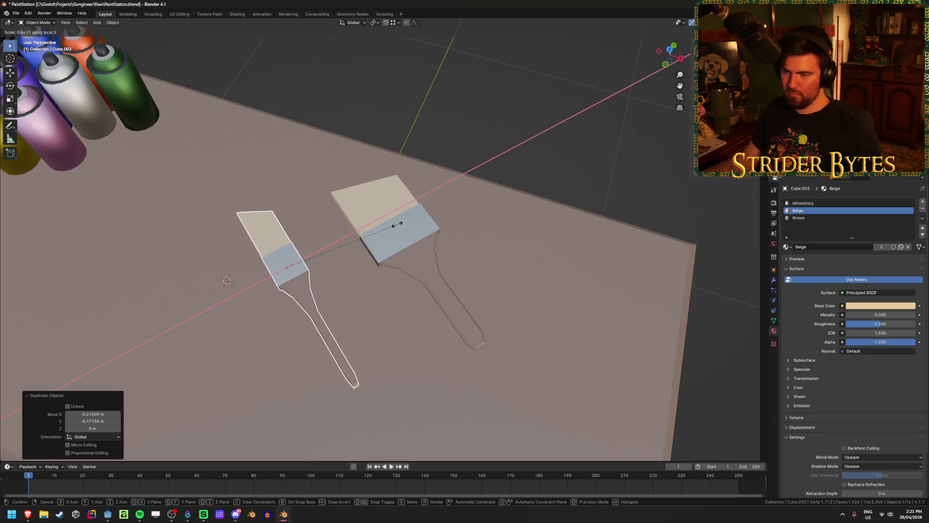
right_click(363, 231)
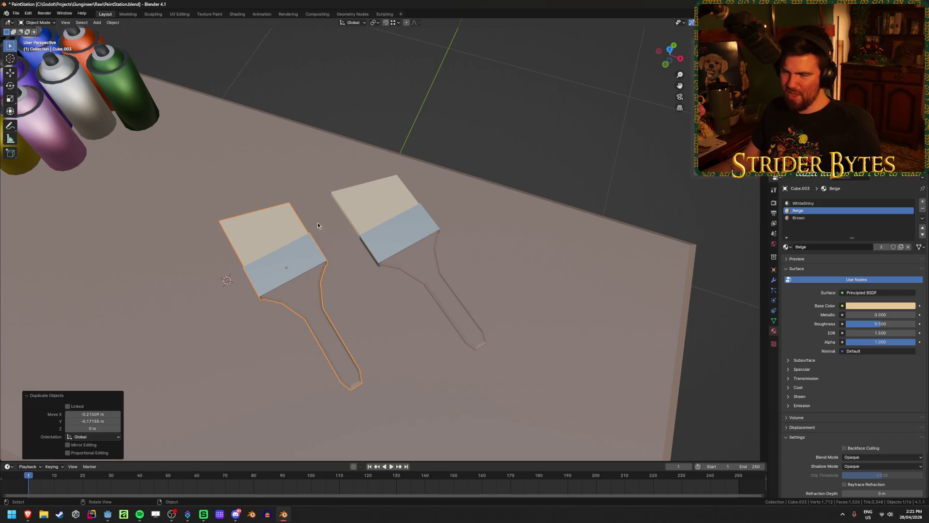
- Clear the copy's rotation so it lies straight, then slide it flat along the table
mouse_move(242, 228)
middle_down()
mouse_move(408, 211)
mouse_move(396, 214)
middle_up()
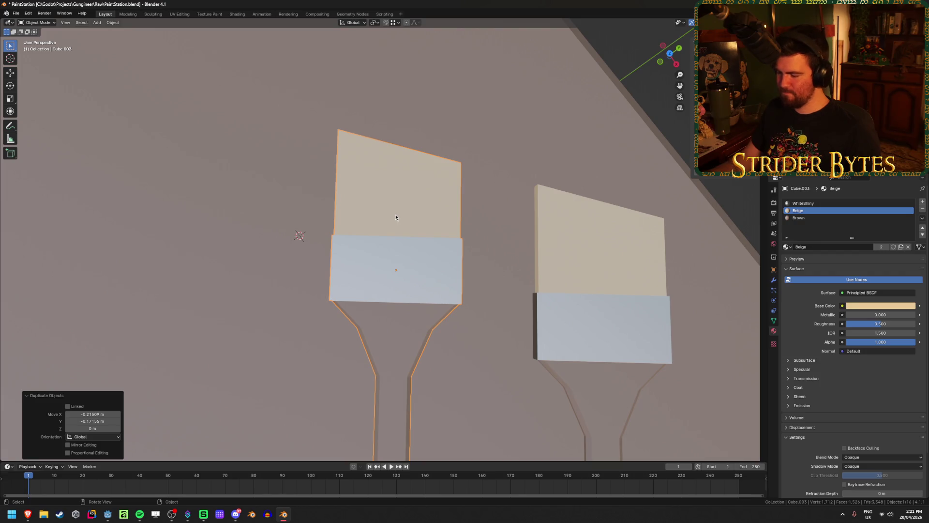
key(KP_7)
key(Tab)
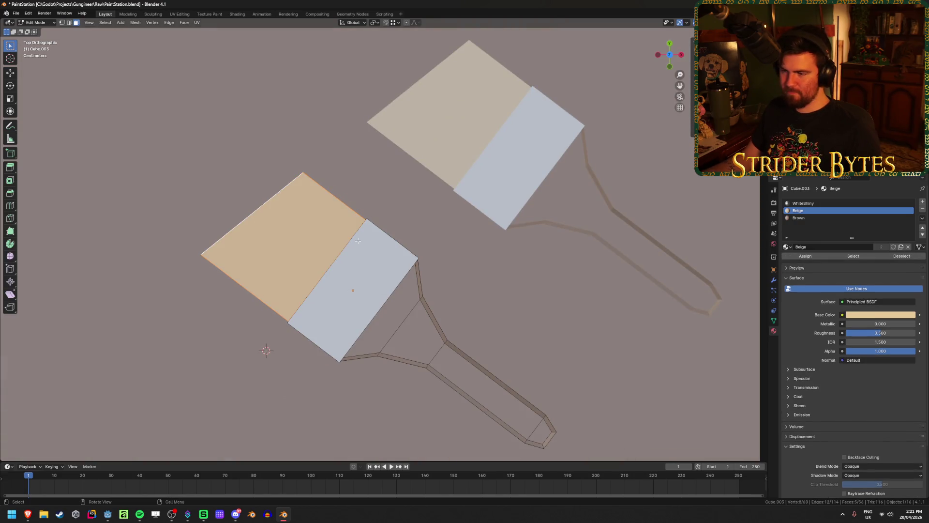
key(Tab)
scroll(358, 241, down, 3)
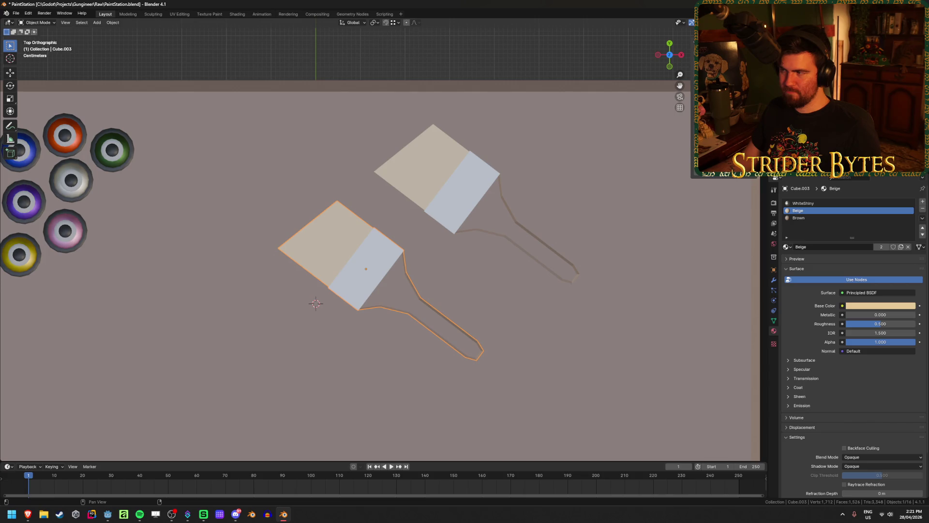
key(alt+r)
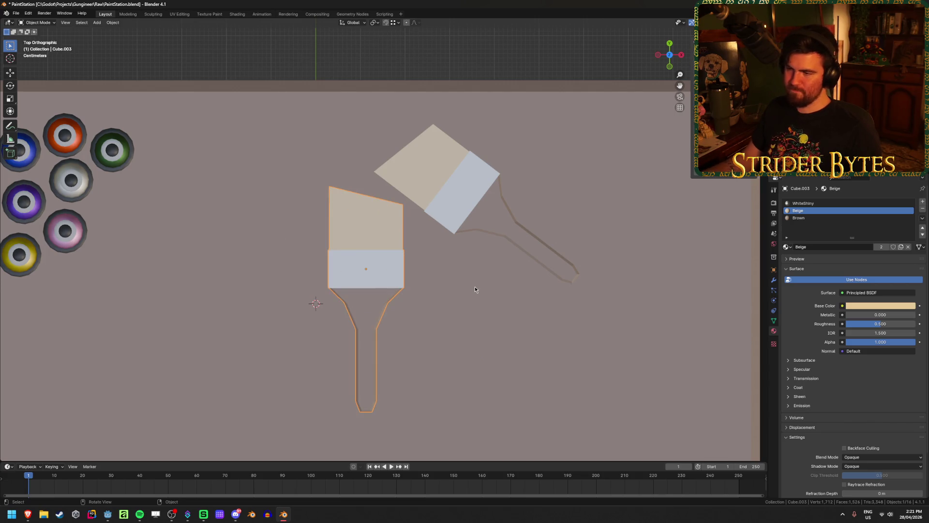
key(g)
key(shift+z)
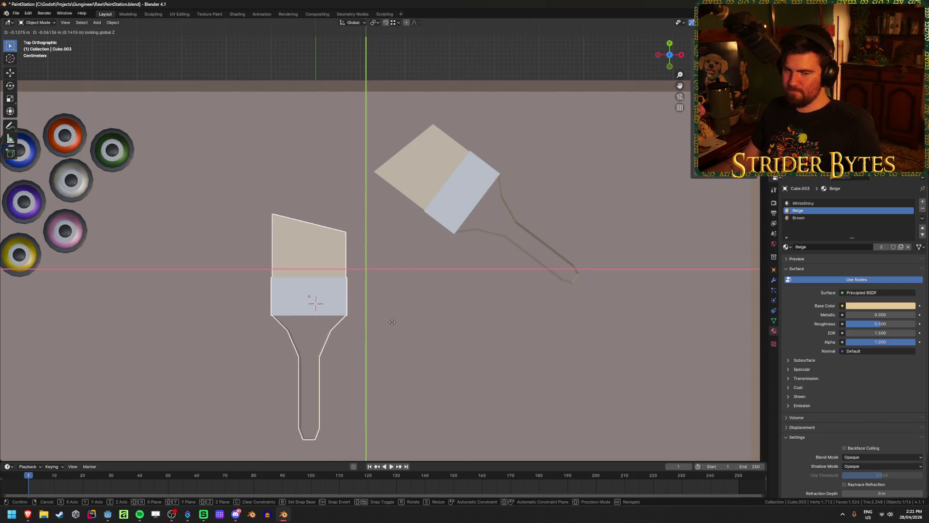
click(378, 326)
mouse_move(378, 326)
shift+middle_down()
mouse_move(473, 271)
mouse_move(453, 284)
shift+middle_up()
scroll(473, 272, up, 1)
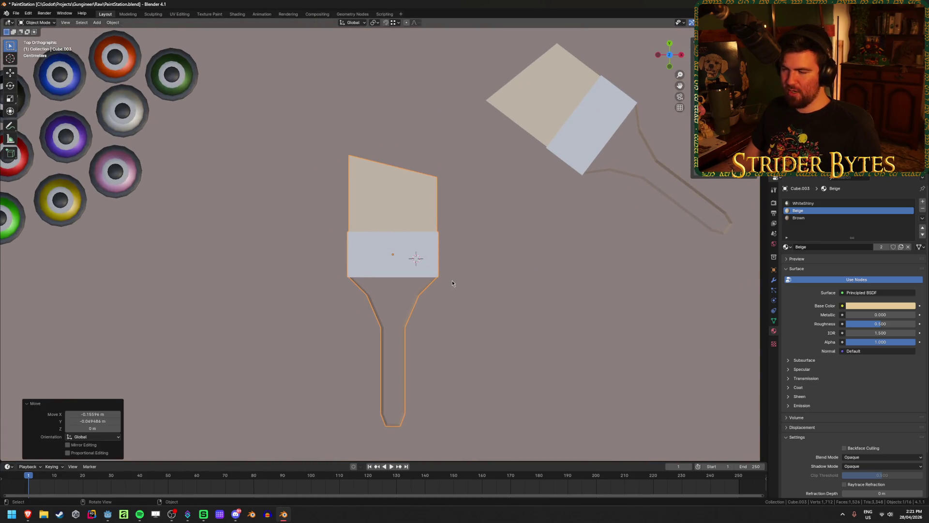
- In Edit Mode with X-ray on, box-select the copy's whole brush head
key(Tab)
click(370, 196)
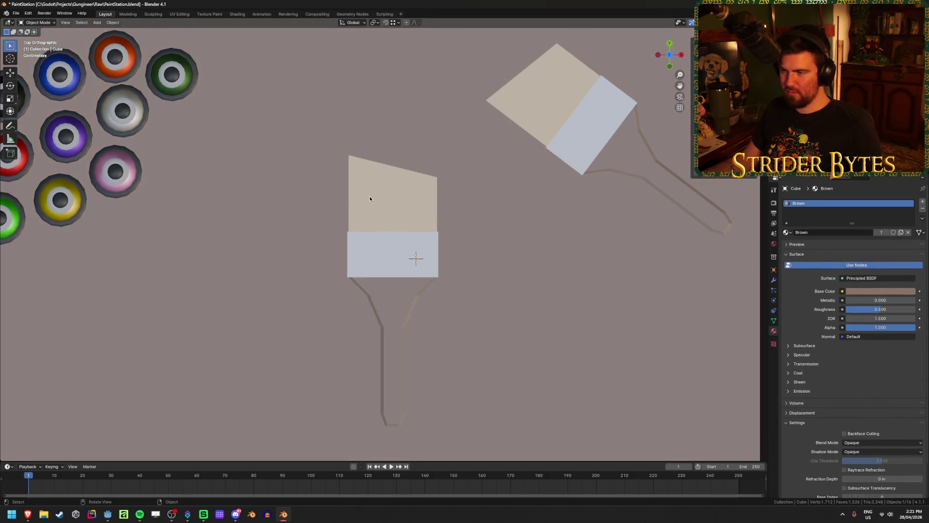
key(alt+z)
mouse_move(288, 101)
mouse_down()
mouse_move(338, 170)
mouse_move(465, 232)
mouse_move(476, 283)
mouse_move(485, 279)
mouse_up()
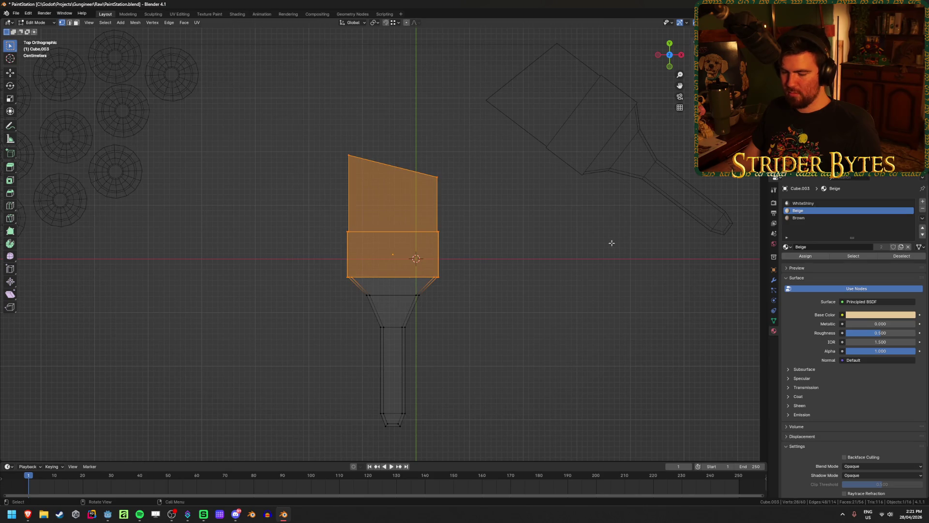
- Narrow the copied brush head to 0.381 in X and flatten its slanted top corner
key(s)
key(x)
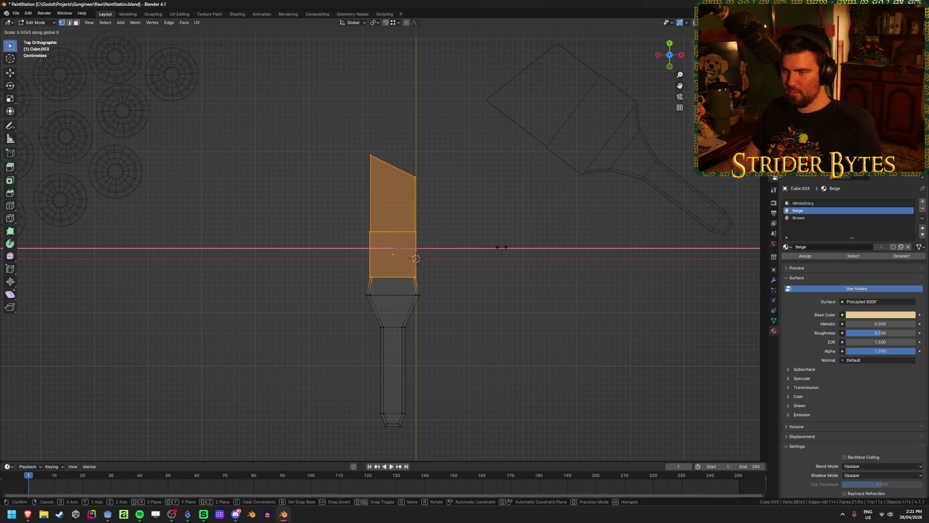
click(475, 247)
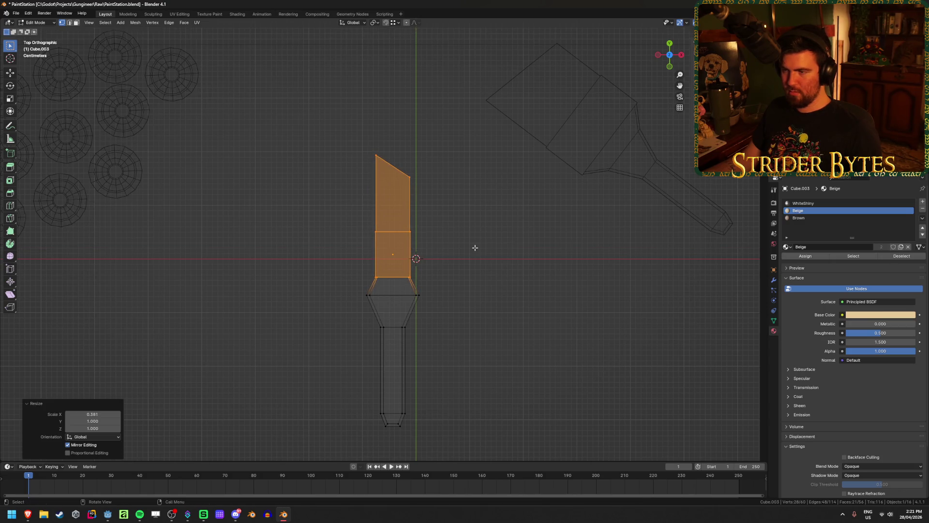
click(393, 166)
key(g)
key(z)
key(y)
click(409, 174)
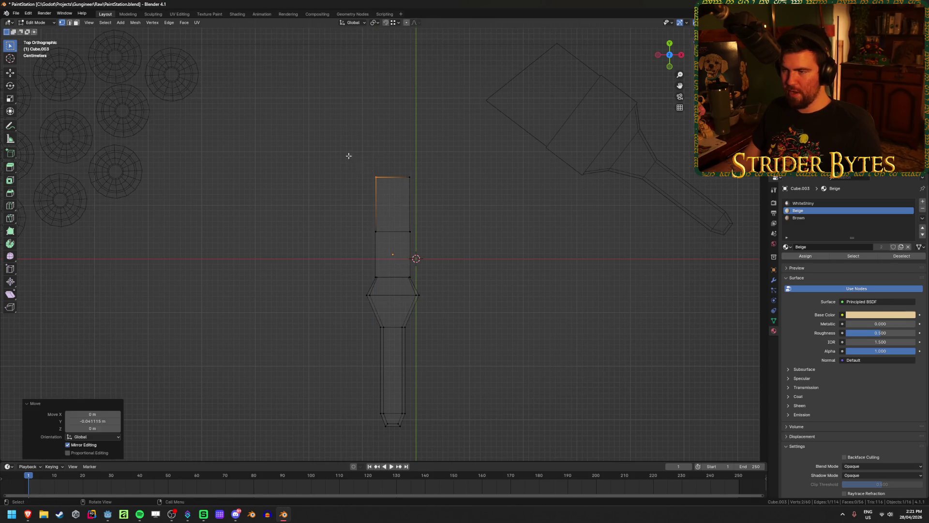
- Slide the head's top edge along Y for a shorter, flat-topped head
drag(348, 155, 472, 194)
key(g)
key(y)
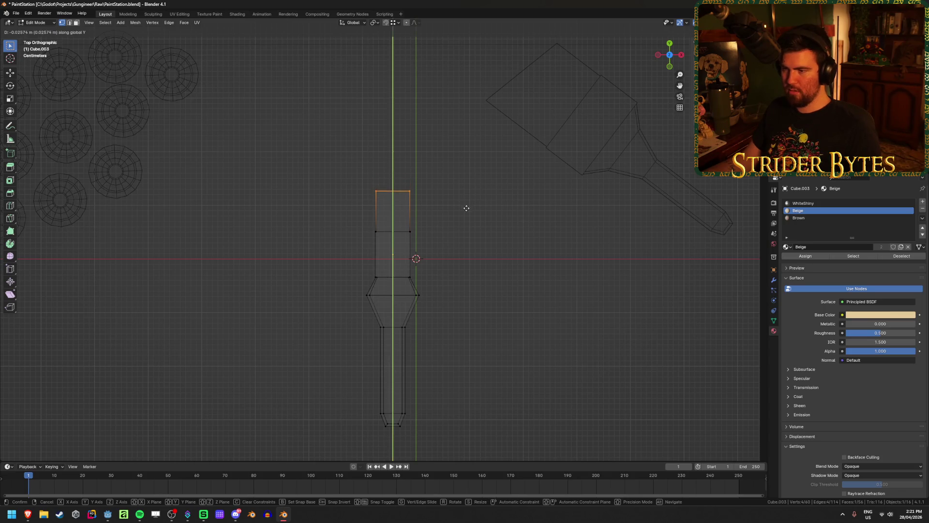
click(465, 210)
- Scale the waist vertices below the head narrower along X
drag(357, 313, 481, 286)
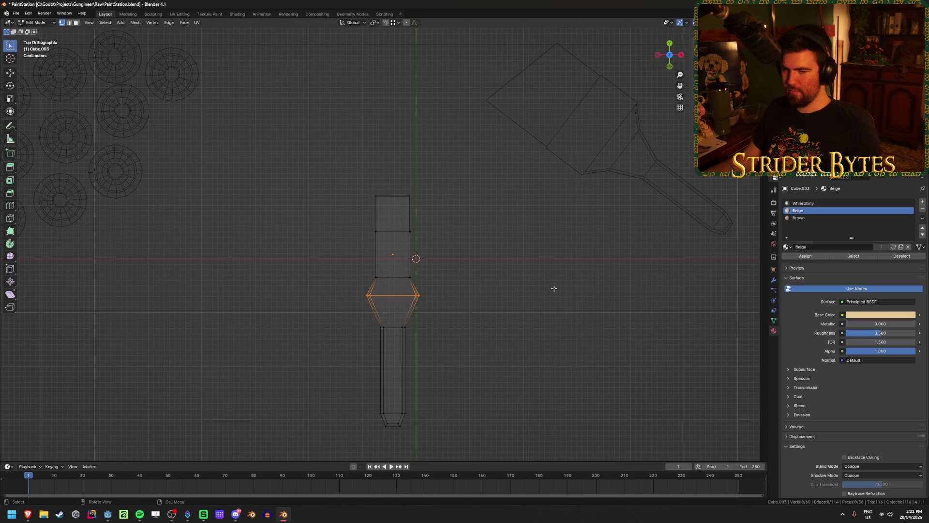
key(s)
key(x)
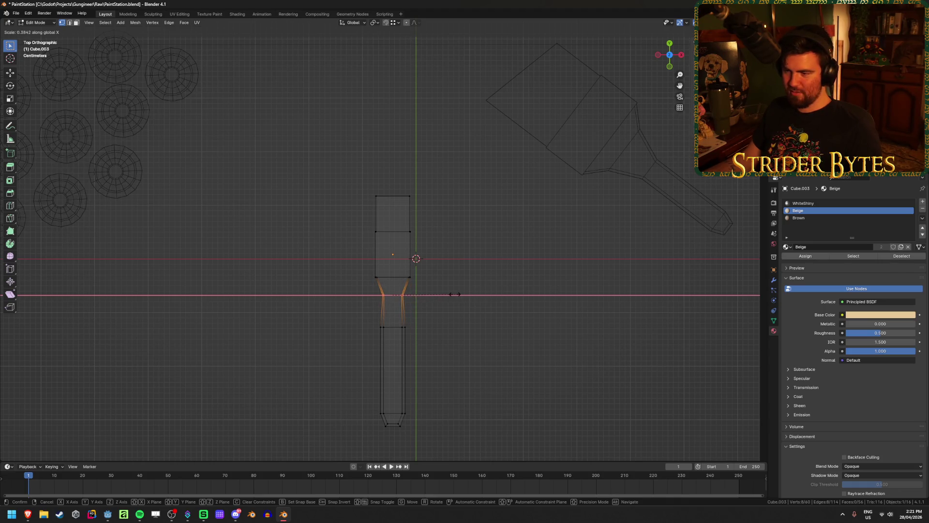
click(471, 293)
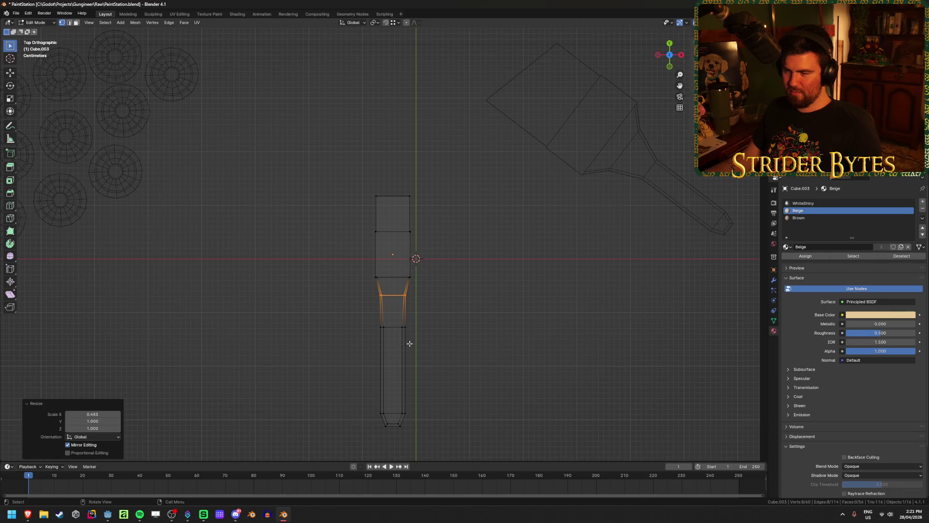
key(shift+z)
mouse_move(418, 343)
middle_down()
mouse_move(429, 294)
mouse_move(434, 332)
mouse_move(423, 268)
mouse_move(484, 273)
mouse_move(434, 292)
mouse_move(433, 304)
mouse_move(466, 291)
middle_up()
key(g)
key(x)
key(Escape)
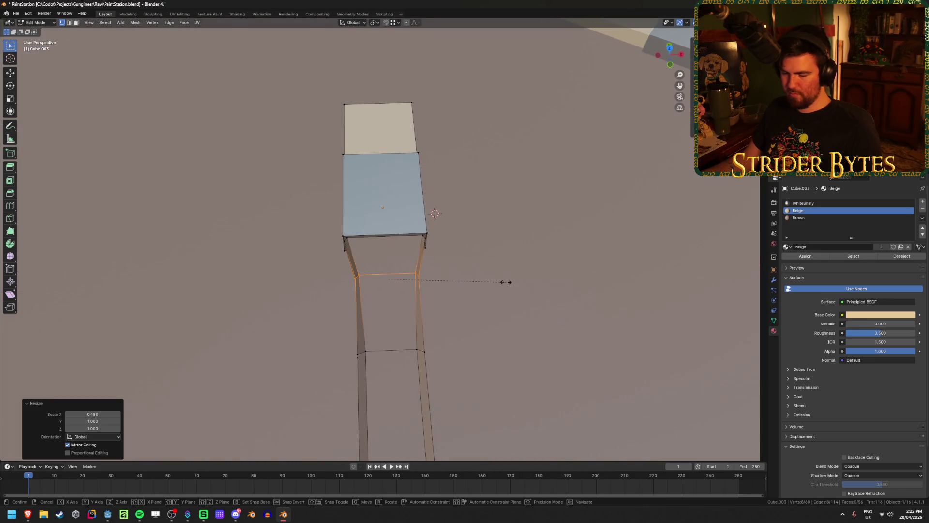
key(g)
key(x)
key(Escape)
- From the top view in see-through mode, slim the lower handle along X
key(Tab)
scroll(419, 246, down, 10)
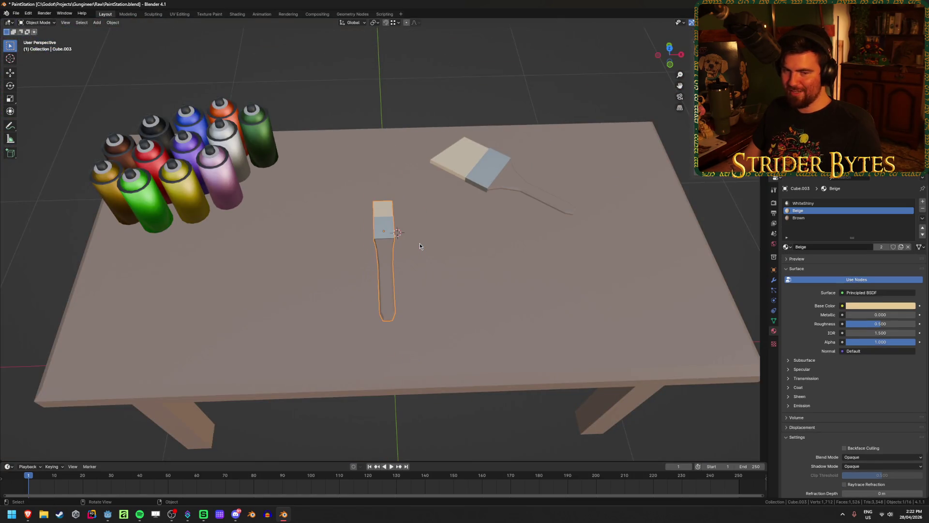
mouse_move(420, 246)
middle_down()
mouse_move(338, 242)
mouse_move(368, 204)
mouse_move(410, 252)
mouse_move(403, 283)
middle_up()
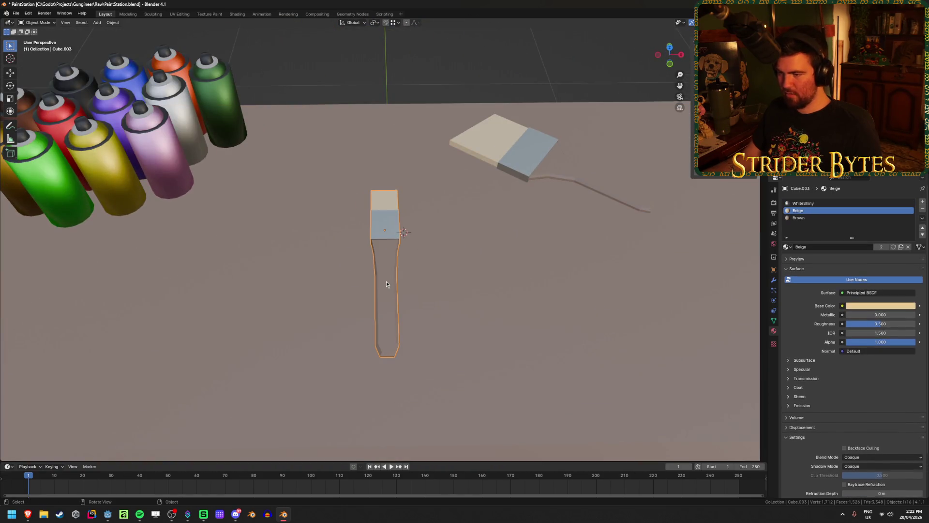
key(KP_7)
key(Tab)
scroll(397, 300, up, 1)
key(alt+z)
drag(322, 421, 465, 279)
key(s)
key(x)
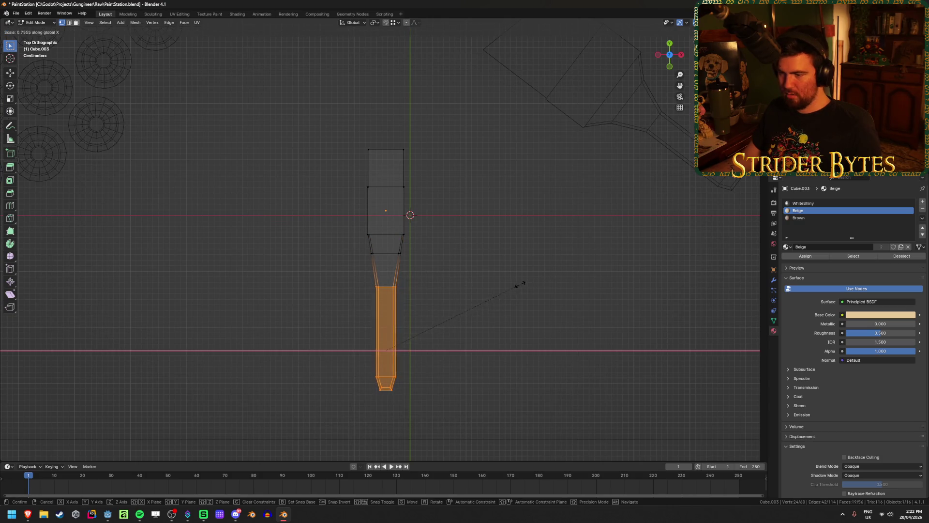
click(505, 287)
- Narrow the neck loop just below the brush head along X
key(Tab)
key(alt+z)
mouse_move(498, 323)
middle_down()
mouse_move(515, 280)
mouse_move(551, 260)
mouse_move(556, 278)
mouse_move(383, 277)
middle_up()
scroll(387, 268, up, 2)
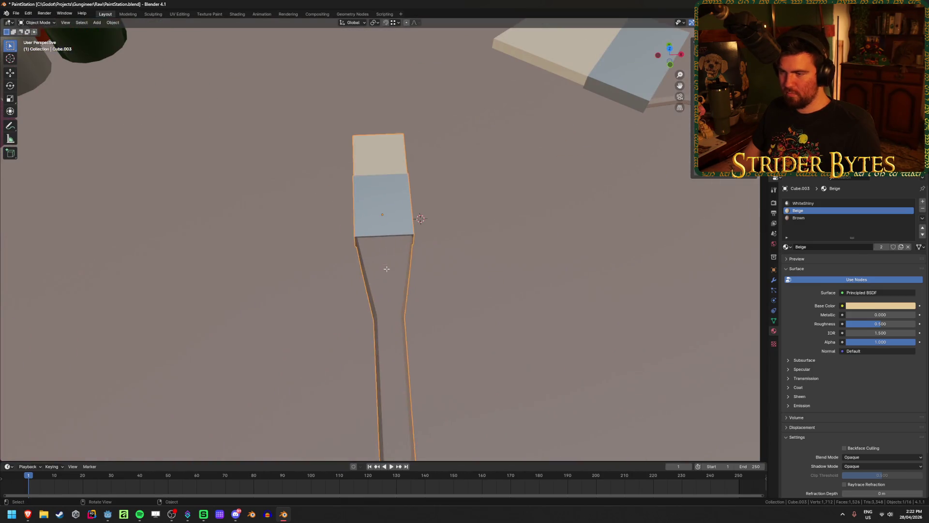
key(Tab)
alt+click(387, 261)
key(s)
key(x)
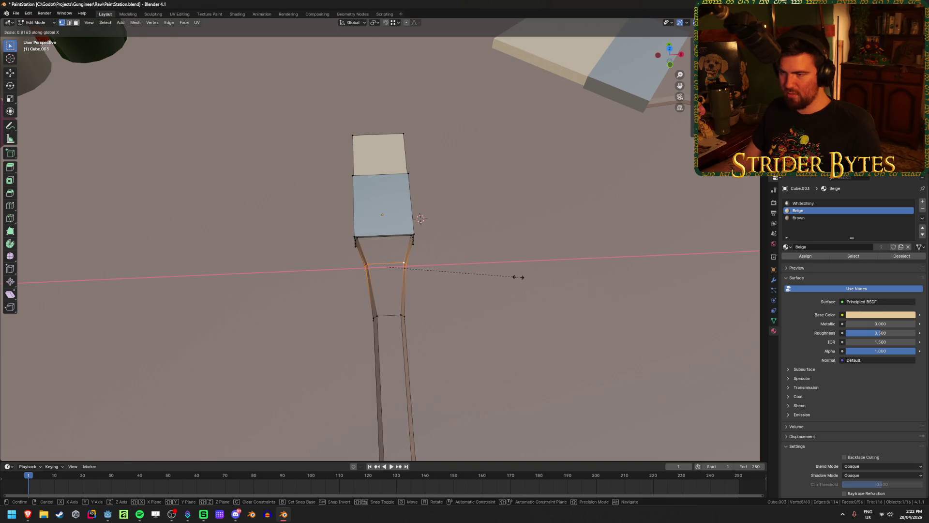
click(502, 288)
key(Tab)
- Lay the slim brush diagonally beside the wide brush on the table and save
scroll(501, 289, down, 5)
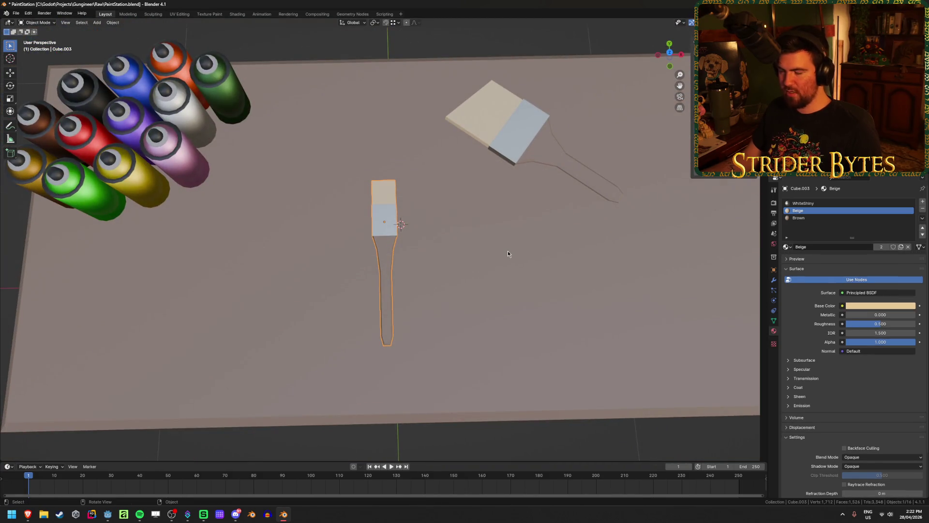
key(KP_7)
key(g)
key(shift+z)
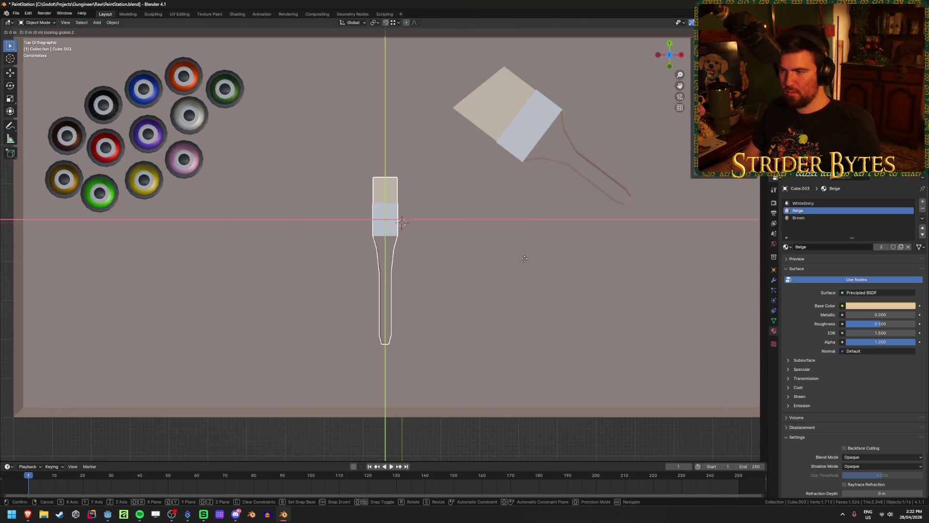
click(607, 210)
key(r)
click(545, 127)
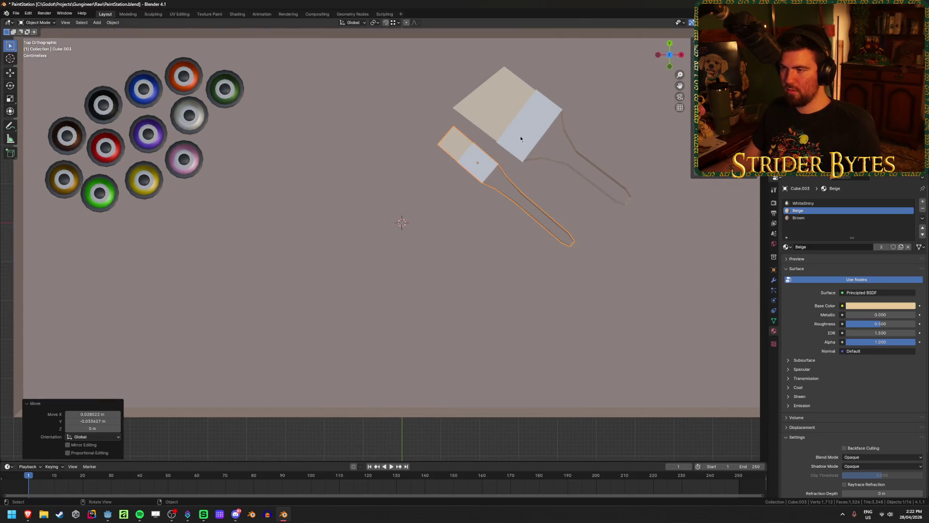
scroll(373, 219, down, 5)
key(ctrl+s)
mouse_move(367, 299)
middle_down()
mouse_move(565, 216)
mouse_move(580, 291)
middle_up()
scroll(579, 291, up, 3)
key(ctrl+s)
- Look through the paint respirator mask image results in Brave, then go back to Blender
mouse_move(35, 516)
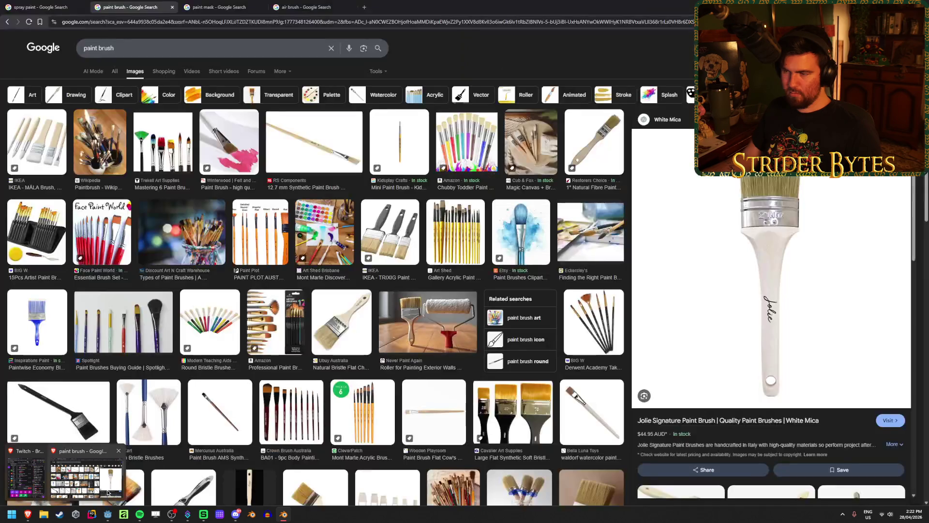
click(107, 493)
click(237, 4)
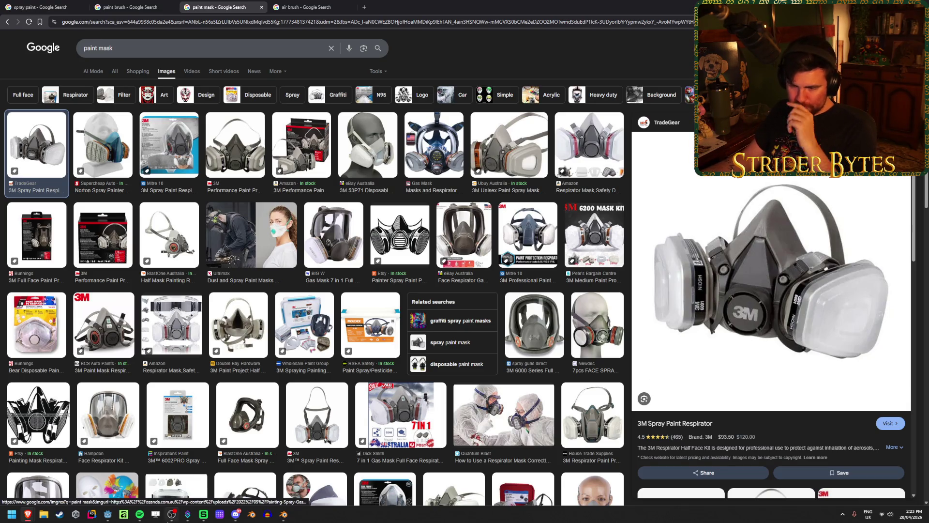
click(284, 514)
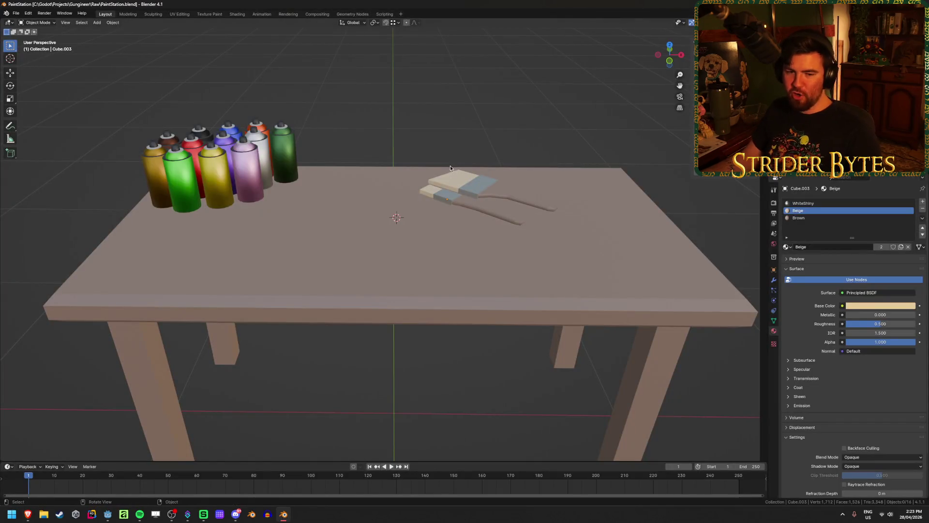
- Add a 0.2 m cube at Z 1.1 m on the table beside the brushes
key(shift+a)
mouse_move(441, 142)
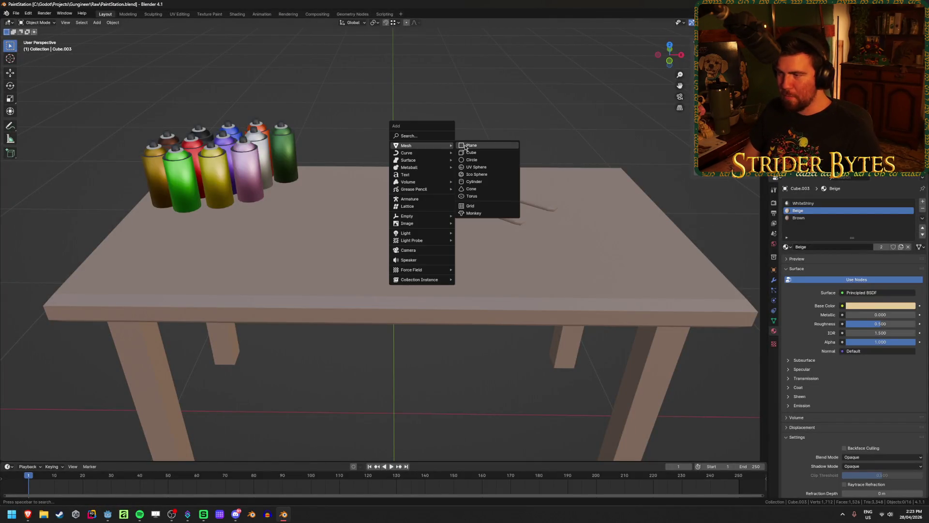
click(474, 154)
click(107, 430)
key(Return)
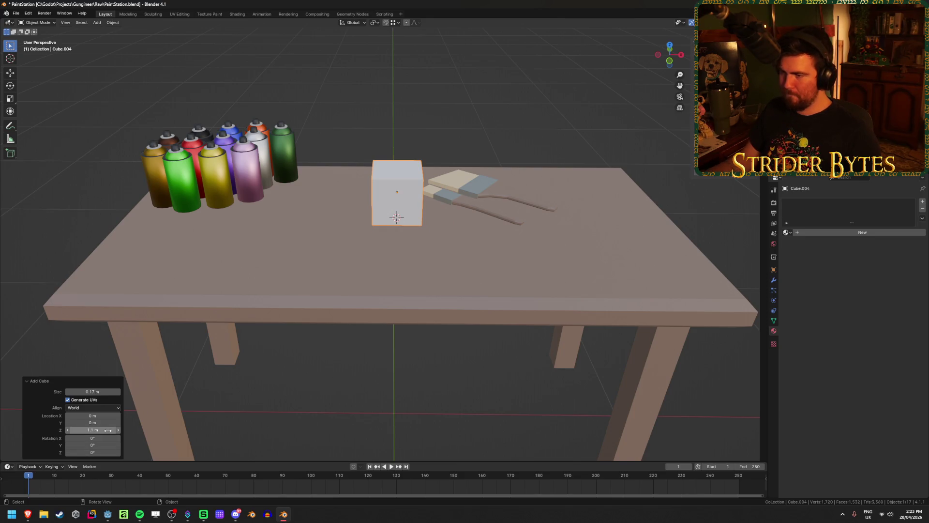
key(KP_1)
scroll(403, 250, up, 4)
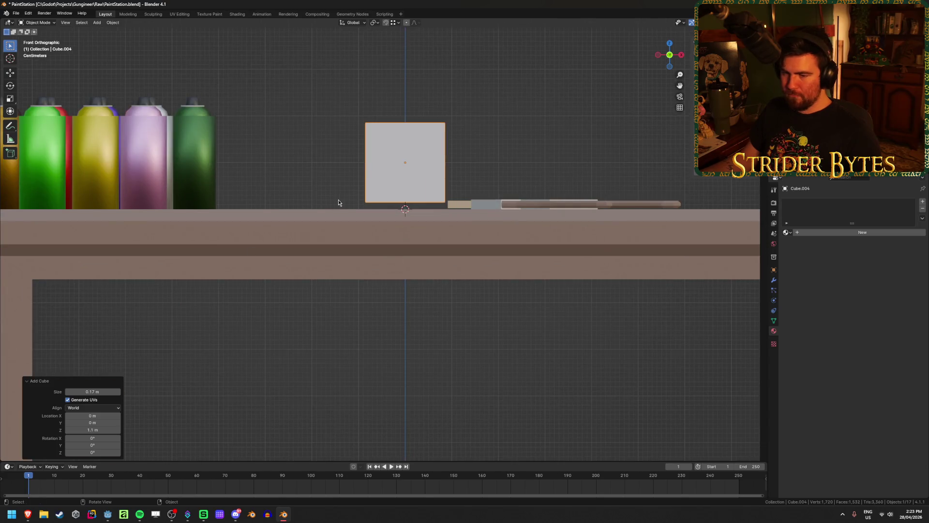
shift+scroll(336, 201, up, 4)
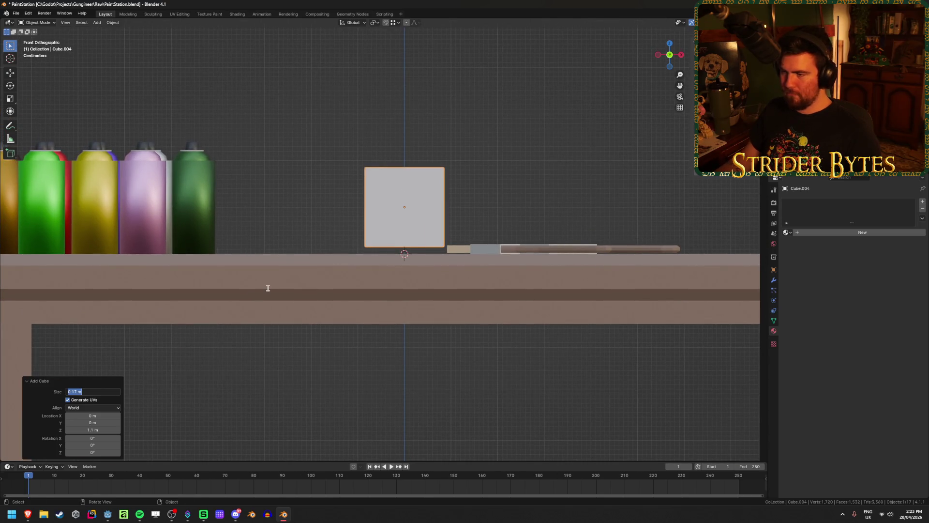
text(0.2)
key(Return)
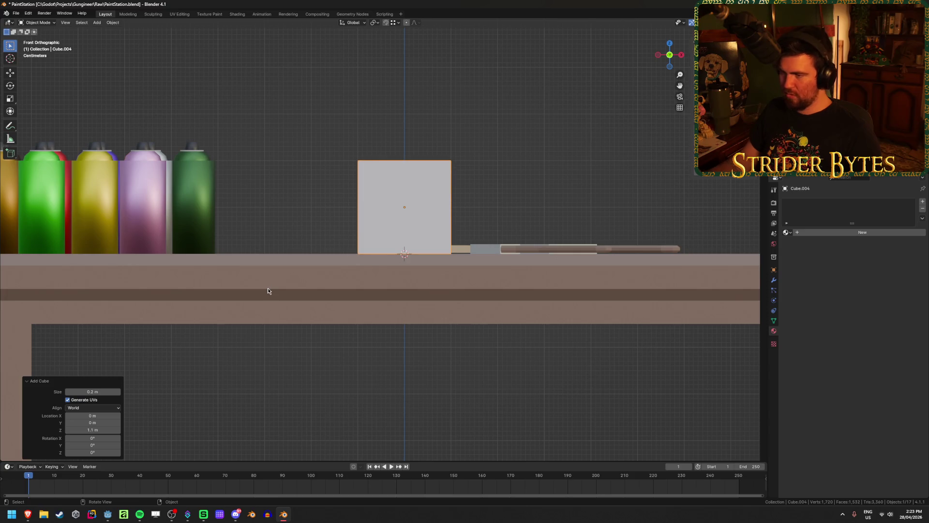
mouse_move(420, 215)
middle_down()
mouse_move(453, 238)
mouse_move(453, 259)
middle_up()
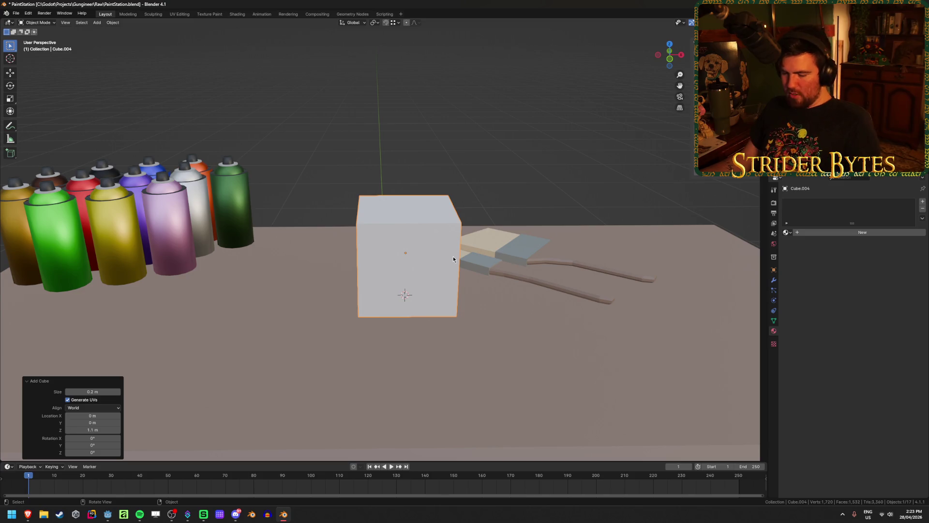
- Add a centred vertical loop cut through the cube
key(Tab)
key(ctrl+r)
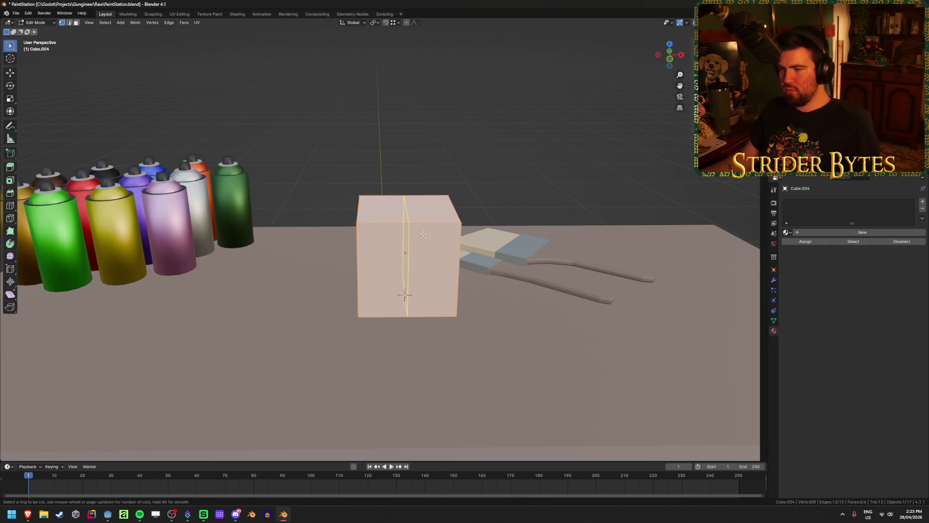
click(405, 296)
right_click(406, 296)
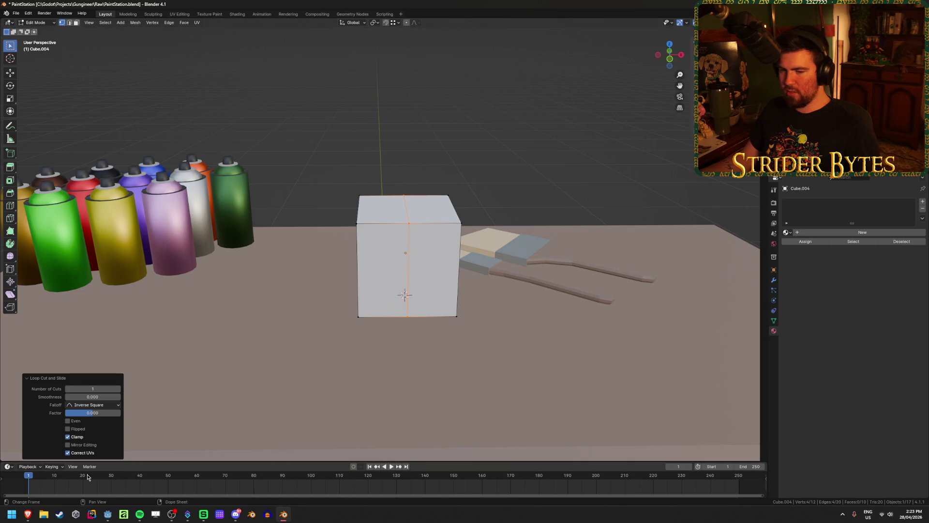
mouse_move(29, 518)
mouse_move(76, 483)
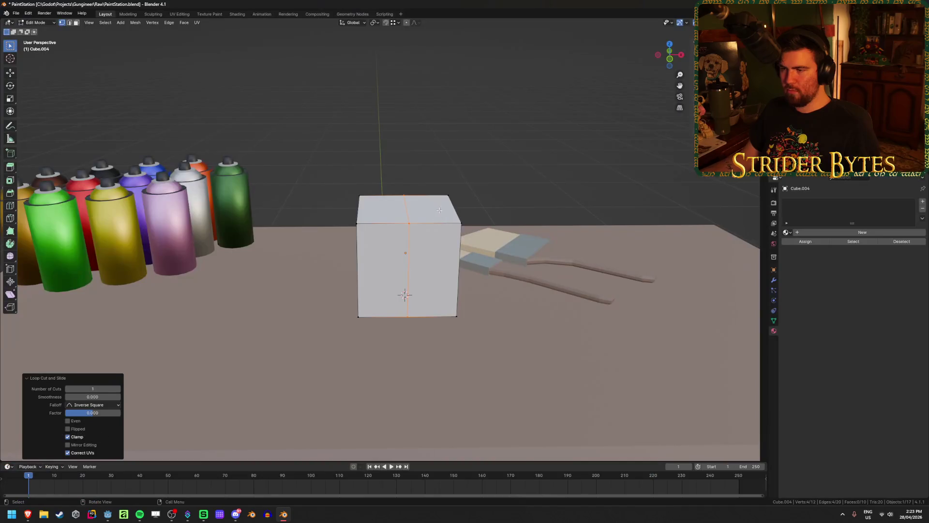
- Bevel the cube's front vertical edge
key(2)
click(410, 250)
key(ctrl+b)
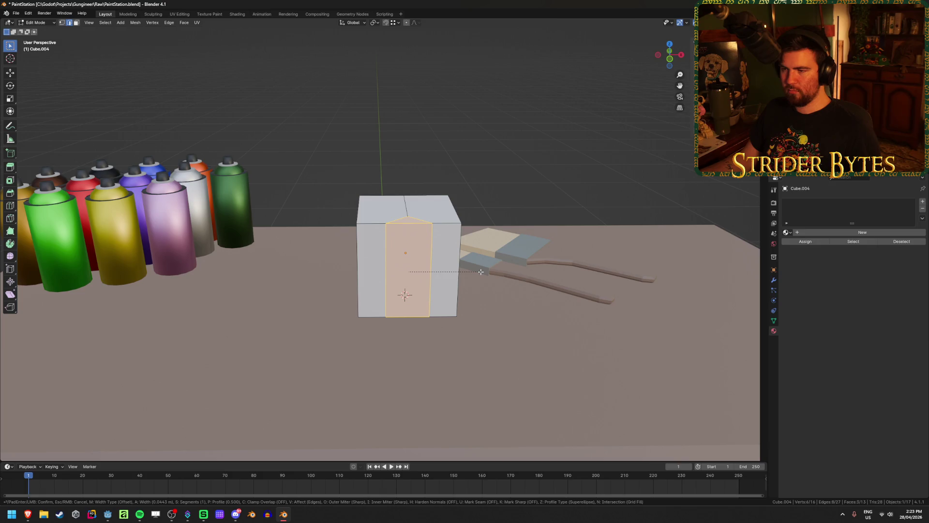
click(480, 272)
- Lower the front top edge about 0.1 m on Z and shift it along Y into a peak
click(410, 223)
key(g)
key(z)
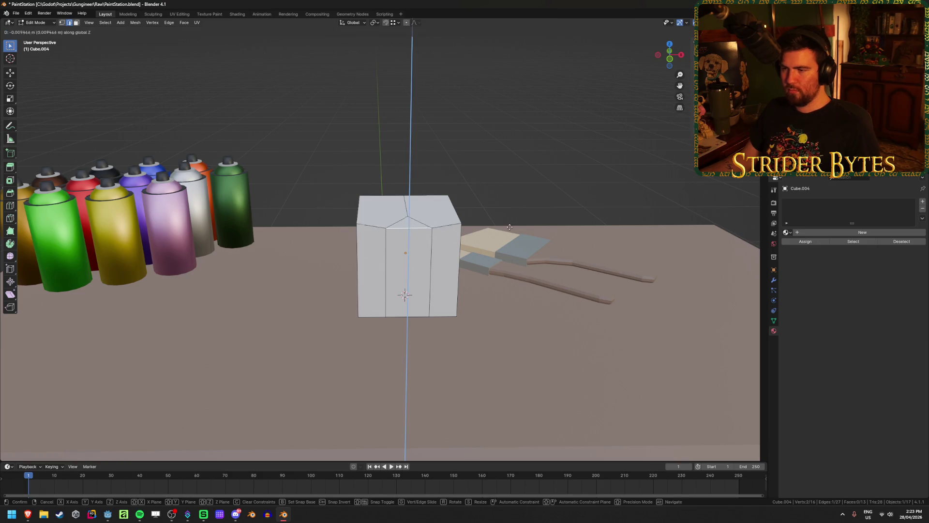
click(508, 259)
middle_drag(508, 259, 354, 238)
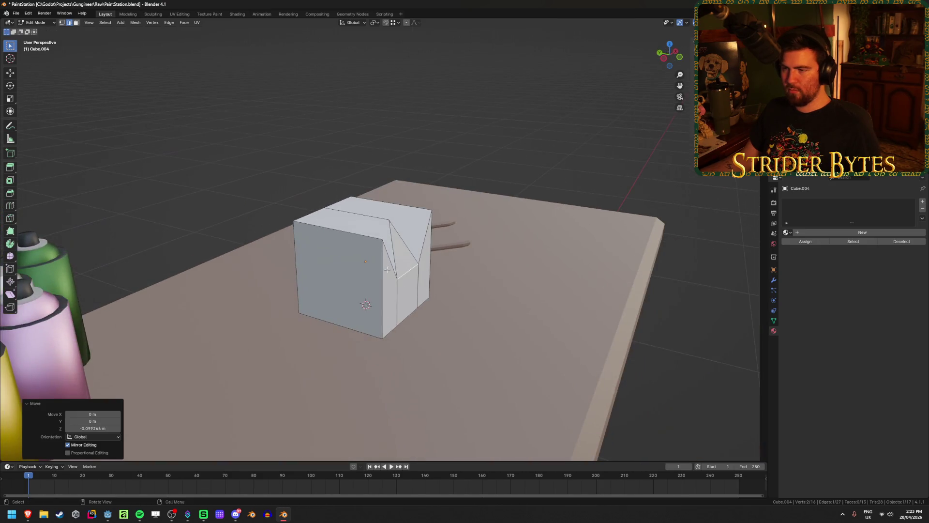
key(g)
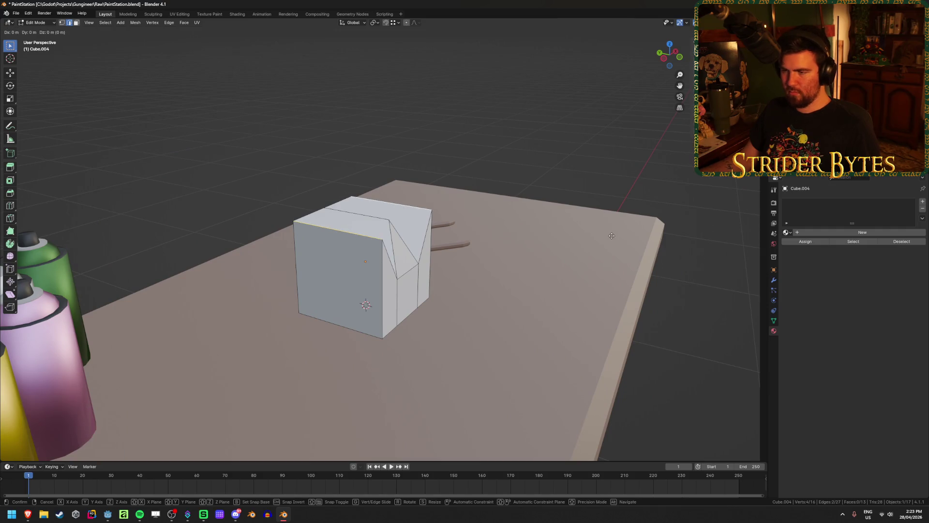
key(z)
click(603, 285)
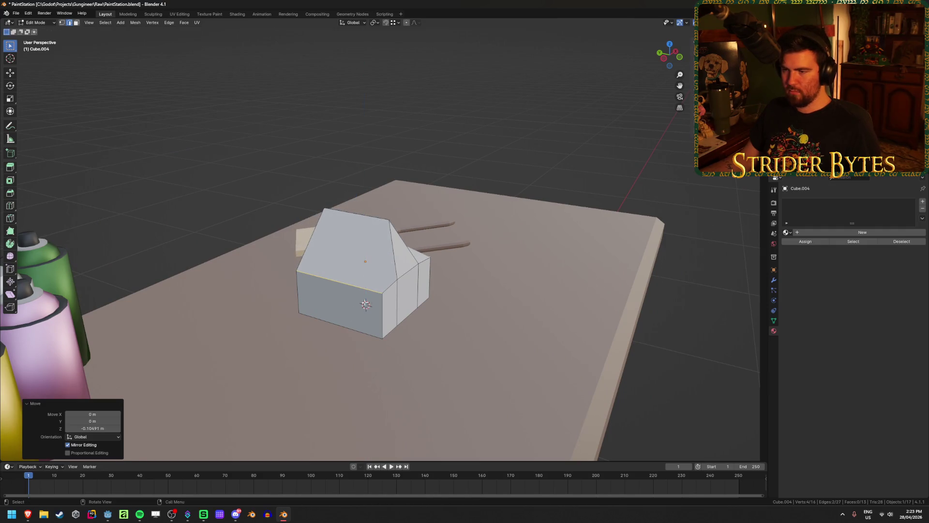
key(g)
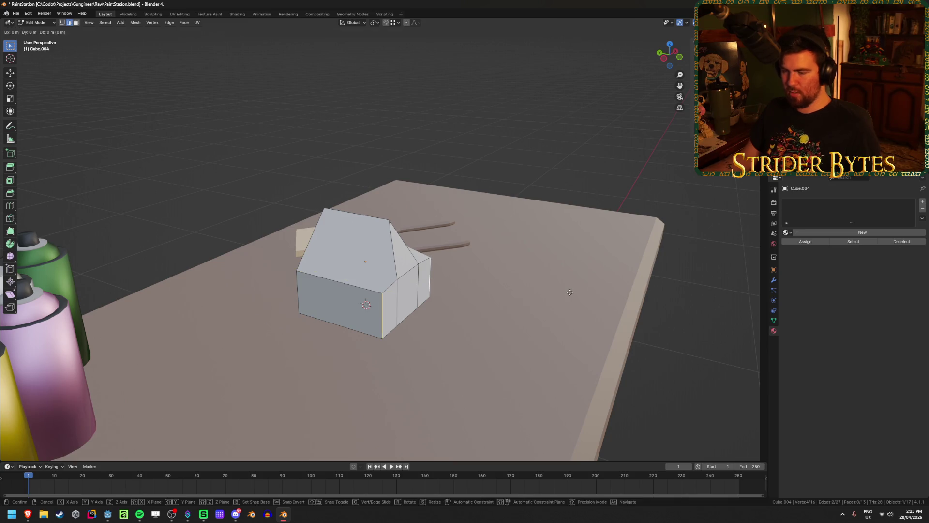
key(y)
click(547, 289)
mouse_move(548, 289)
middle_down()
mouse_move(545, 311)
mouse_move(492, 310)
middle_up()
key(Tab)
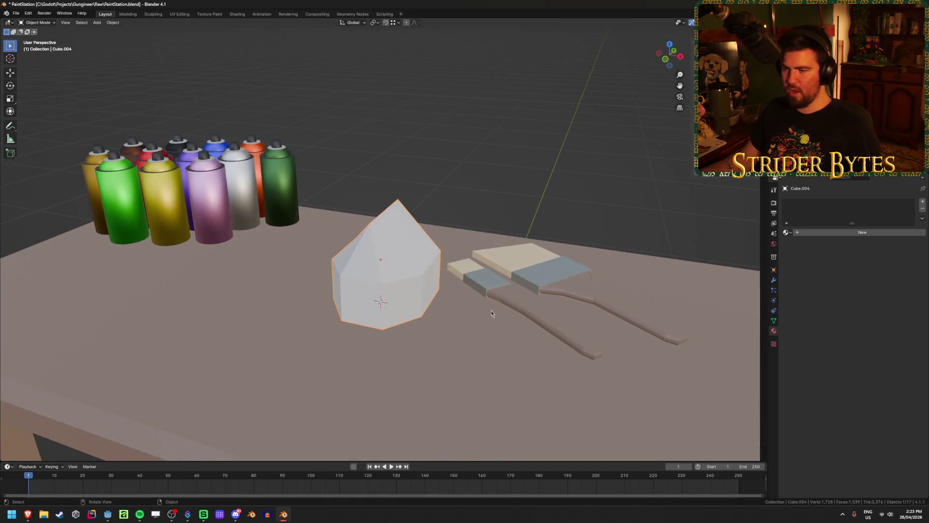
- Delete the block's top face and remaining roof face, leaving it open-topped
mouse_move(502, 203)
middle_down()
mouse_move(410, 173)
mouse_move(364, 194)
mouse_move(236, 197)
mouse_move(371, 244)
mouse_move(312, 261)
mouse_move(389, 264)
middle_up()
scroll(372, 243, up, 3)
key(Tab)
middle_drag(354, 301, 350, 319)
key(3)
click(342, 287)
mouse_move(342, 287)
middle_down()
mouse_move(349, 275)
mouse_move(298, 266)
middle_up()
key(x)
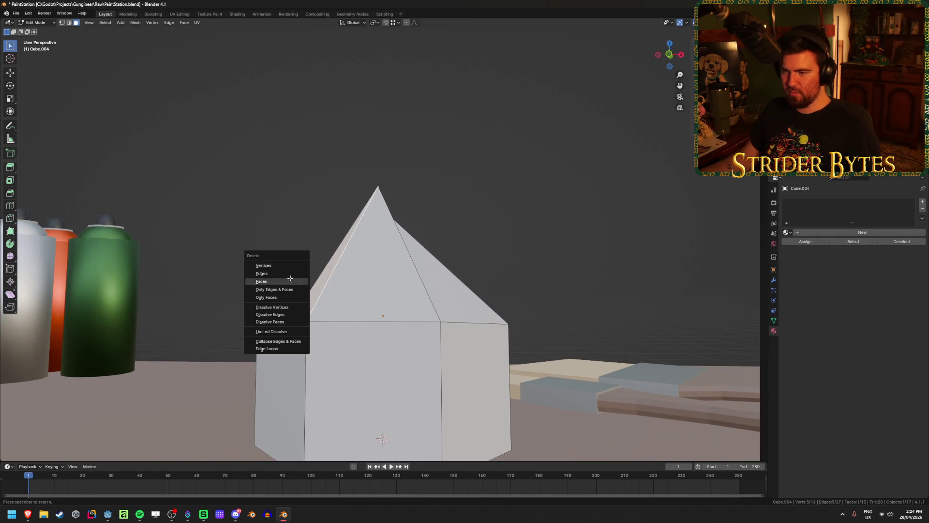
click(262, 282)
click(465, 290)
key(x)
click(465, 291)
- Fill the first sloped roof face and a triangular gable face
middle_drag(253, 280, 323, 301)
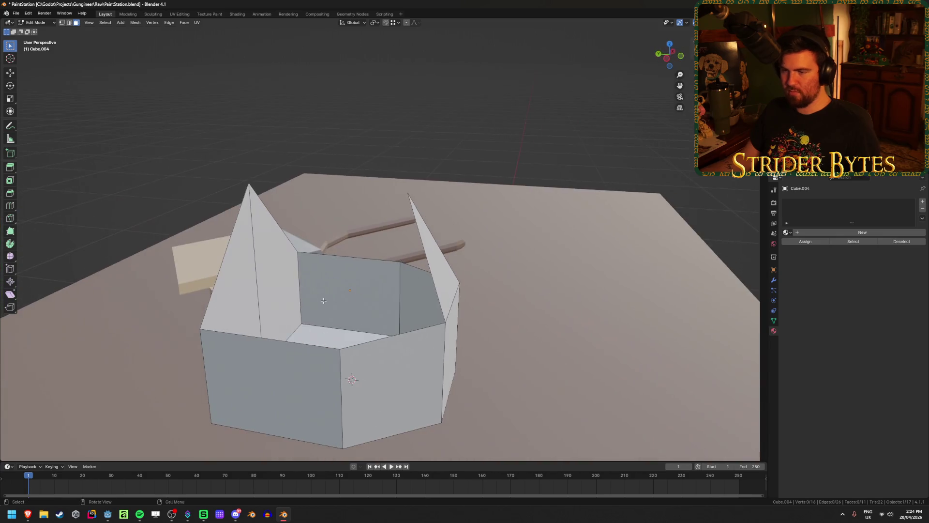
shift+click(320, 356)
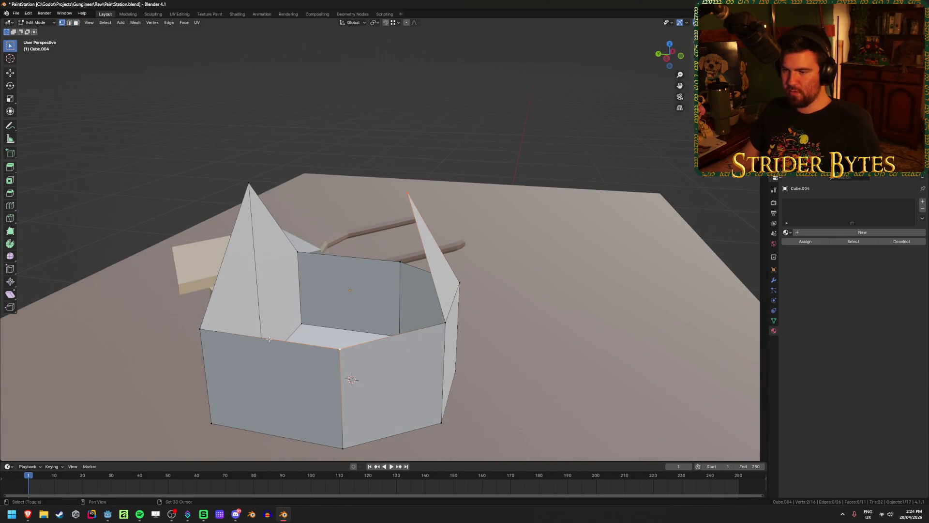
shift+click(201, 331)
shift+click(248, 183)
key(f)
click(404, 193)
shift+click(340, 349)
shift+click(446, 322)
key(f)
- Fill the second roof face and the opposite gable, then save PaintStation.blend
mouse_move(473, 317)
middle_down()
mouse_move(451, 319)
mouse_move(697, 371)
middle_up()
shift+click(697, 370)
shift+click(697, 370)
shift+click(596, 209)
key(f)
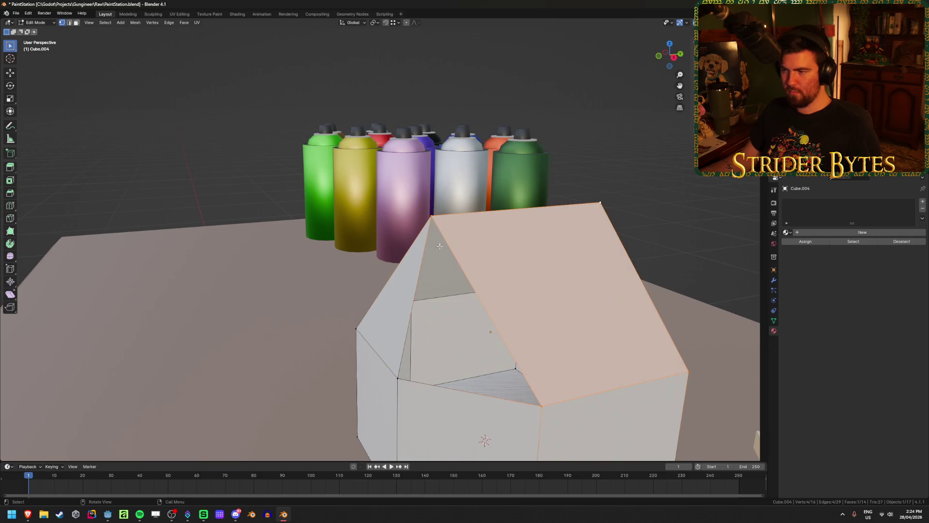
click(430, 218)
shift+click(541, 405)
shift+click(383, 383)
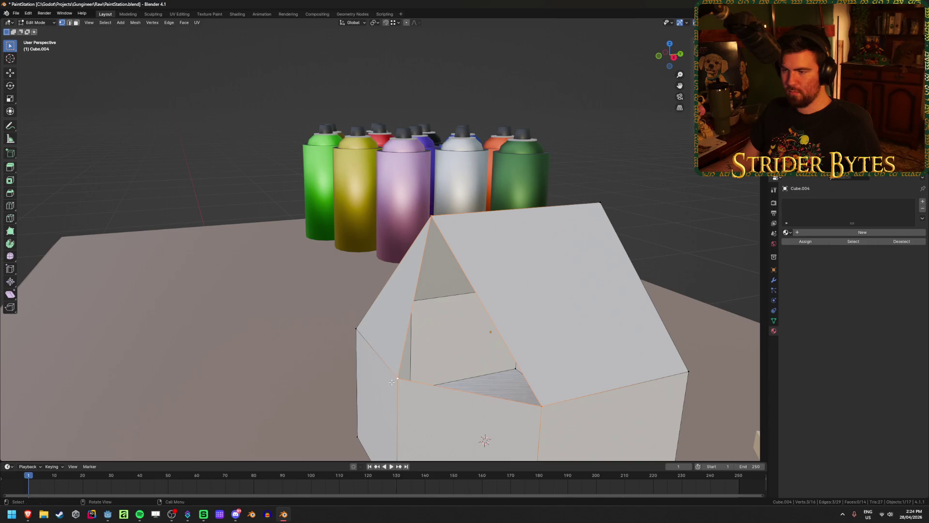
key(f)
mouse_move(383, 382)
middle_down()
mouse_move(200, 370)
mouse_move(180, 388)
middle_up()
key(Tab)
key(ctrl+s)
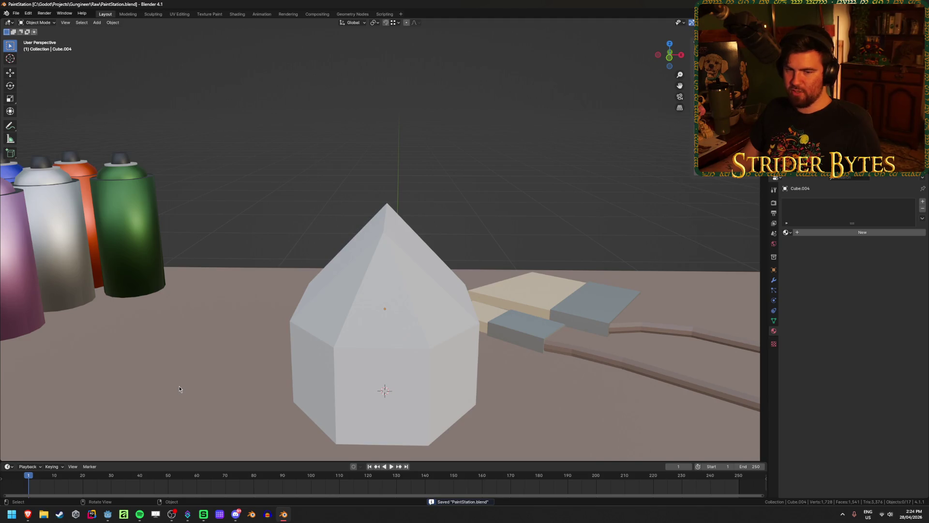
- Select the mask body block and save the file
click(379, 371)
middle_drag(221, 371, 258, 376)
scroll(258, 376, up, 2)
key(ctrl+s)
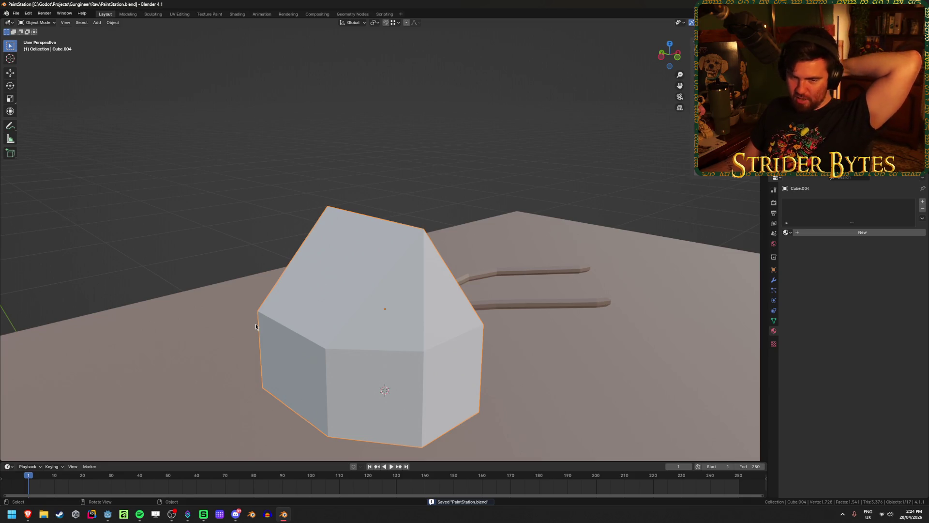
scroll(423, 350, down, 3)
mouse_move(420, 353)
middle_down()
mouse_move(411, 368)
mouse_move(436, 373)
mouse_move(416, 342)
mouse_move(410, 269)
mouse_move(429, 269)
middle_up()
- Enter Edit Mode on the mask body and clear the vertex selection
key(Tab)
scroll(429, 269, up, 3)
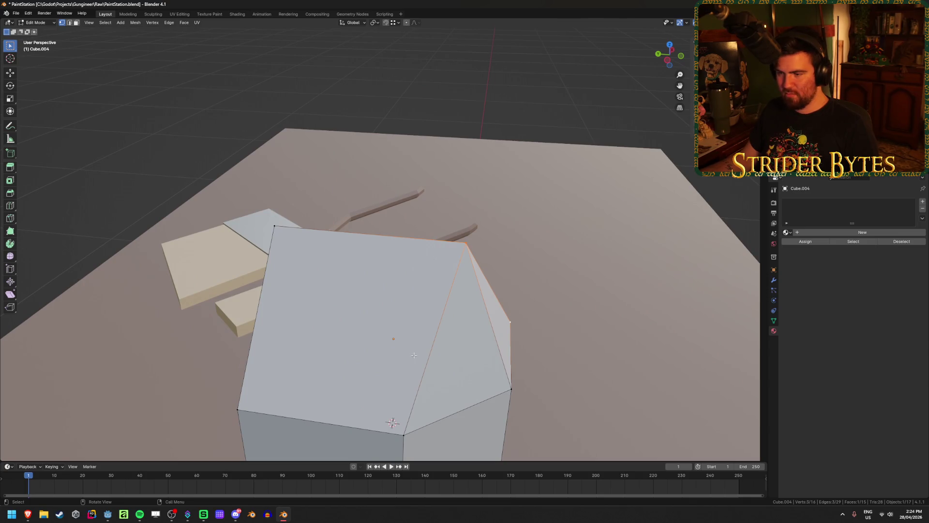
scroll(414, 356, down, 3)
mouse_move(414, 355)
middle_down()
mouse_move(422, 340)
mouse_move(627, 307)
middle_up()
scroll(422, 339, up, 3)
scroll(422, 339, down, 3)
click(627, 307)
scroll(417, 252, up, 3)
- Delete the block's top-right vertex
click(427, 242)
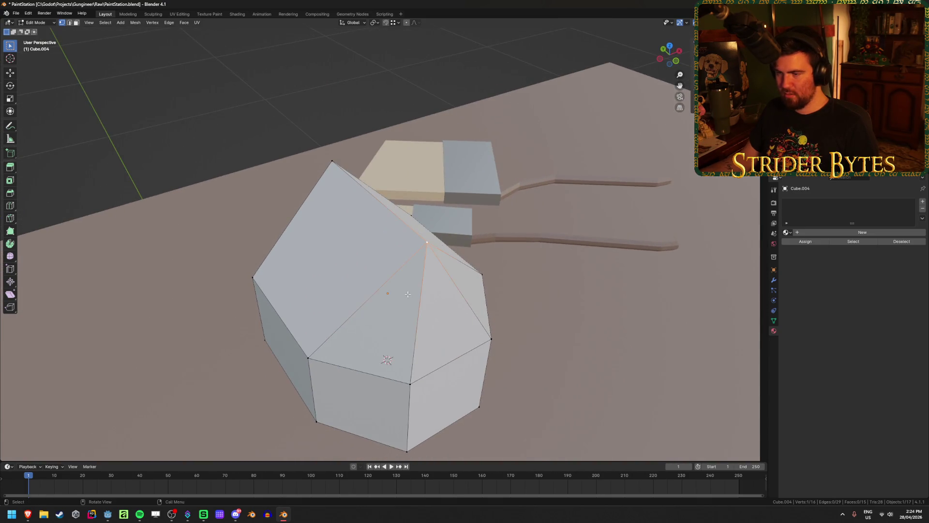
middle_drag(427, 242, 460, 267)
key(x)
click(463, 268)
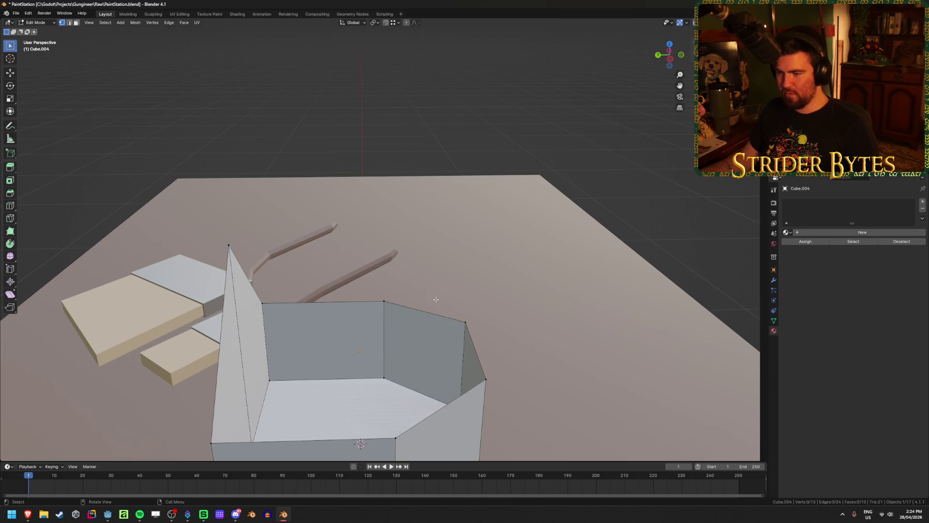
scroll(380, 293, down, 1)
- Extrude a new vertex from the spike tip along the Y axis
click(281, 244)
key(e)
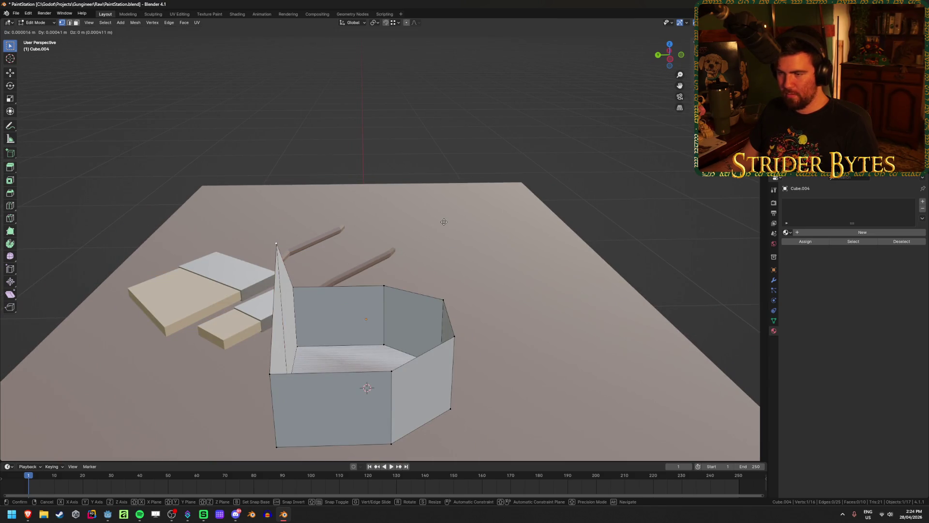
key(y)
click(397, 298)
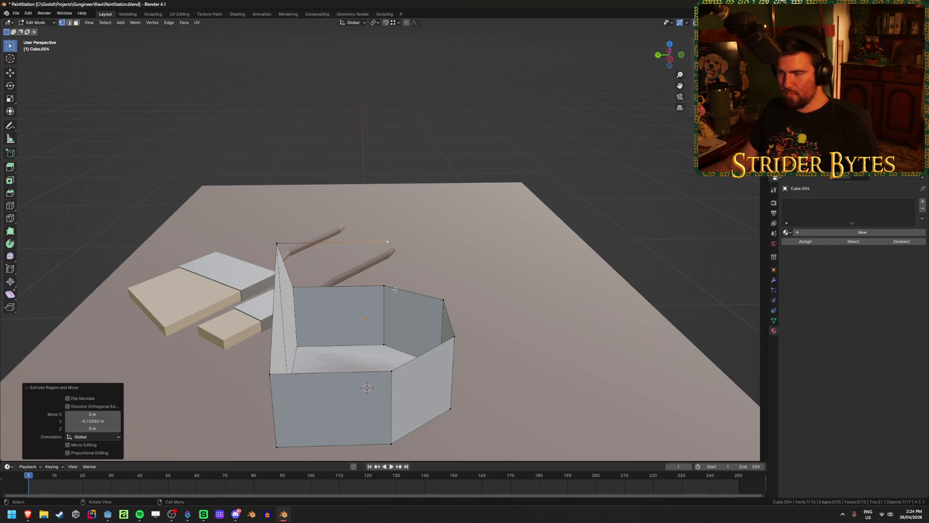
- Fill two new faces across openings, each from three selected vertices
mouse_move(440, 282)
middle_down()
mouse_move(377, 286)
mouse_move(399, 282)
middle_up()
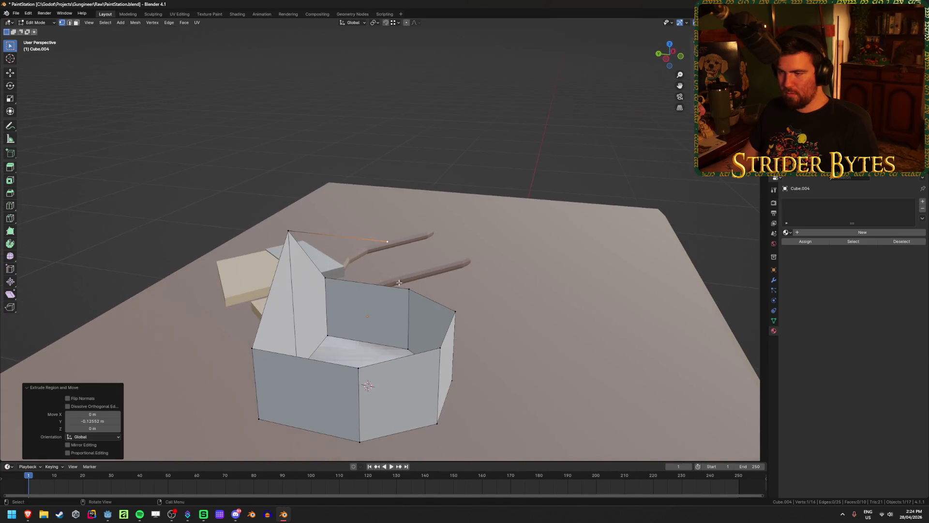
shift+click(359, 368)
shift+click(252, 348)
shift+click(288, 231)
key(f)
click(381, 247)
middle_drag(381, 247, 452, 376)
shift+click(368, 437)
shift+click(296, 292)
key(f)
- Extrude a vertex from the upper-left corner along Y and fill a three-vertex face
mouse_move(296, 292)
middle_down()
mouse_move(376, 386)
mouse_move(370, 320)
mouse_move(388, 236)
middle_up()
click(482, 201)
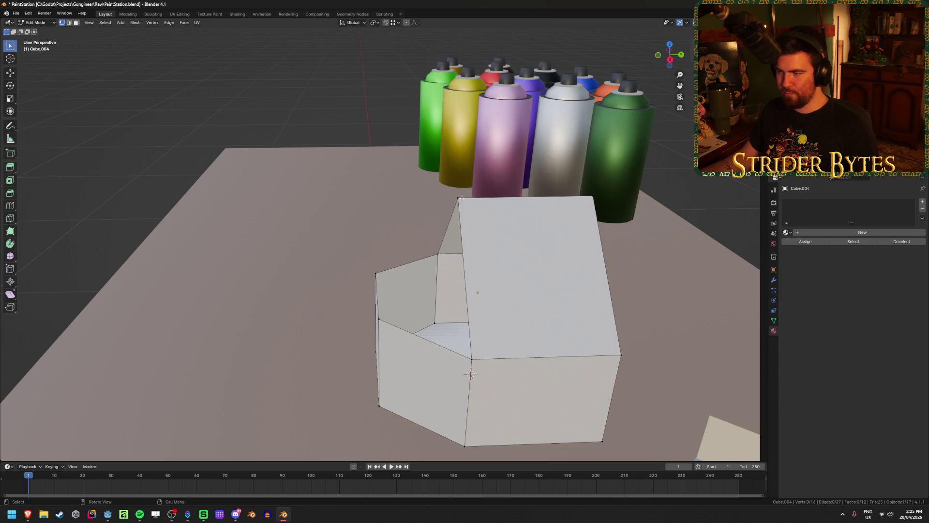
key(e)
key(y)
click(424, 208)
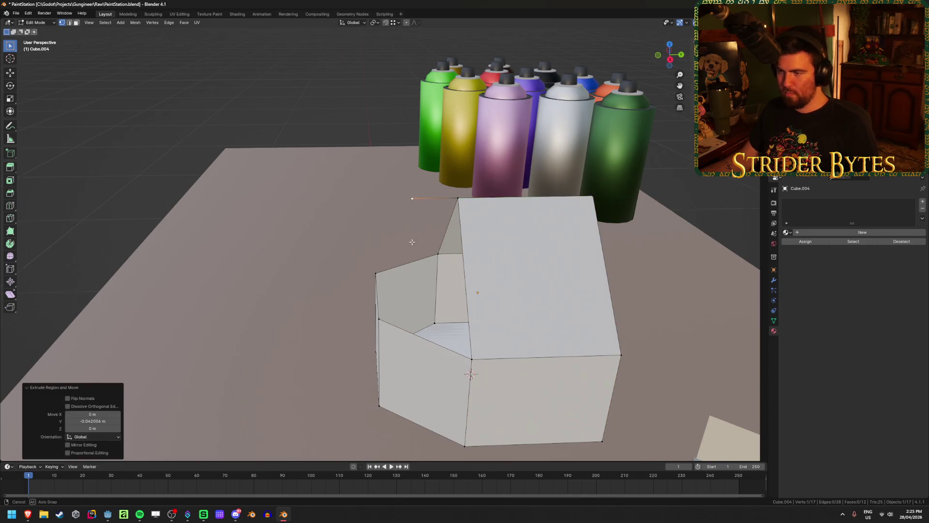
middle_drag(424, 208, 474, 271)
shift+click(442, 320)
shift+click(517, 301)
key(f)
- Fill the last remaining gap with a face and return to Object Mode
middle_drag(426, 187, 404, 211)
click(404, 211)
shift+click(335, 357)
key(f)
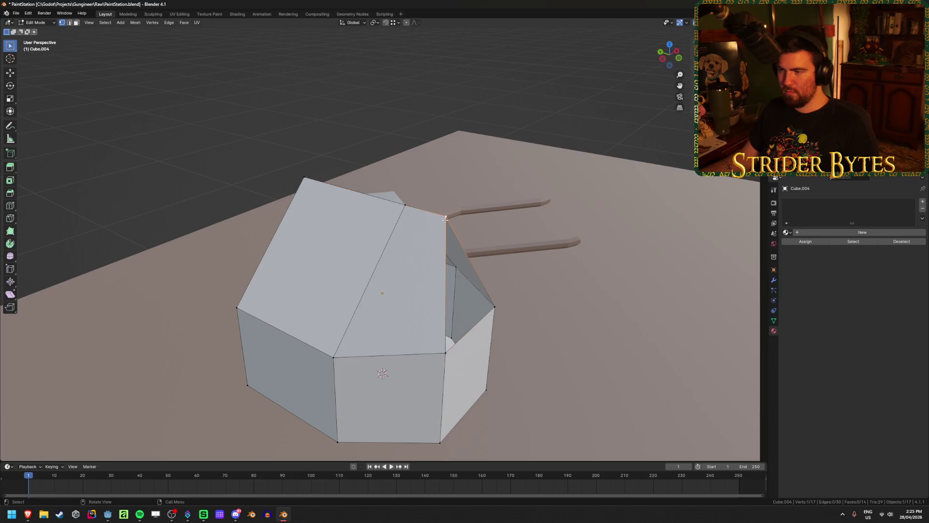
key(Tab)
scroll(580, 297, down, 4)
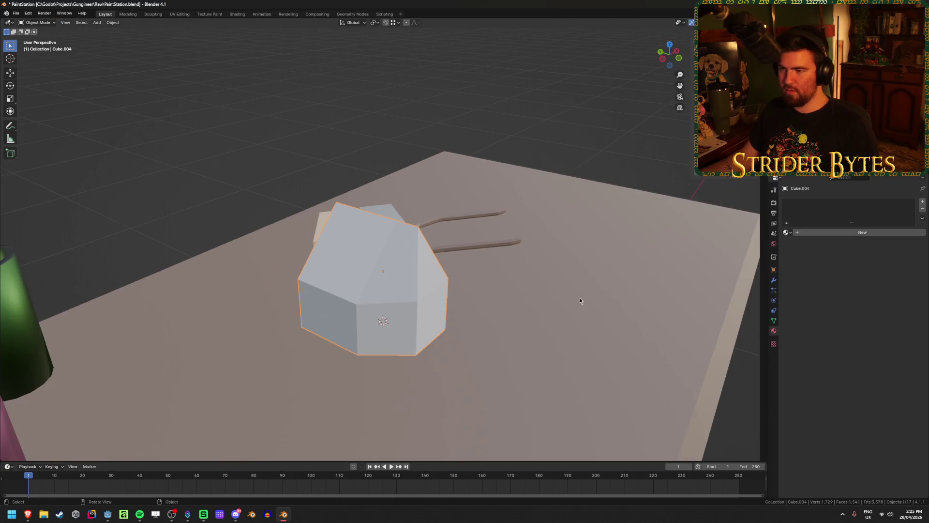
- Move the mask body's apex vertex down about 0.023 m along Z for a gem-like point
mouse_move(496, 266)
middle_down()
mouse_move(466, 234)
mouse_move(504, 243)
middle_up()
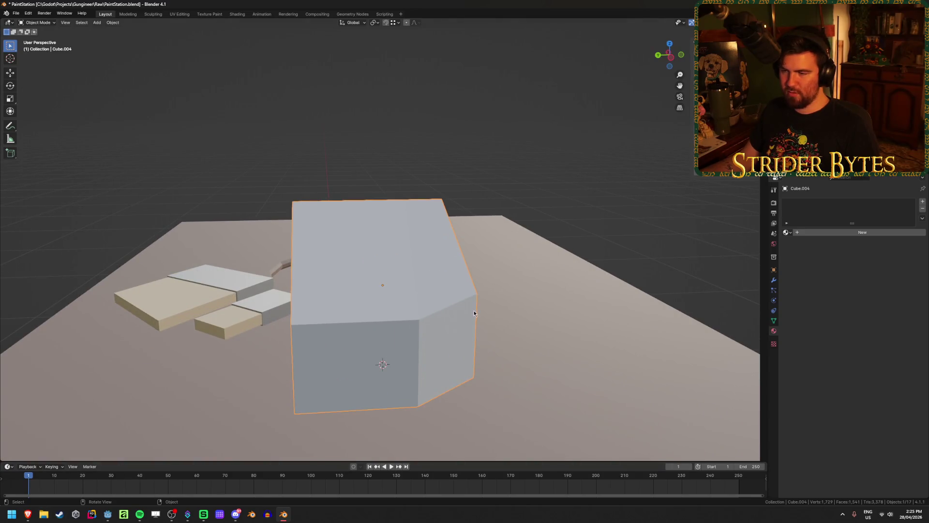
key(Tab)
key(g)
key(z)
click(530, 213)
mouse_move(530, 213)
middle_down()
mouse_move(540, 200)
mouse_move(560, 243)
mouse_move(485, 271)
middle_up()
key(Tab)
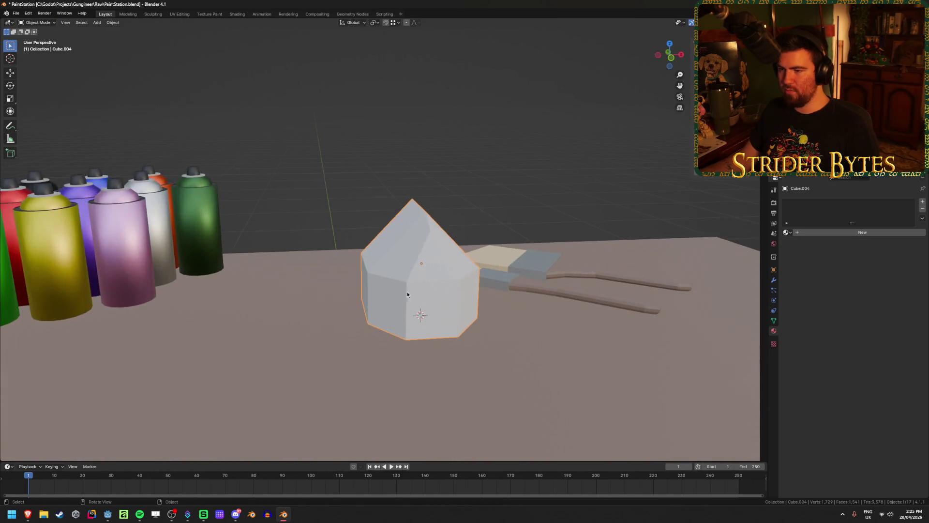
mouse_move(28, 514)
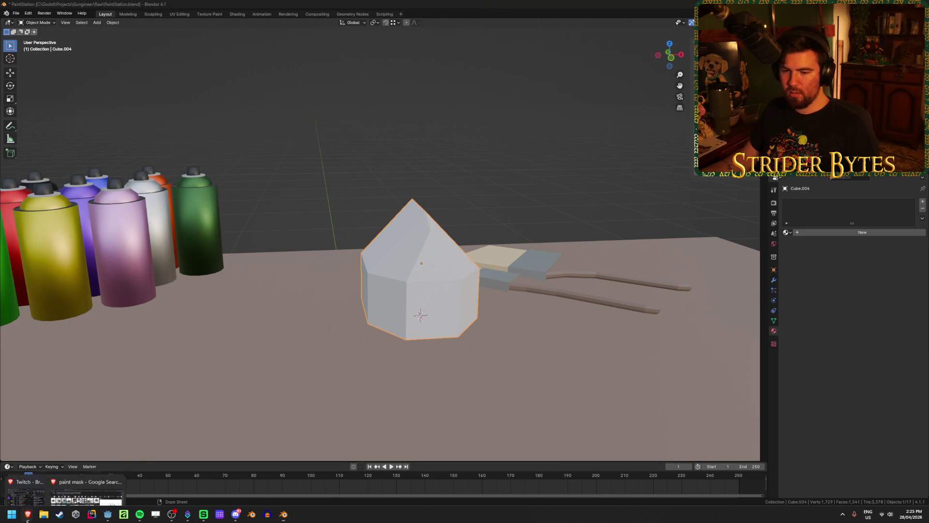
click(100, 496)
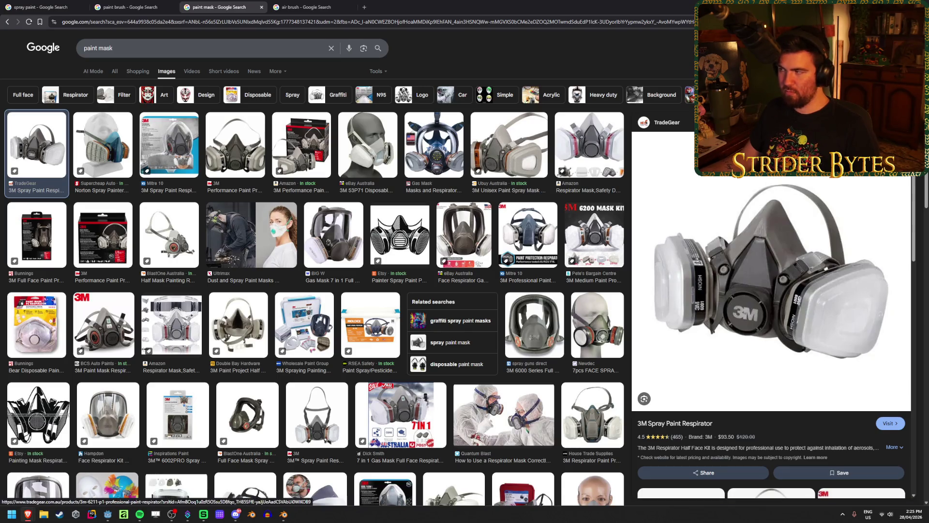
key(alt+Tab)
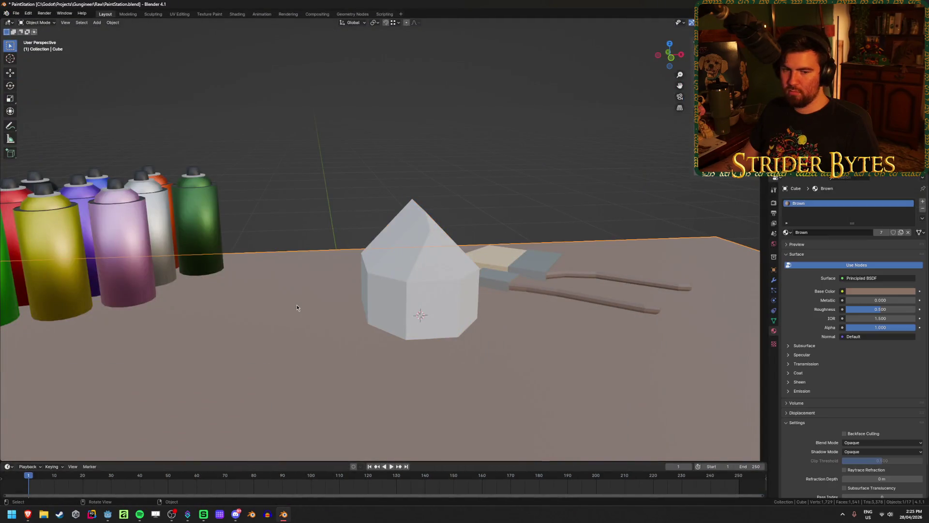
- Add a cube, move it beside the mask body in top view, and rotate it 45 degrees
mouse_move(344, 160)
middle_down()
mouse_move(395, 244)
mouse_move(401, 201)
middle_up()
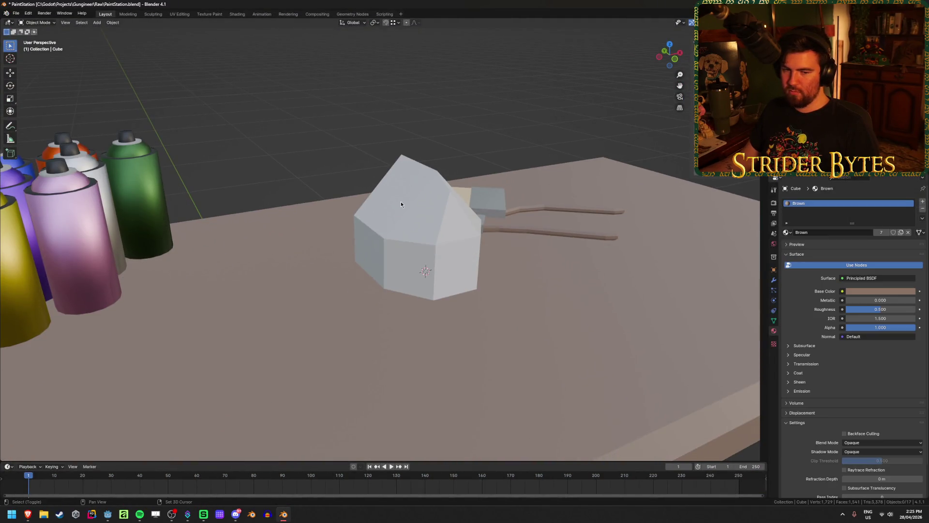
key(shift+a)
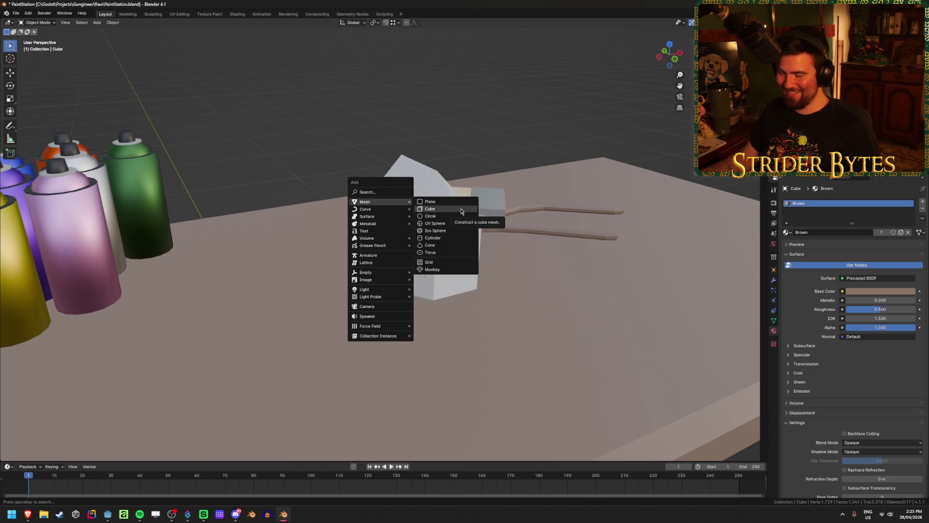
click(461, 209)
middle_drag(461, 209, 469, 244)
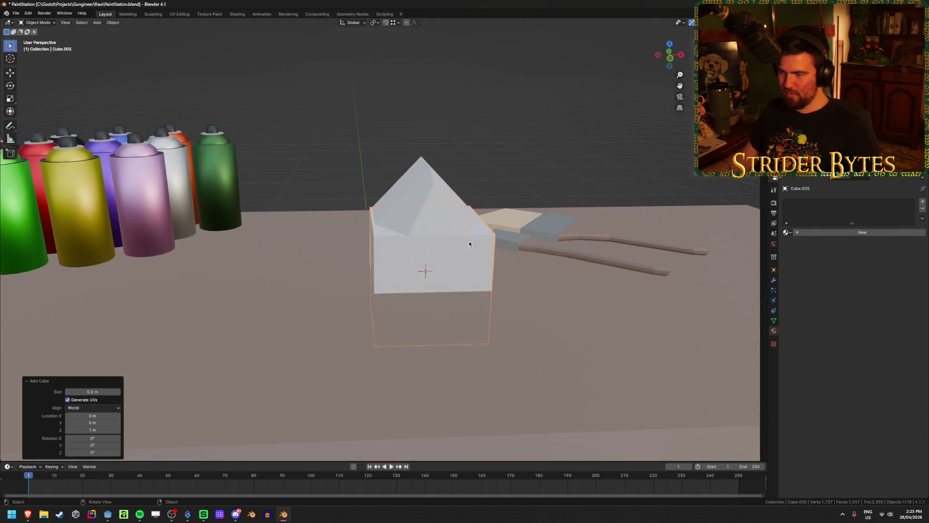
key(Tab)
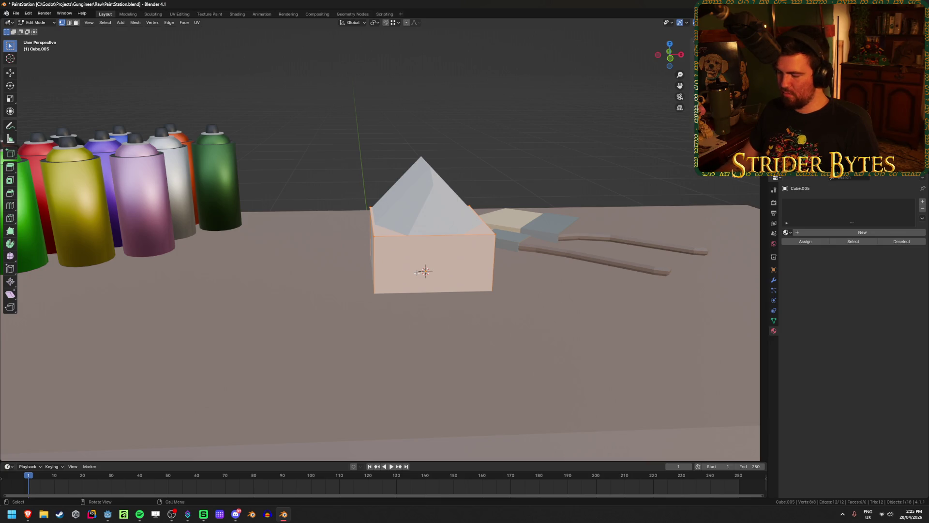
key(KP_1)
key(KP_7)
key(g)
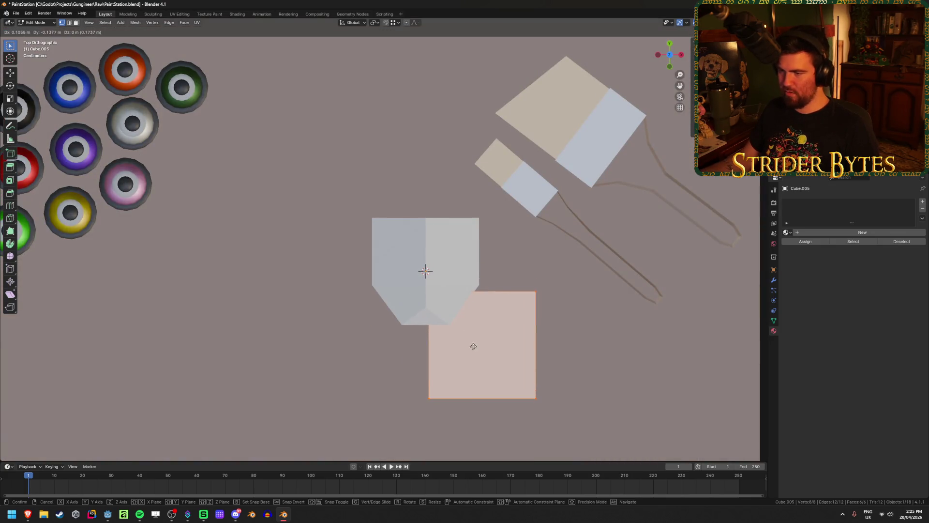
click(474, 349)
text(r45)
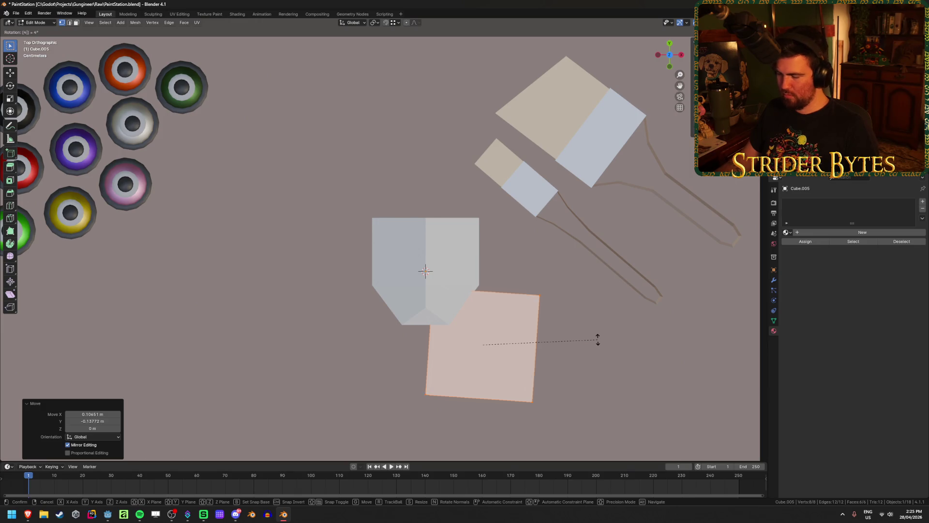
key(Return)
- Nudge the turned cube against the mask body and switch to wireframe shading
mouse_move(597, 340)
middle_down()
mouse_move(571, 312)
mouse_move(506, 303)
middle_up()
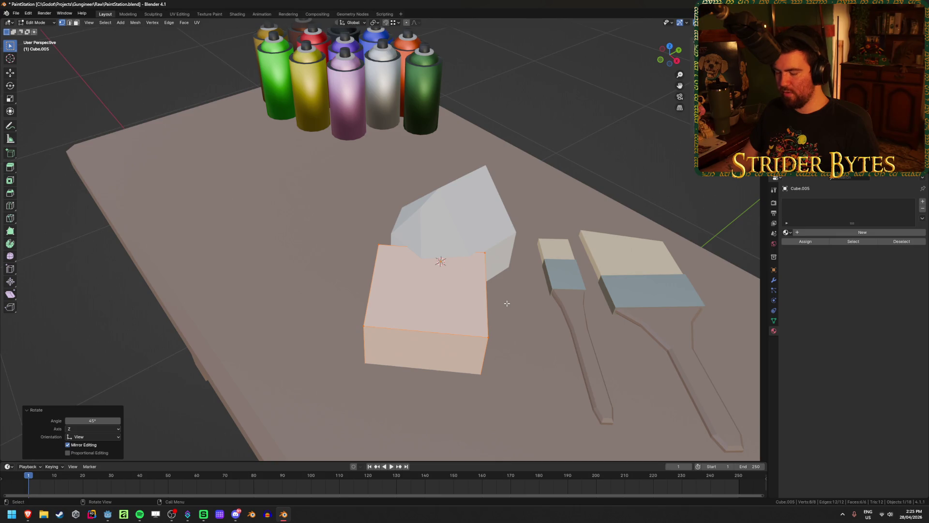
key(KP_7)
key(r)
key(g)
click(560, 301)
key(r)
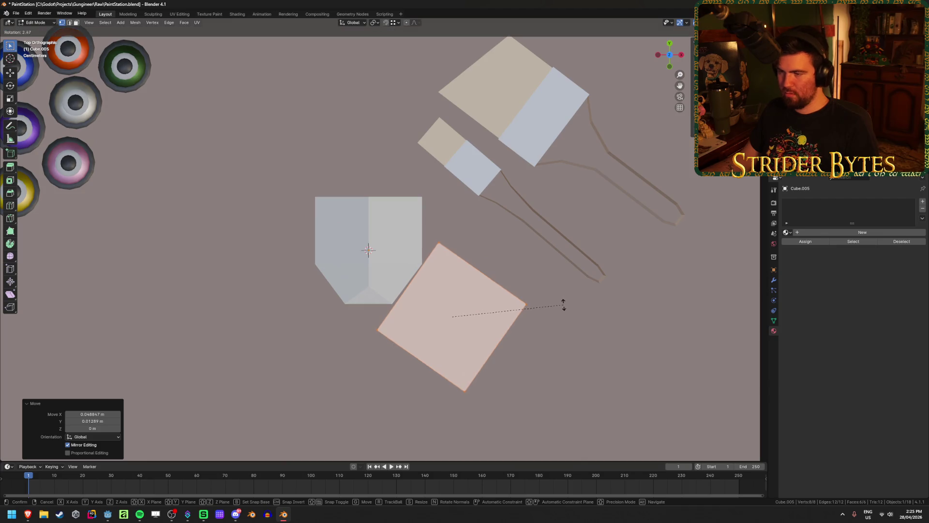
key(Escape)
key(g)
click(562, 305)
mouse_move(561, 305)
middle_down()
mouse_move(455, 281)
mouse_move(439, 353)
middle_up()
key(shift+z)
- Lower the filter cube's top face along Z and shift it slightly along Y
key(3)
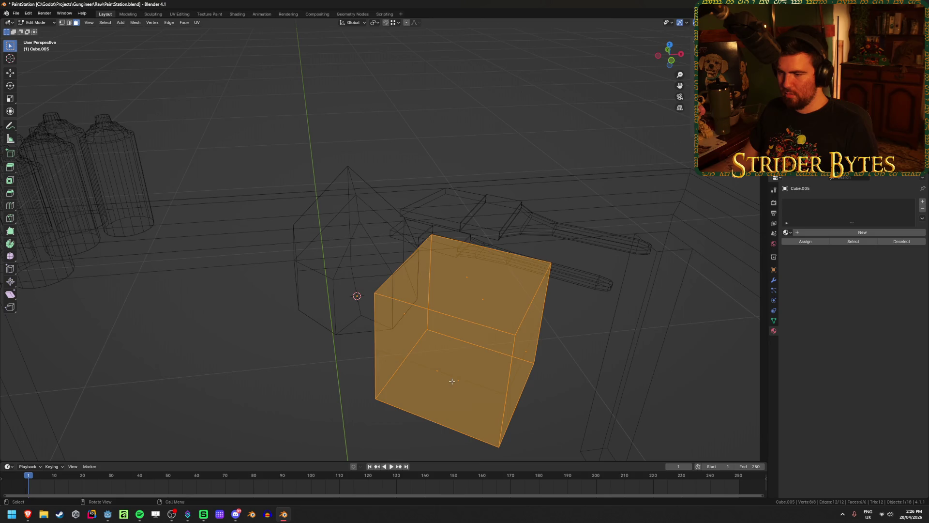
click(447, 382)
key(shift+z)
key(g)
key(z)
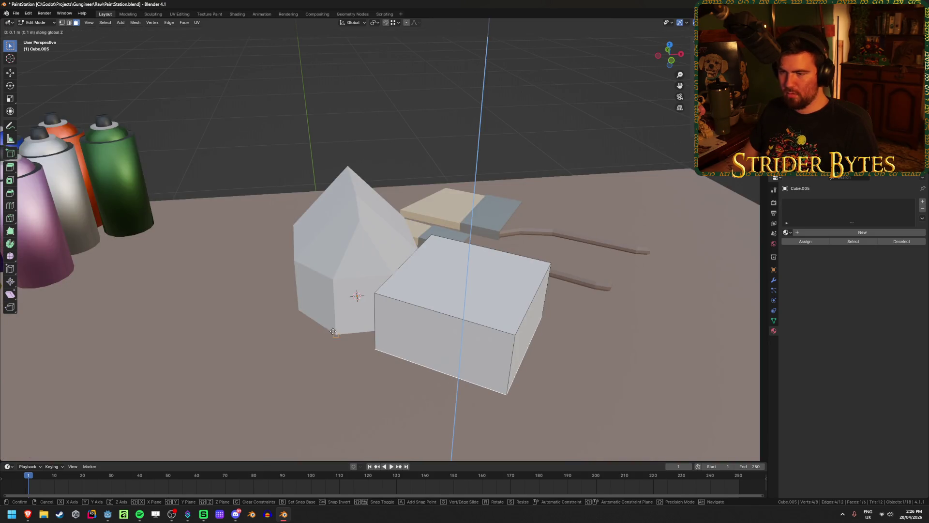
click(443, 323)
key(g)
middle_drag(442, 323, 427, 362)
key(y)
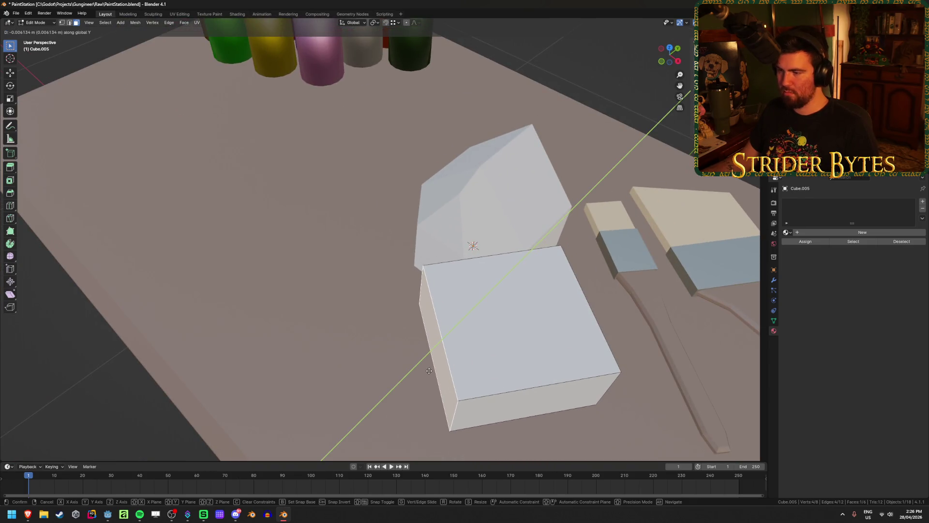
click(436, 370)
- Select the whole filter box, cancel the trial move and resize, and return to Object Mode
mouse_move(403, 364)
middle_down()
mouse_move(377, 329)
mouse_move(465, 332)
middle_up()
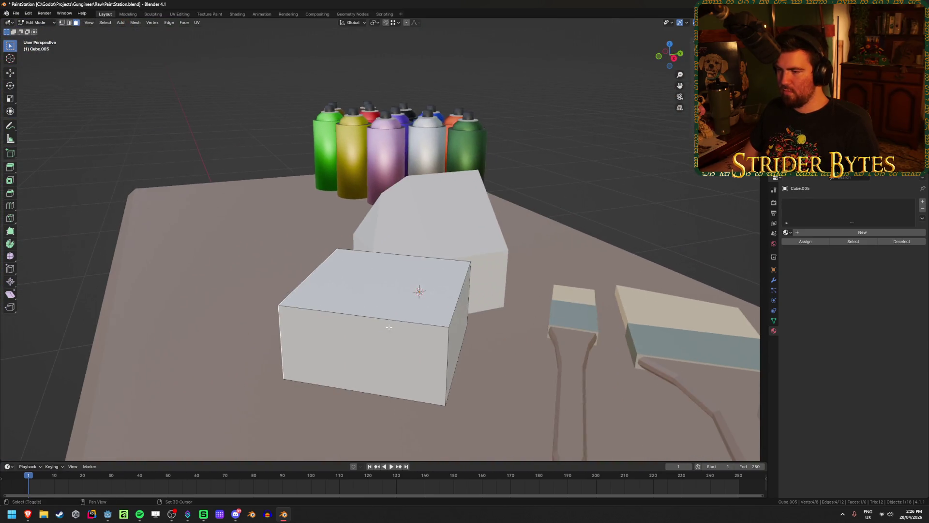
key(g)
key(z)
key(Escape)
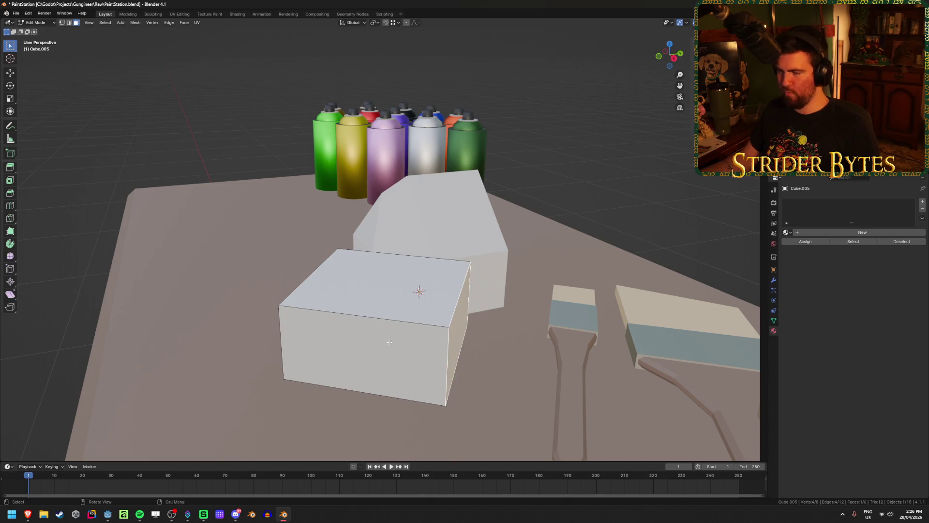
key(a)
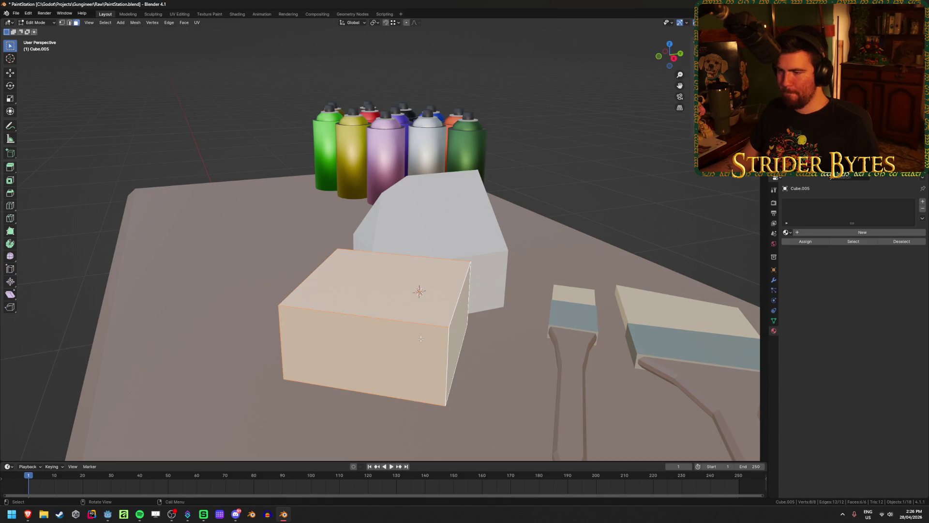
key(s)
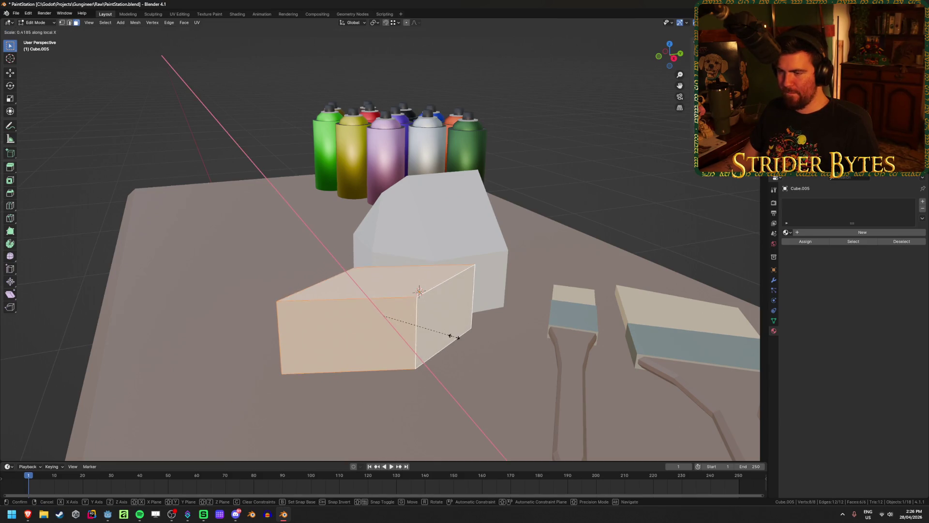
key(Escape)
mouse_move(357, 344)
middle_down()
mouse_move(560, 357)
mouse_move(533, 357)
mouse_move(558, 342)
middle_up()
key(Tab)
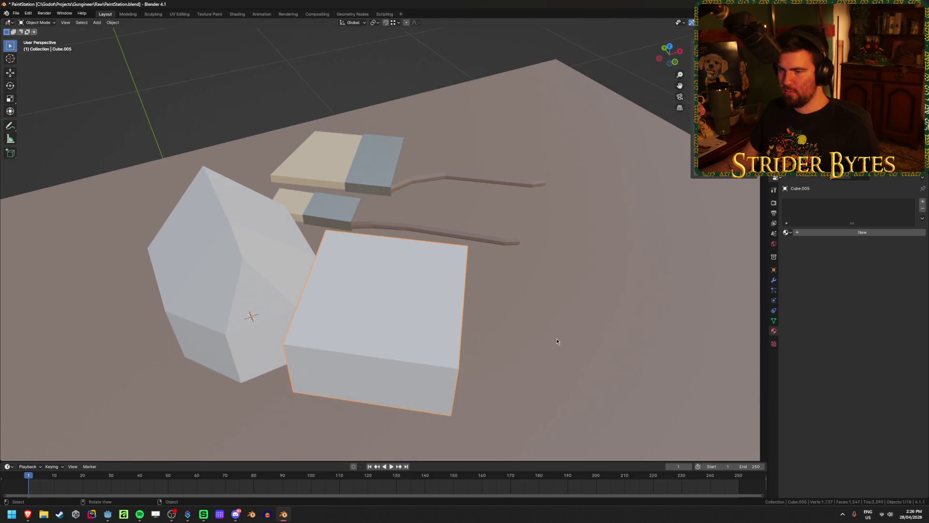